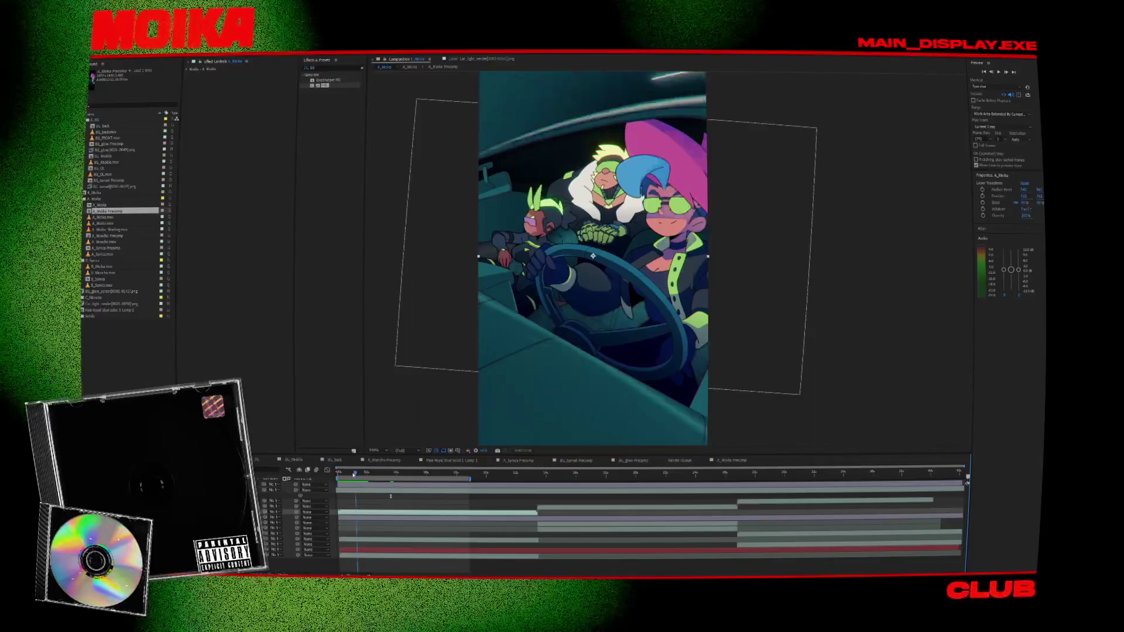
- Play, stop and scrub the car interior preview to review the glare sweep
{"action": "left_click", "coordinate": [429, 408]}
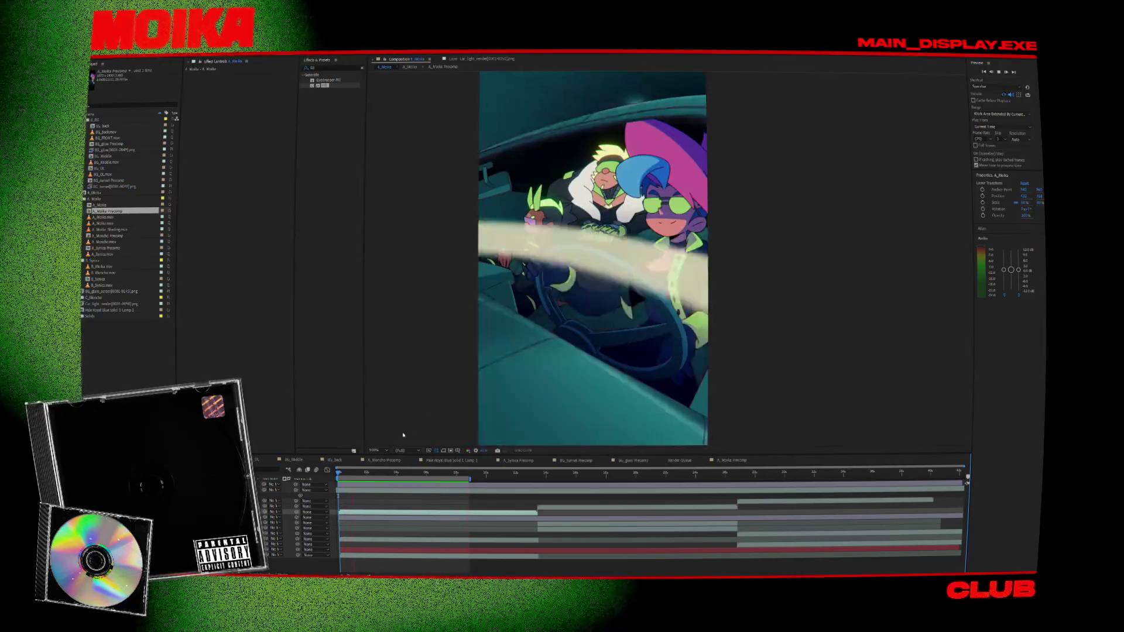
{"action": "left_click", "coordinate": [377, 474]}
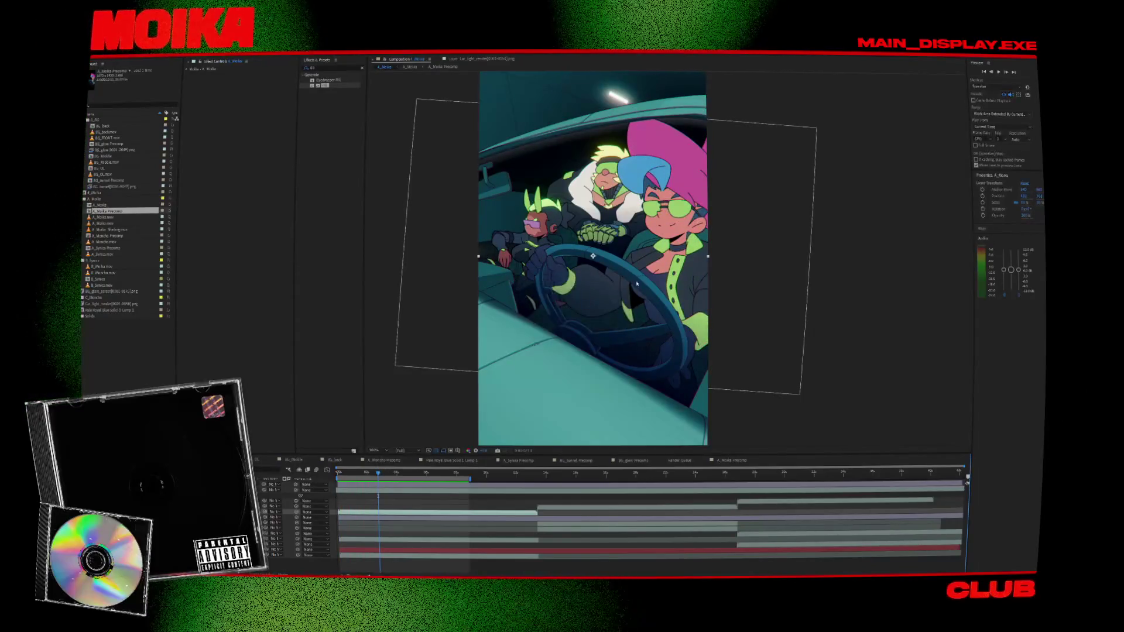
{"action": "mouse_move", "coordinate": [430, 473]}
{"action": "left_mouse_down"}
{"action": "mouse_move", "coordinate": [488, 477]}
{"action": "mouse_move", "coordinate": [338, 464]}
{"action": "left_mouse_up"}
{"action": "key", "text": "space"}
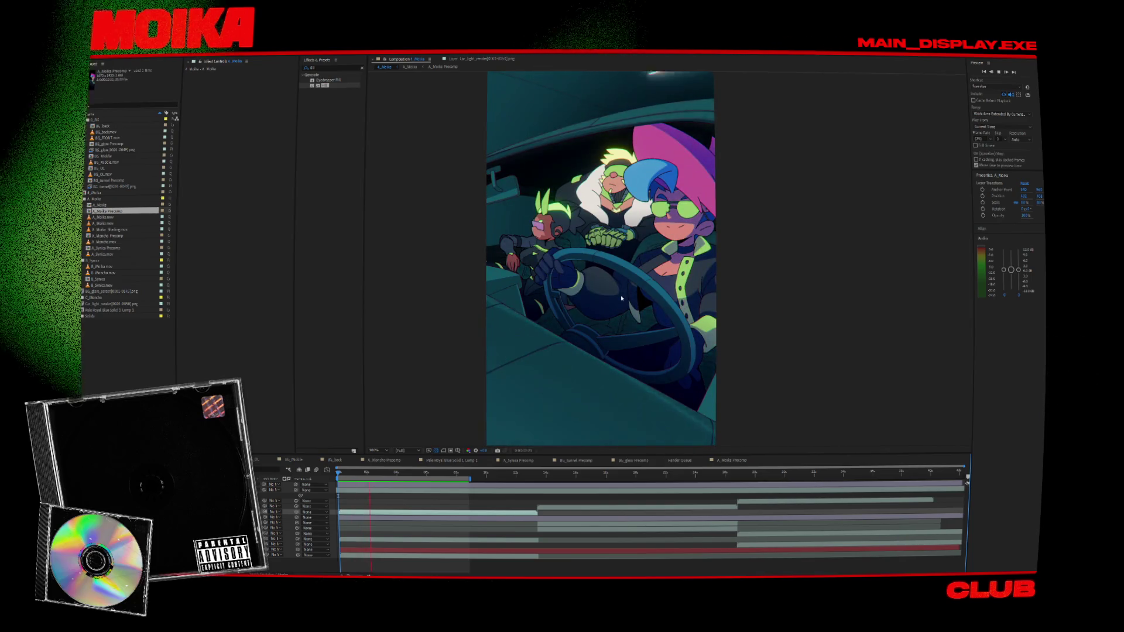
{"action": "key", "text": "space"}
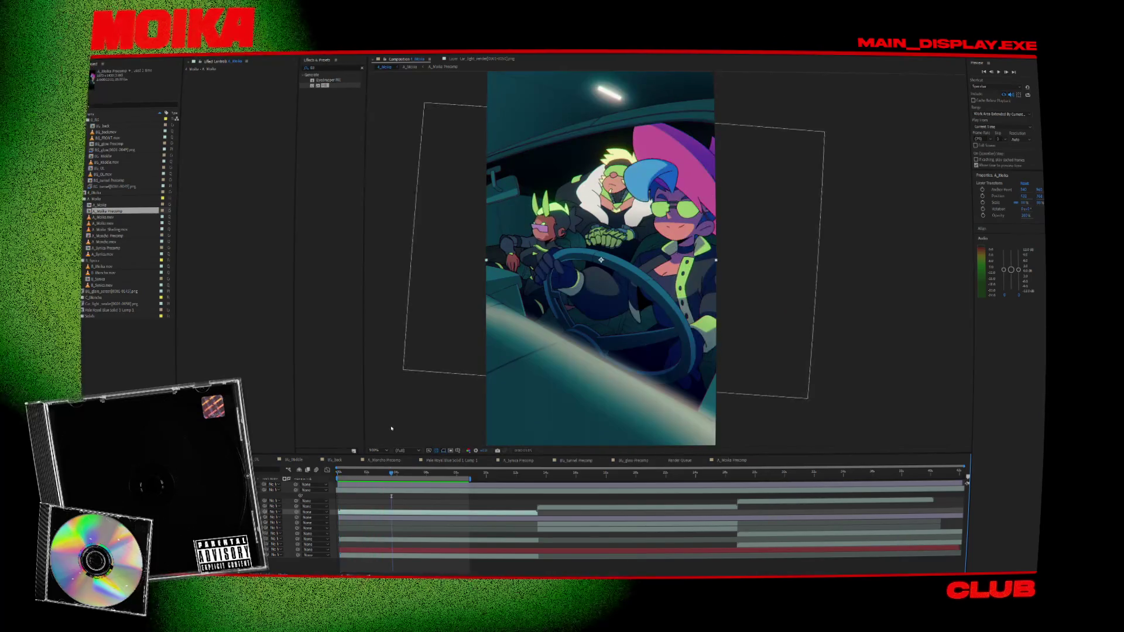
{"action": "key", "text": "Home"}
{"action": "key", "text": "space"}
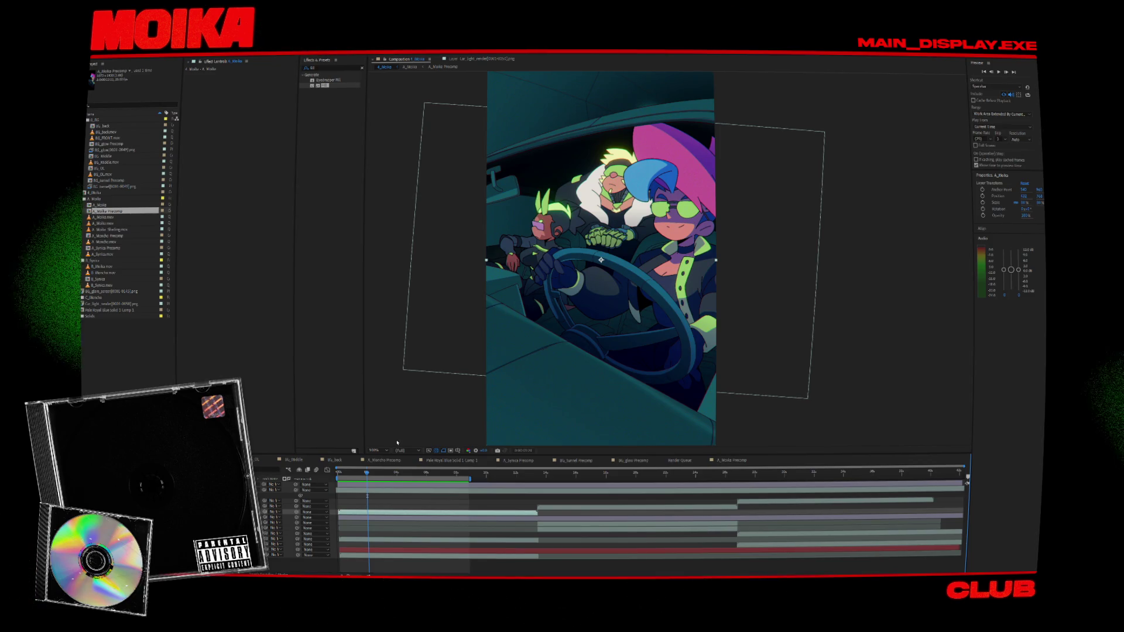
{"action": "key", "text": "space"}
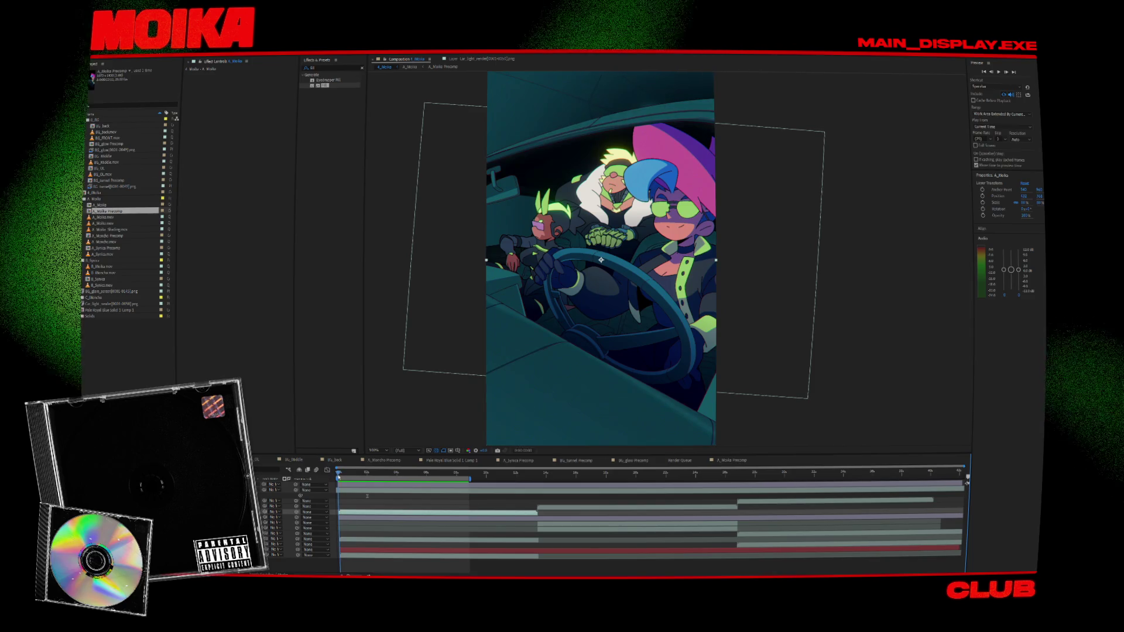
{"action": "key", "text": "space"}
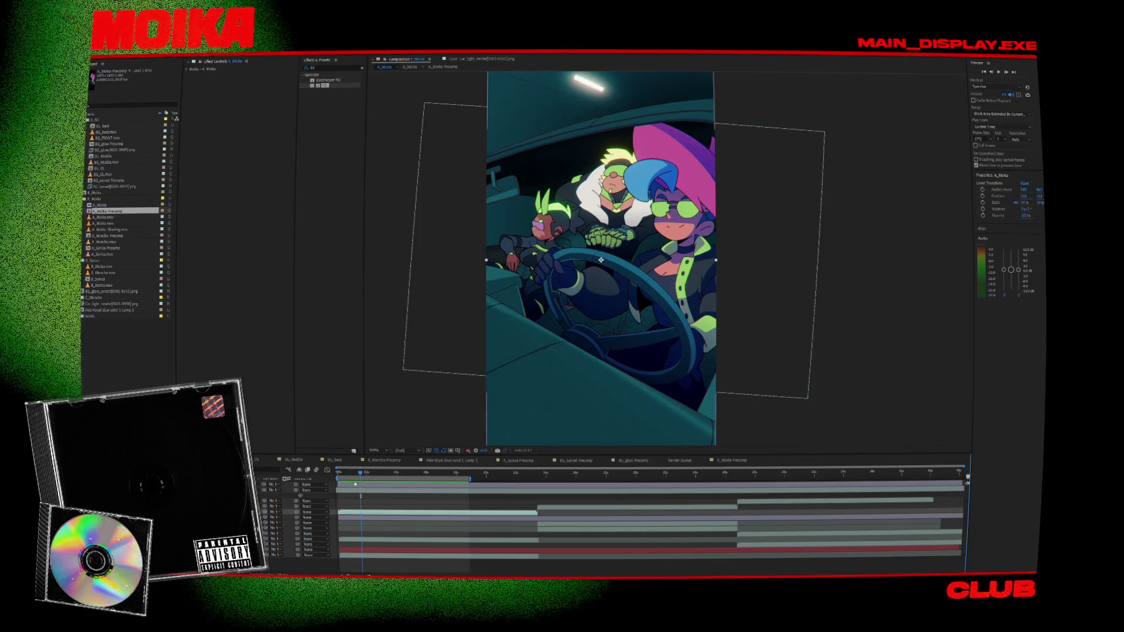
- Open the nested car-interior comp and the A_Moika Precomp inside it, then return to the parent comp
{"action": "double_click", "coordinate": [361, 496]}
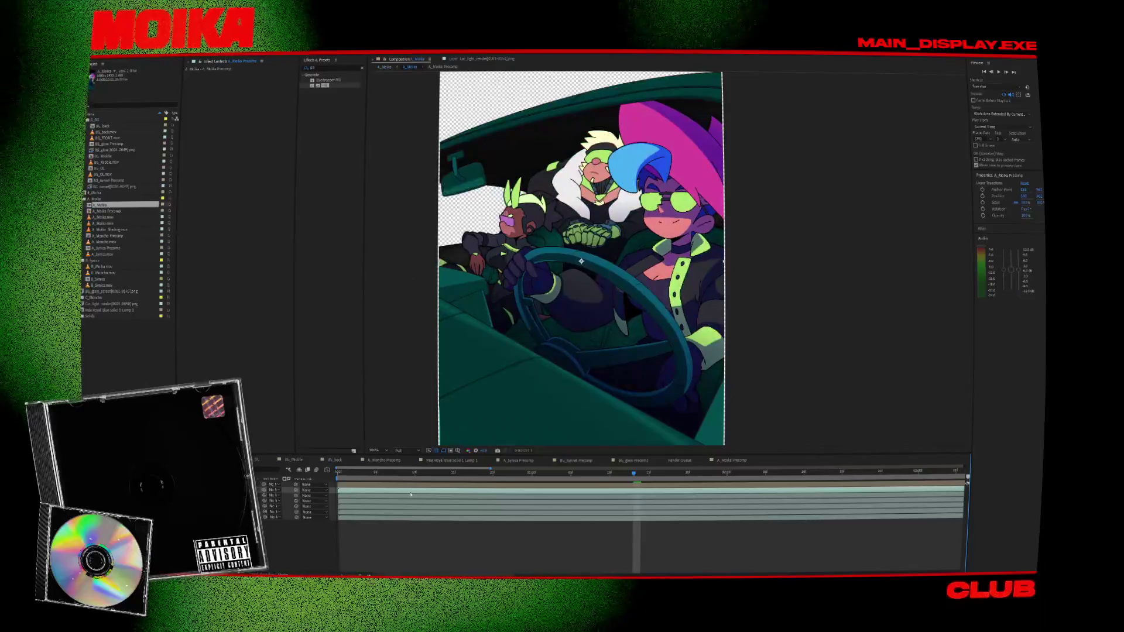
{"action": "mouse_move", "coordinate": [361, 478]}
{"action": "left_mouse_down"}
{"action": "mouse_move", "coordinate": [537, 491]}
{"action": "mouse_move", "coordinate": [277, 485]}
{"action": "left_mouse_up"}
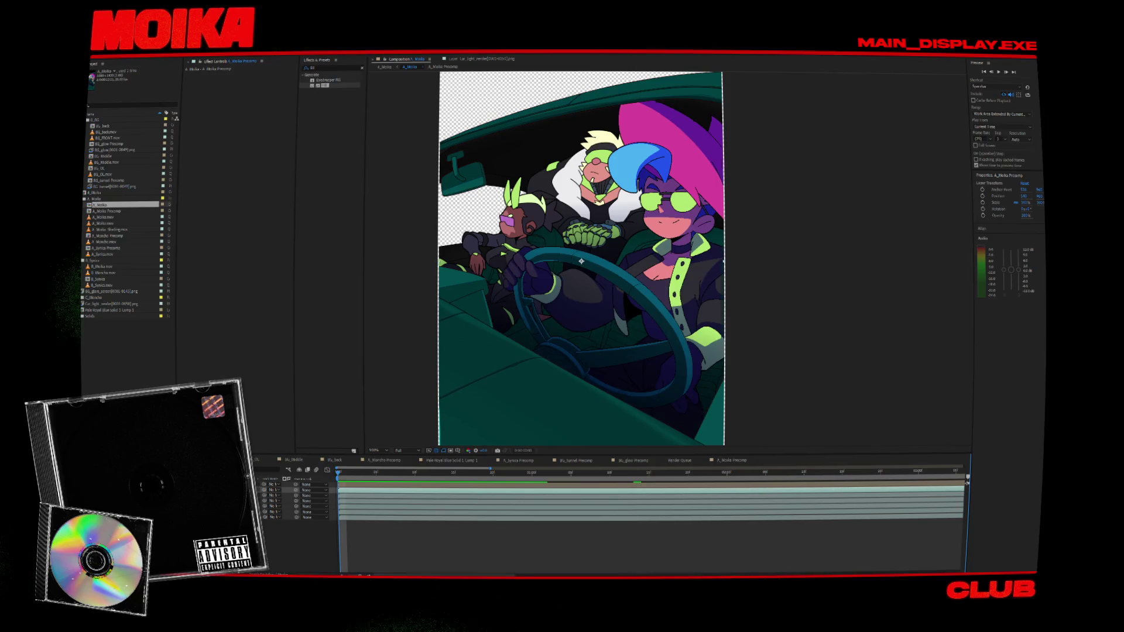
{"action": "double_click", "coordinate": [107, 211]}
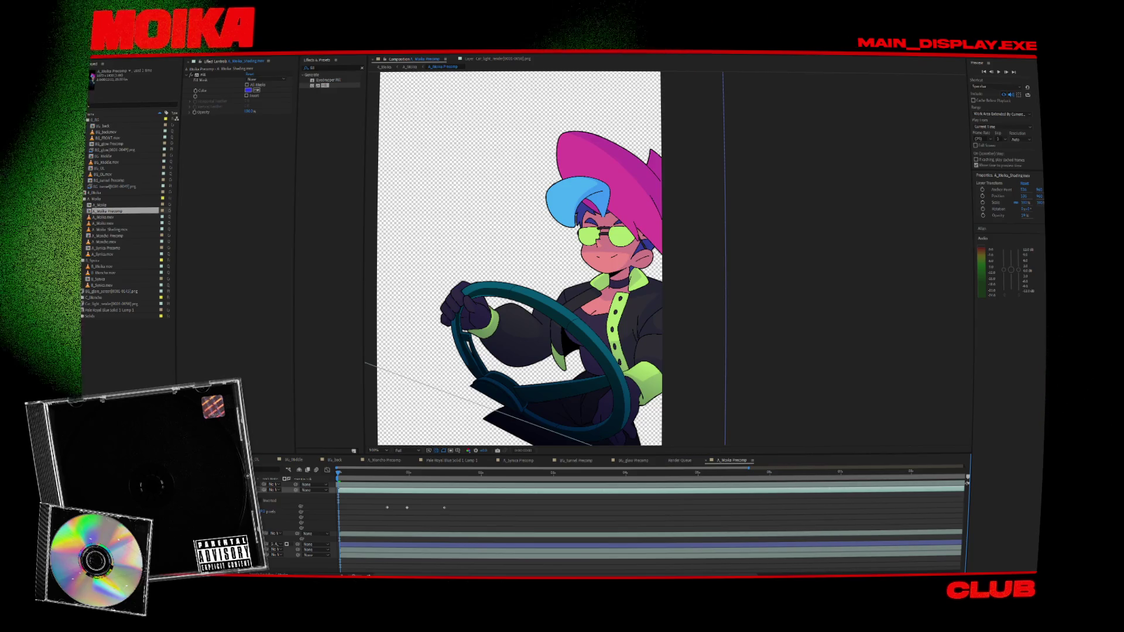
{"action": "key", "text": "ctrl+shift+a"}
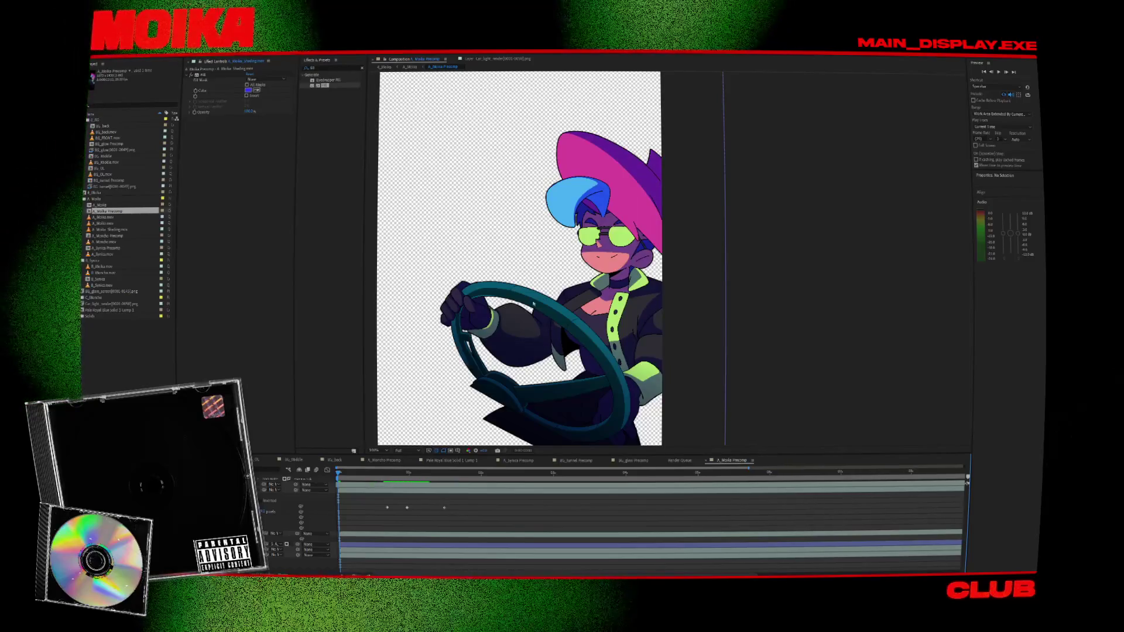
{"action": "left_click", "coordinate": [412, 68]}
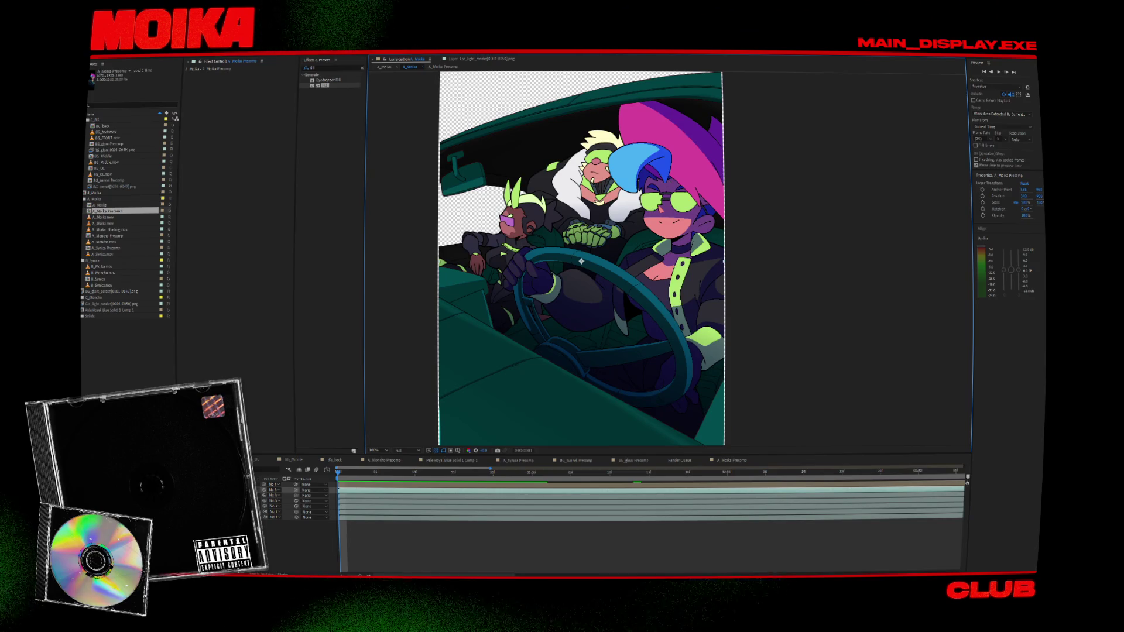
- Reopen A_Moika Precomp, collapse its layer properties, then switch to Harmony's node graph
{"action": "double_click", "coordinate": [581, 261]}
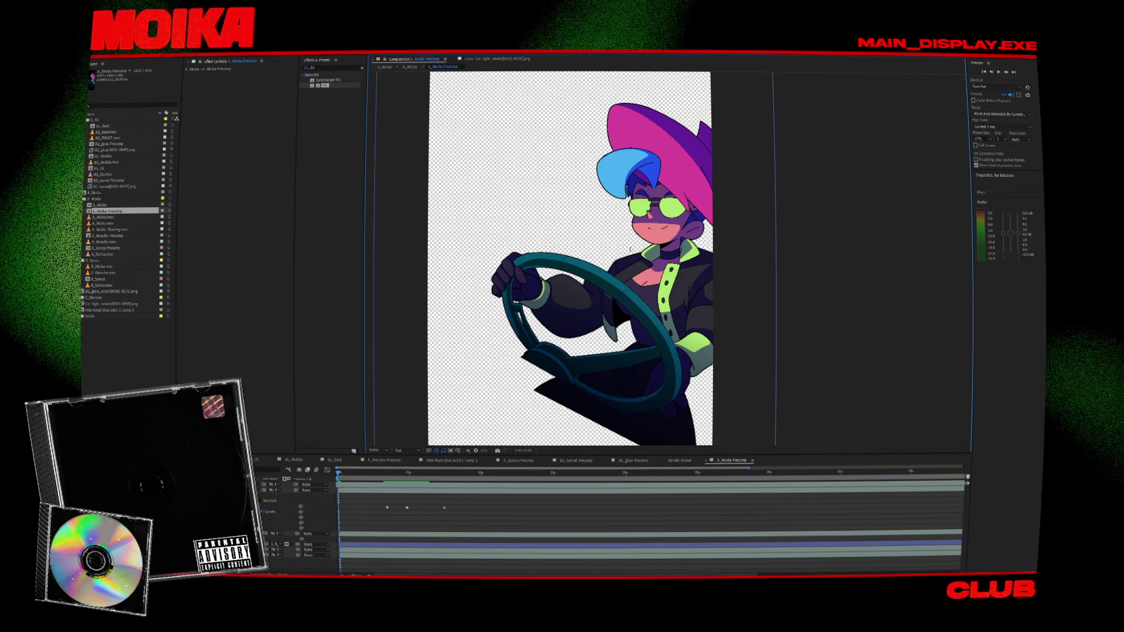
{"action": "scroll", "coordinate": [625, 253], "scroll_direction": "up", "scroll_amount": 2}
{"action": "scroll", "coordinate": [624, 262], "scroll_direction": "down", "scroll_amount": 2}
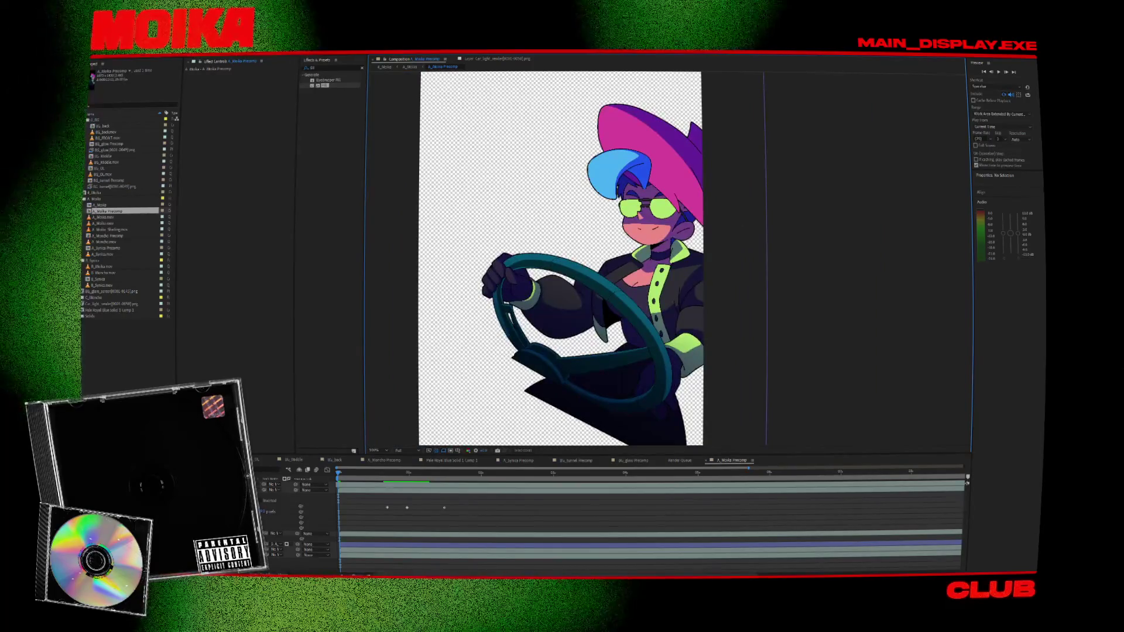
{"action": "key", "text": "u"}
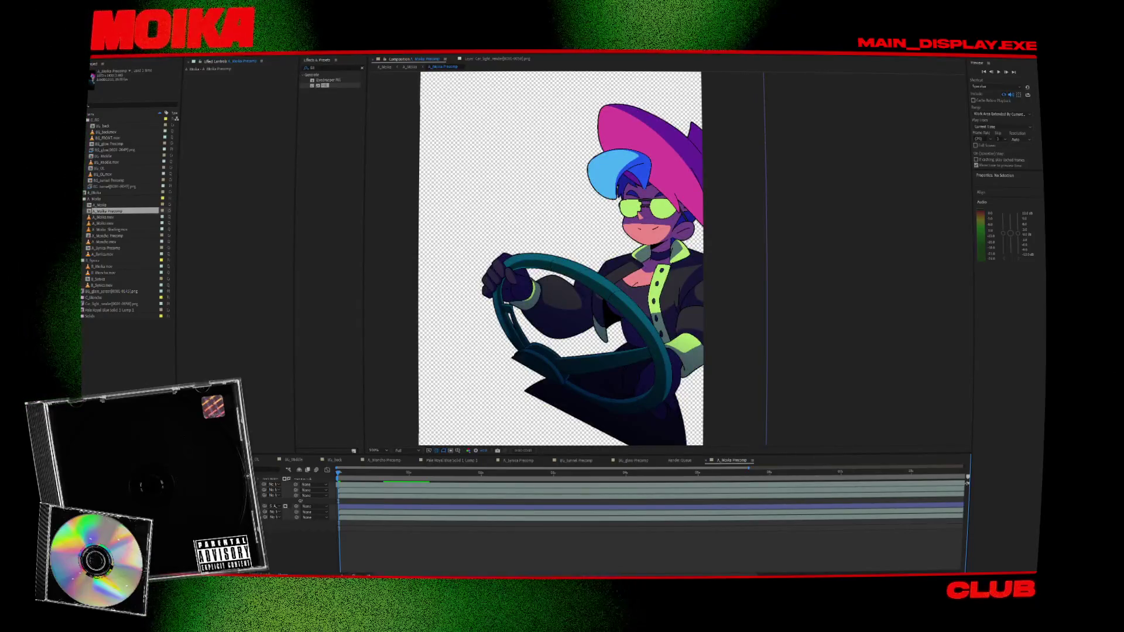
{"action": "key", "text": "alt+Tab"}
{"action": "left_click_drag", "start_coordinate": [695, 308], "coordinate": [713, 302]}
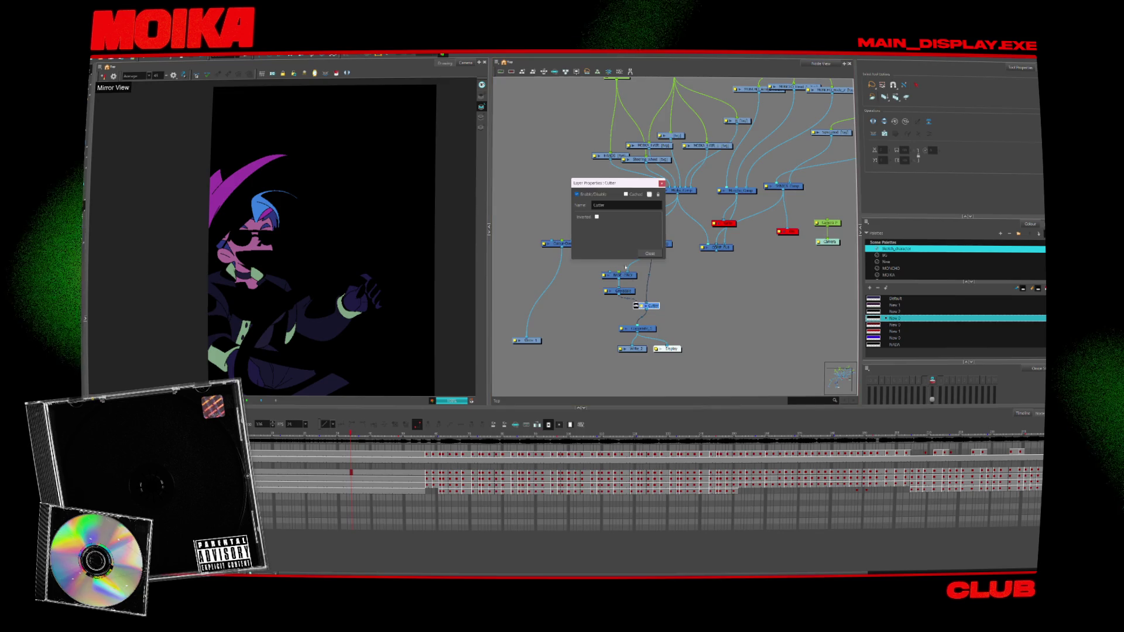
- Tick Inverted on the Cutter so the full-colour driver shows, and rearrange the nodes
{"action": "left_click", "coordinate": [597, 217]}
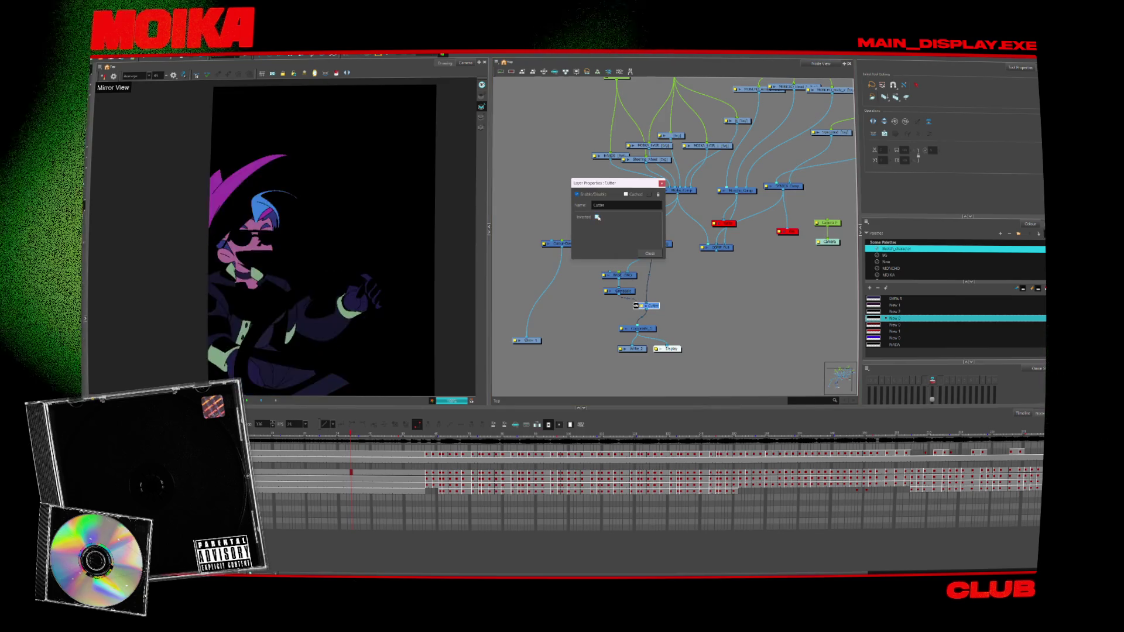
{"action": "left_click", "coordinate": [650, 254]}
{"action": "left_click_drag", "start_coordinate": [702, 322], "coordinate": [718, 310]}
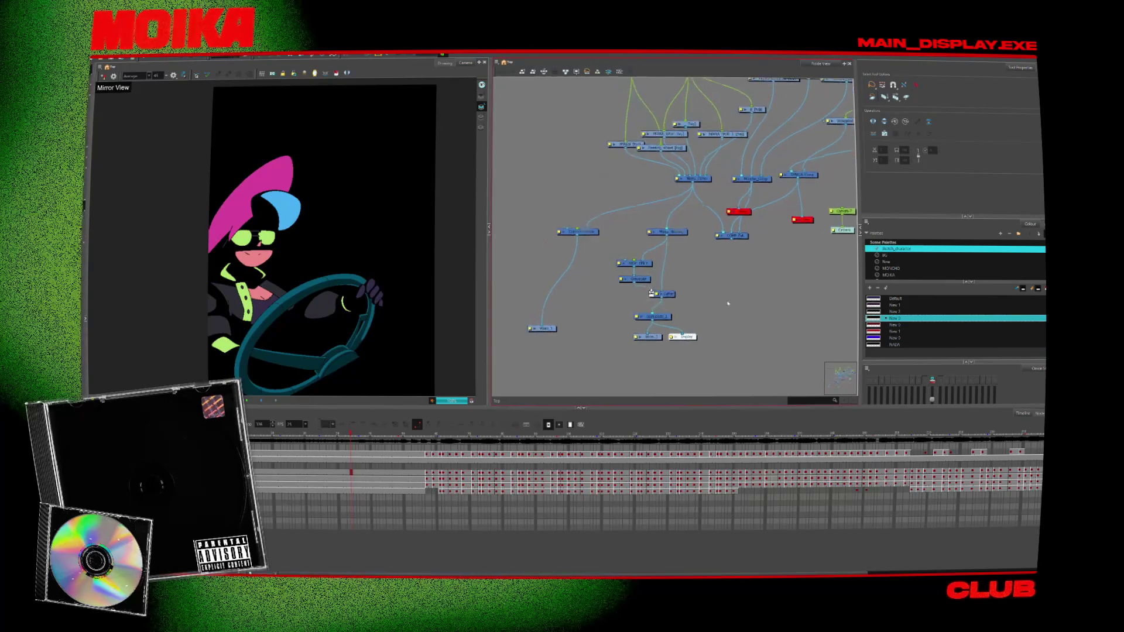
{"action": "left_click", "coordinate": [95, 58]}
{"action": "mouse_move", "coordinate": [132, 137]}
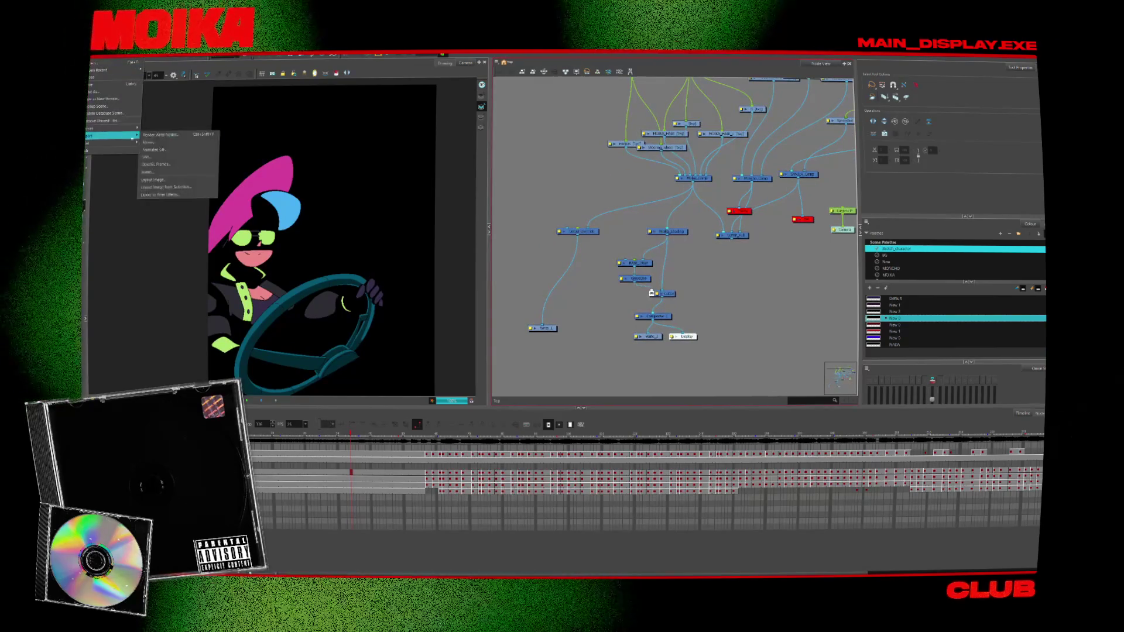
{"action": "key", "text": "Escape"}
{"action": "key", "text": "Escape"}
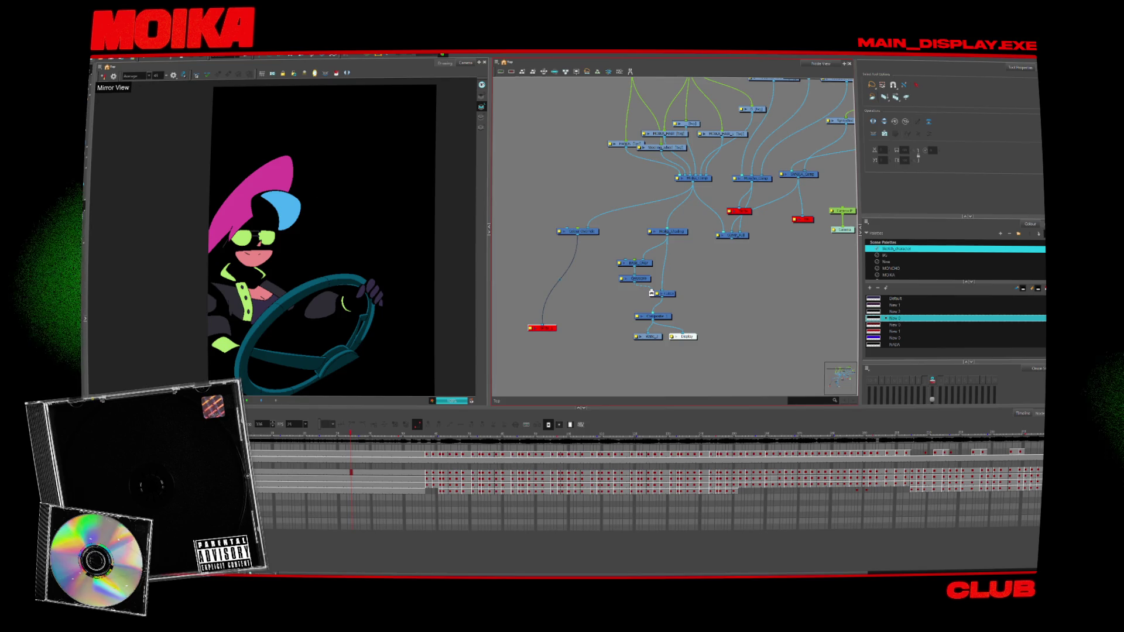
{"action": "left_click", "coordinate": [95, 58]}
{"action": "key", "text": "Escape"}
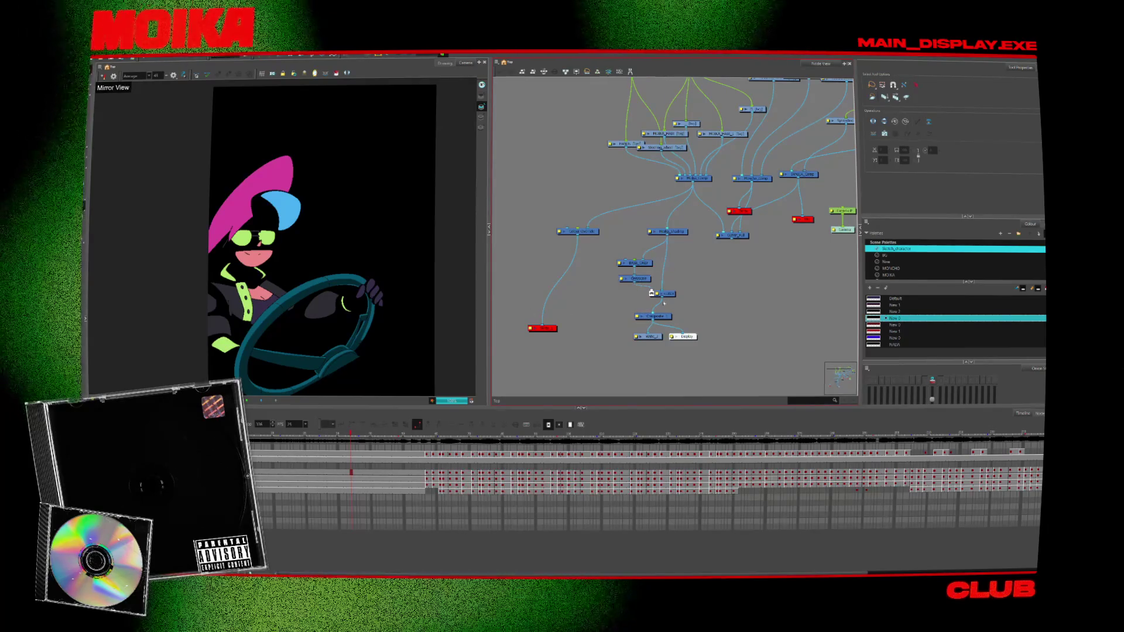
{"action": "left_click_drag", "start_coordinate": [638, 278], "coordinate": [644, 259]}
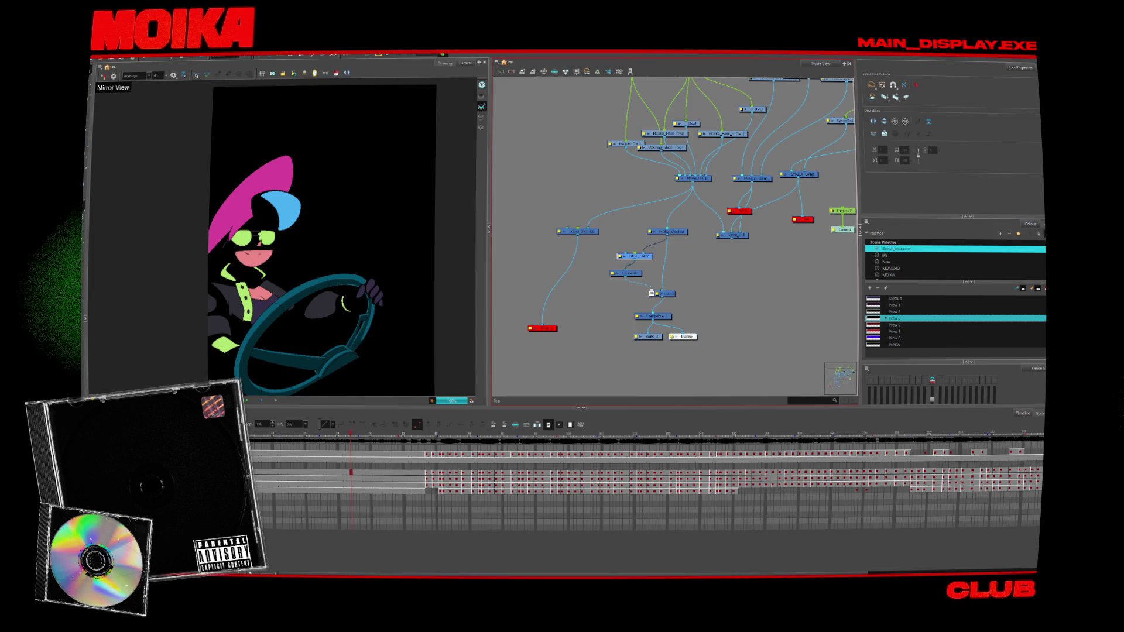
- Open the BASE_ONLY Colour-Override node's properties
{"action": "left_click", "coordinate": [99, 58]}
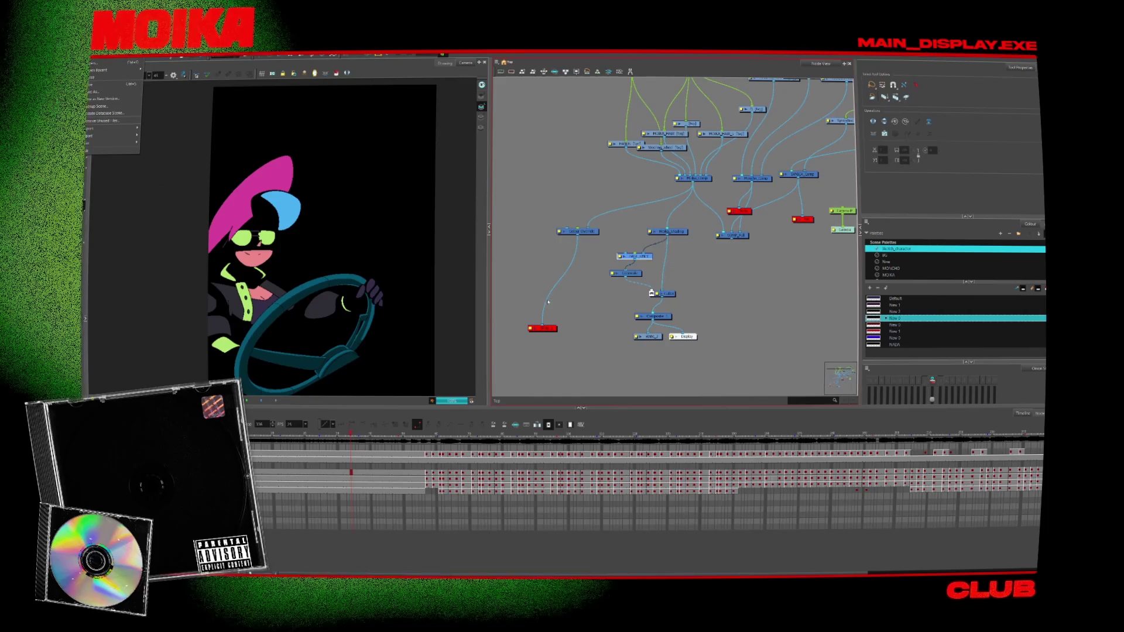
{"action": "left_click", "coordinate": [578, 232]}
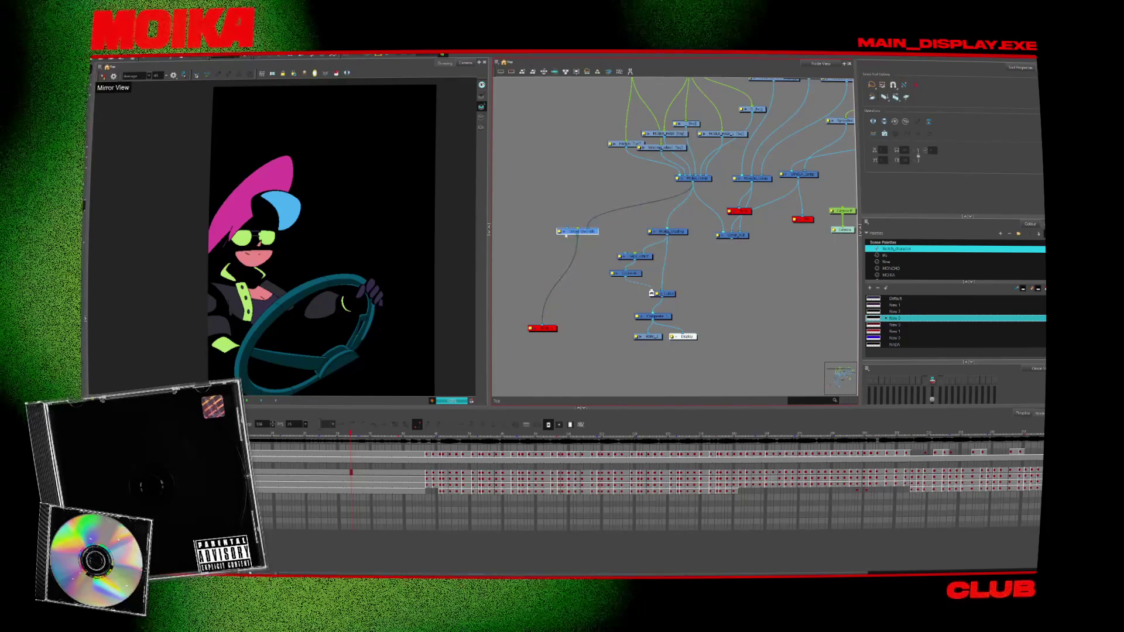
{"action": "double_click", "coordinate": [620, 257]}
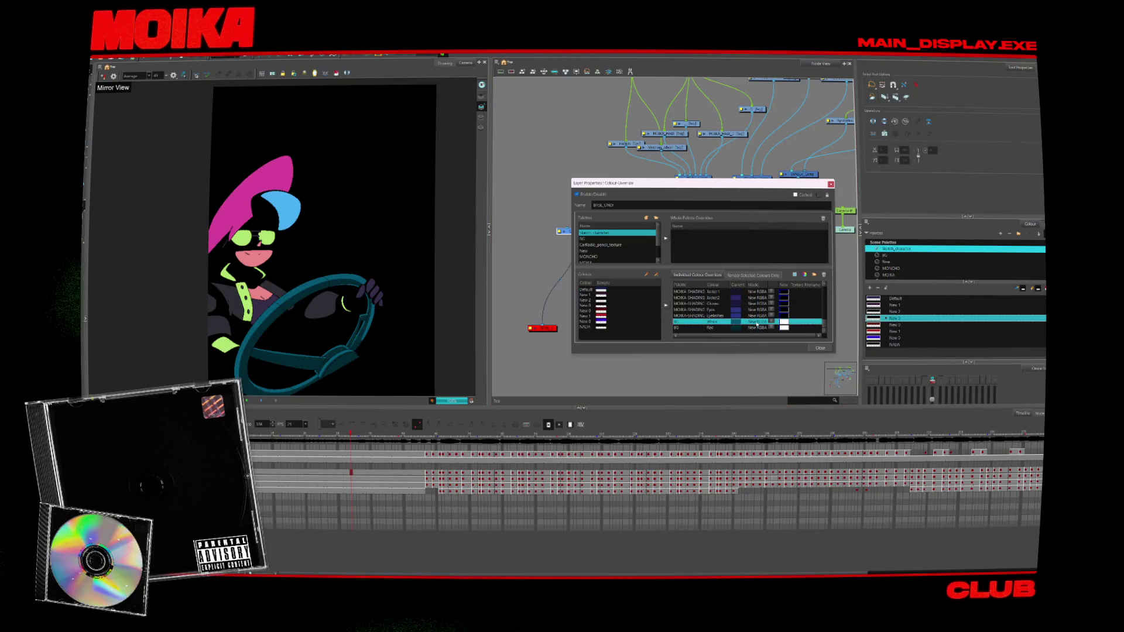
- Set the steering wheel override's new colour to black, close both dialogs, and open Export
{"action": "double_click", "coordinate": [775, 330]}
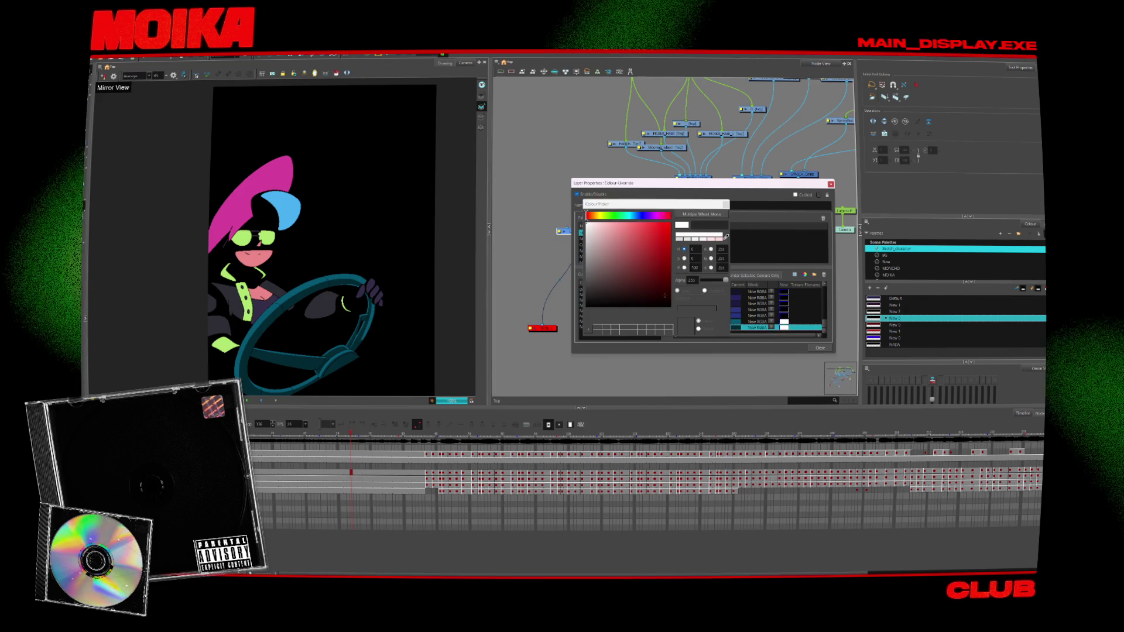
{"action": "left_click", "coordinate": [649, 307]}
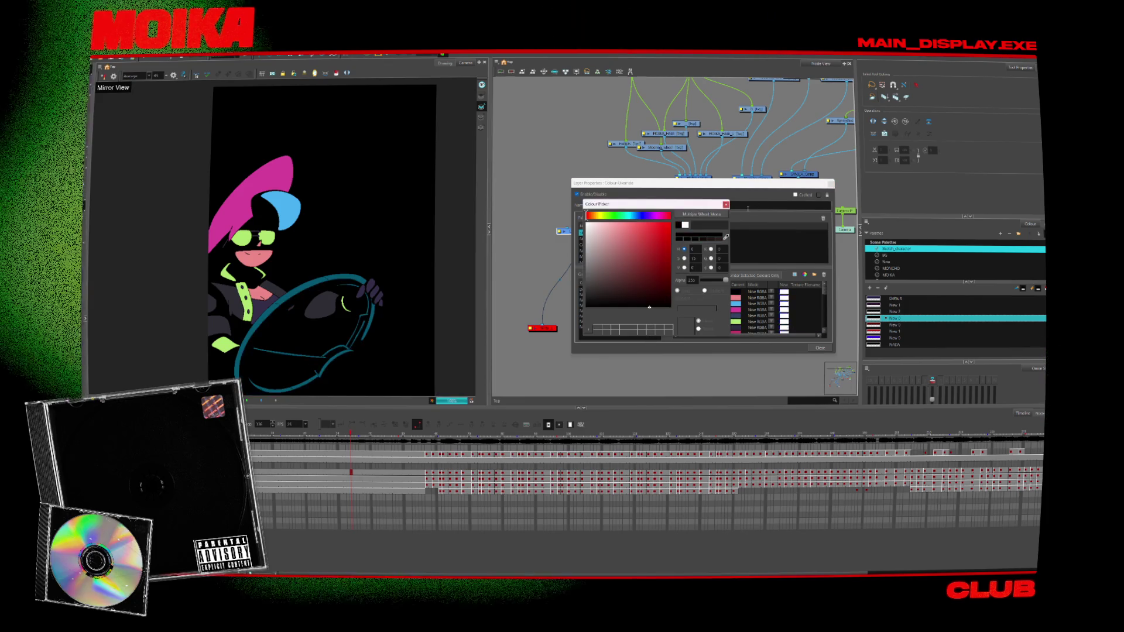
{"action": "left_click", "coordinate": [726, 204]}
{"action": "left_click", "coordinate": [831, 185]}
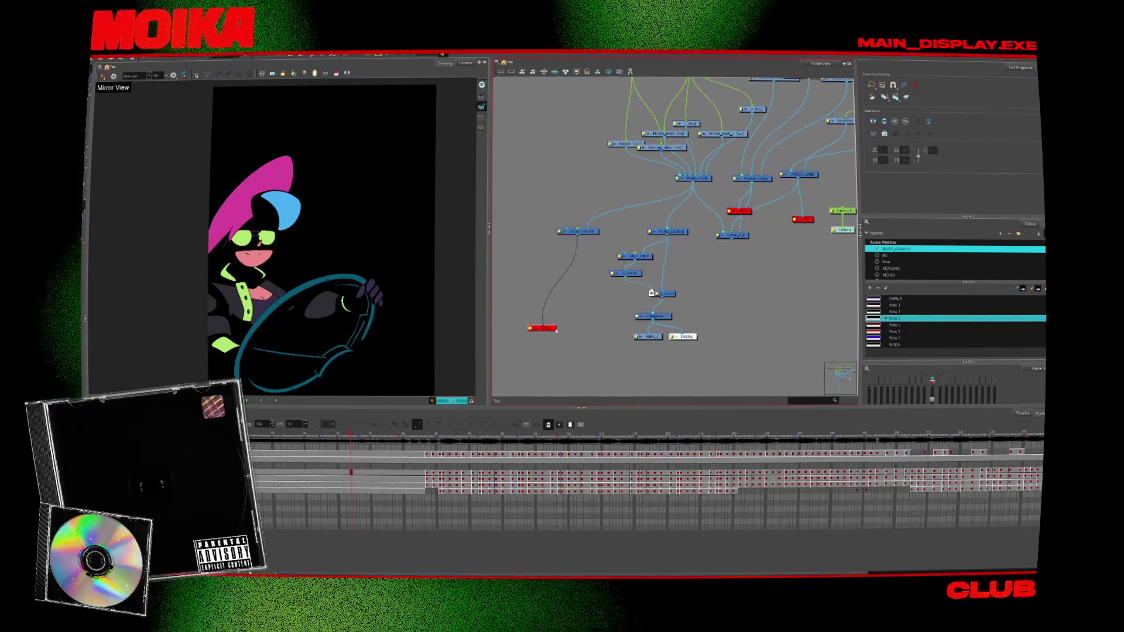
{"action": "left_click", "coordinate": [98, 58]}
{"action": "mouse_move", "coordinate": [132, 136]}
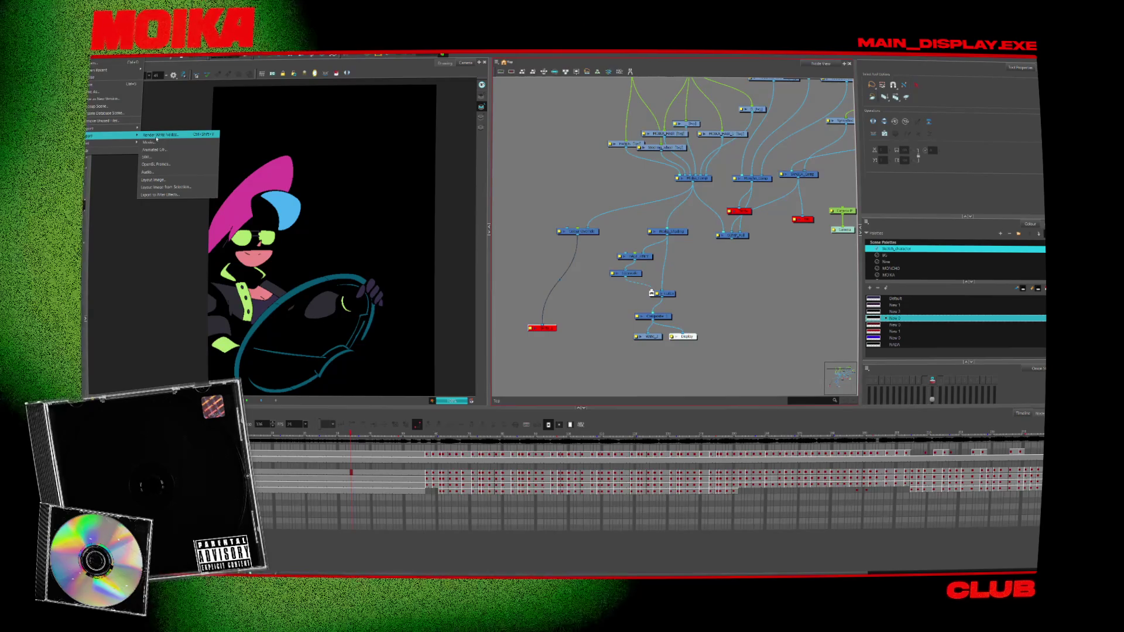
- Render the write nodes to QuickTime, overwriting the existing movie file
{"action": "left_click", "coordinate": [156, 138]}
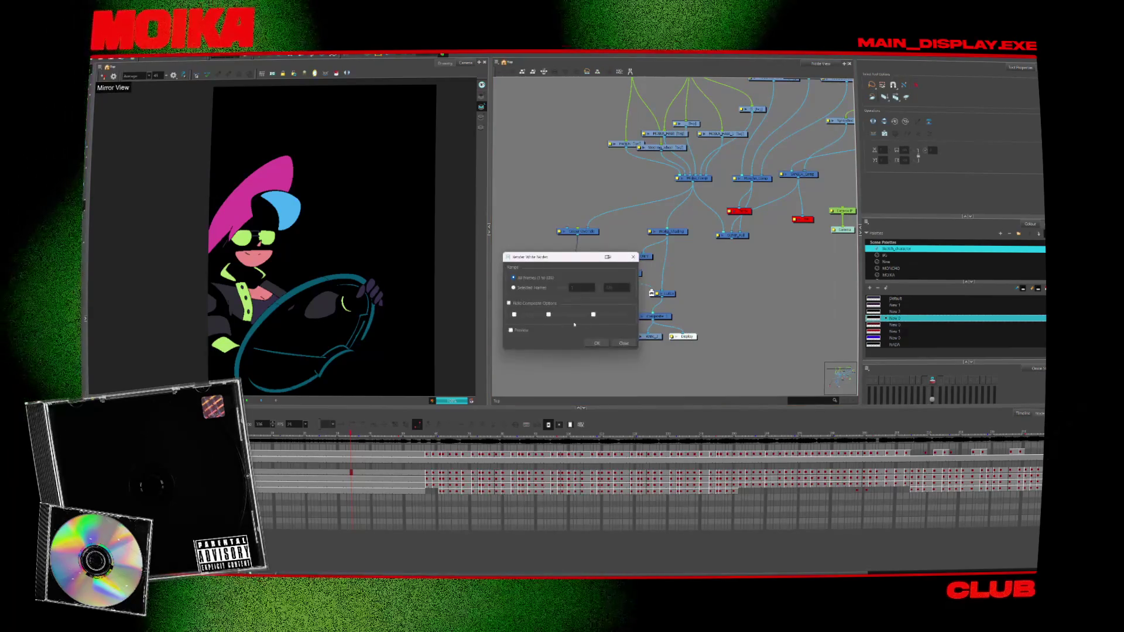
{"action": "left_click", "coordinate": [595, 344]}
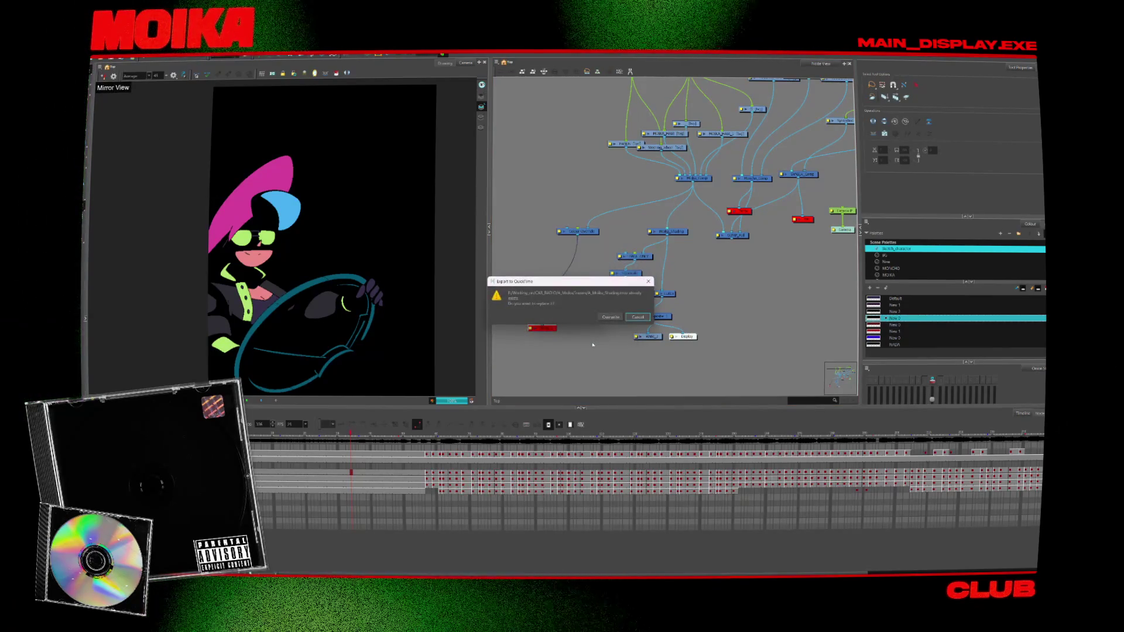
{"action": "left_click", "coordinate": [610, 317]}
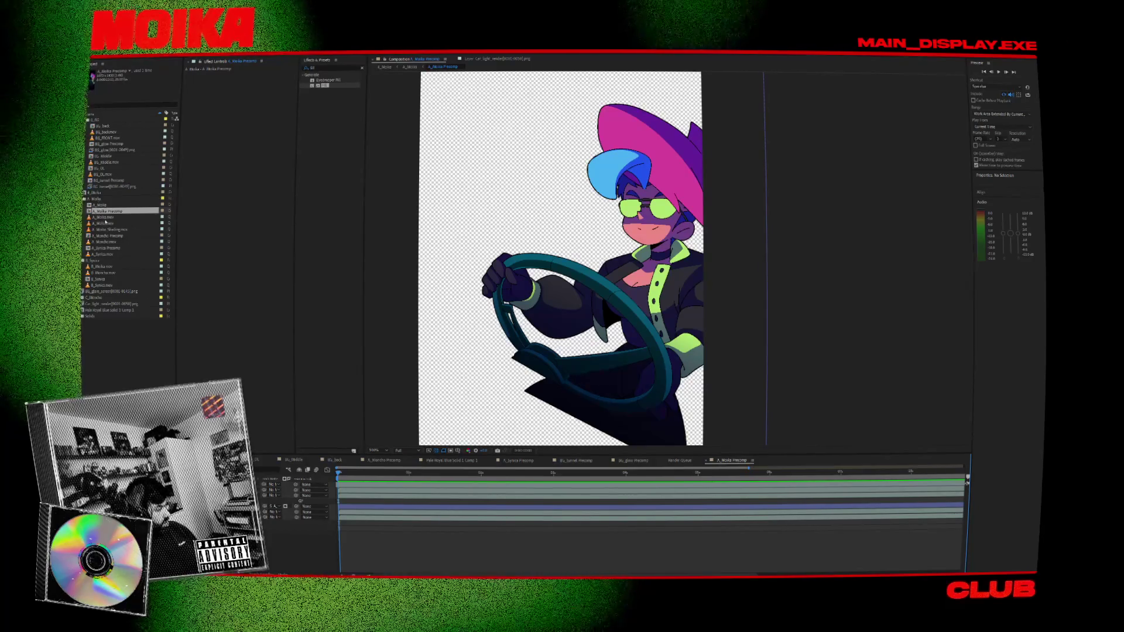
- Reload Footage on all the character .mov items and check a later frame
{"action": "left_click", "coordinate": [106, 217]}
{"action": "left_click", "coordinate": [106, 254], "text": "shift"}
{"action": "right_click", "coordinate": [107, 256]}
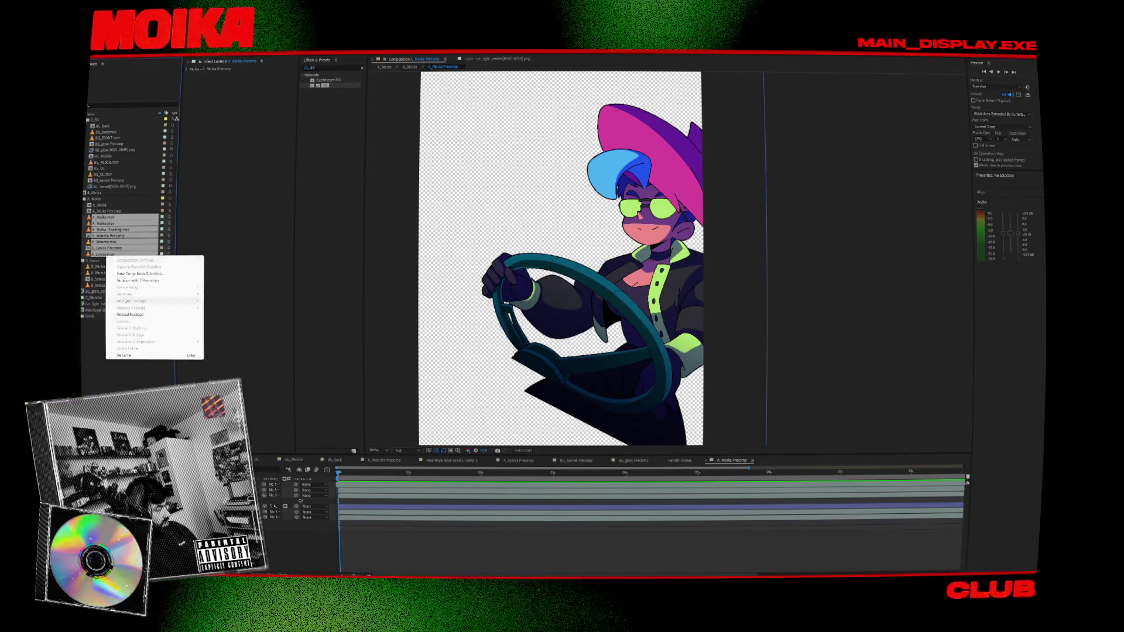
{"action": "left_click", "coordinate": [134, 315]}
{"action": "left_click", "coordinate": [355, 473]}
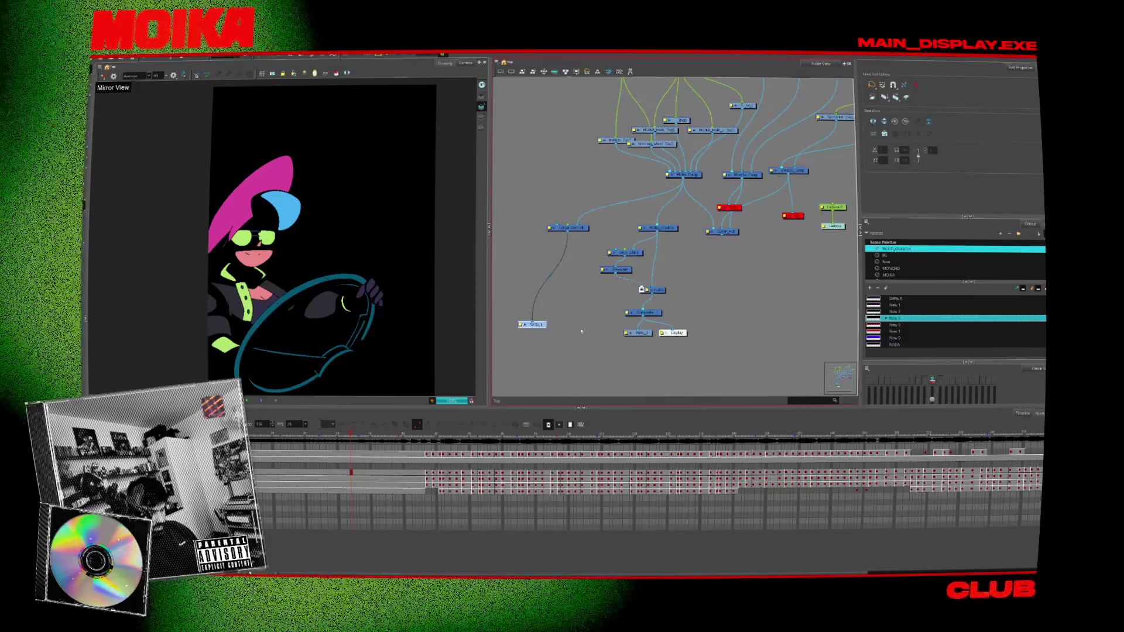
{"action": "left_click", "coordinate": [581, 331]}
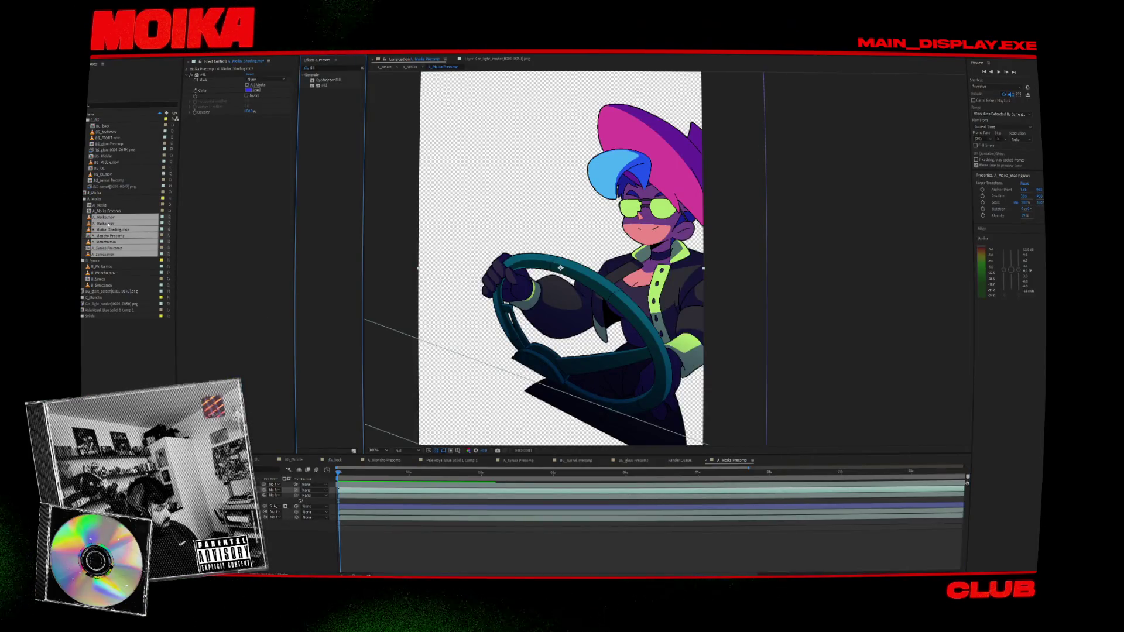
- View A_Moika_Shading.mov on its own, then close the project and return to Harmony
{"action": "left_click", "coordinate": [106, 211]}
{"action": "right_click", "coordinate": [108, 229]}
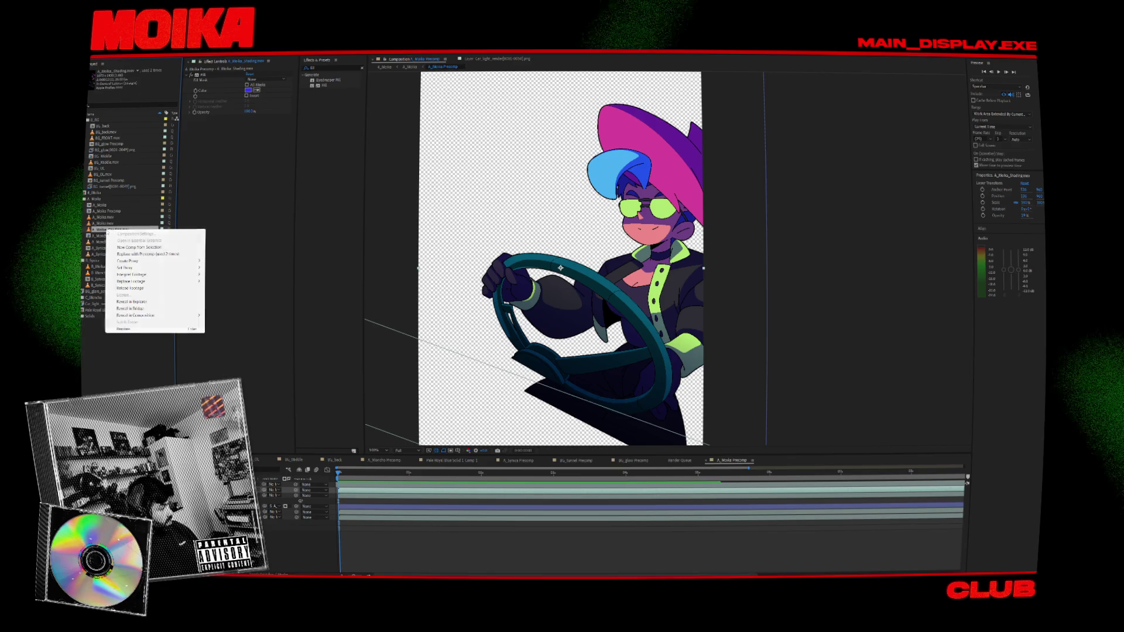
{"action": "left_click", "coordinate": [98, 248]}
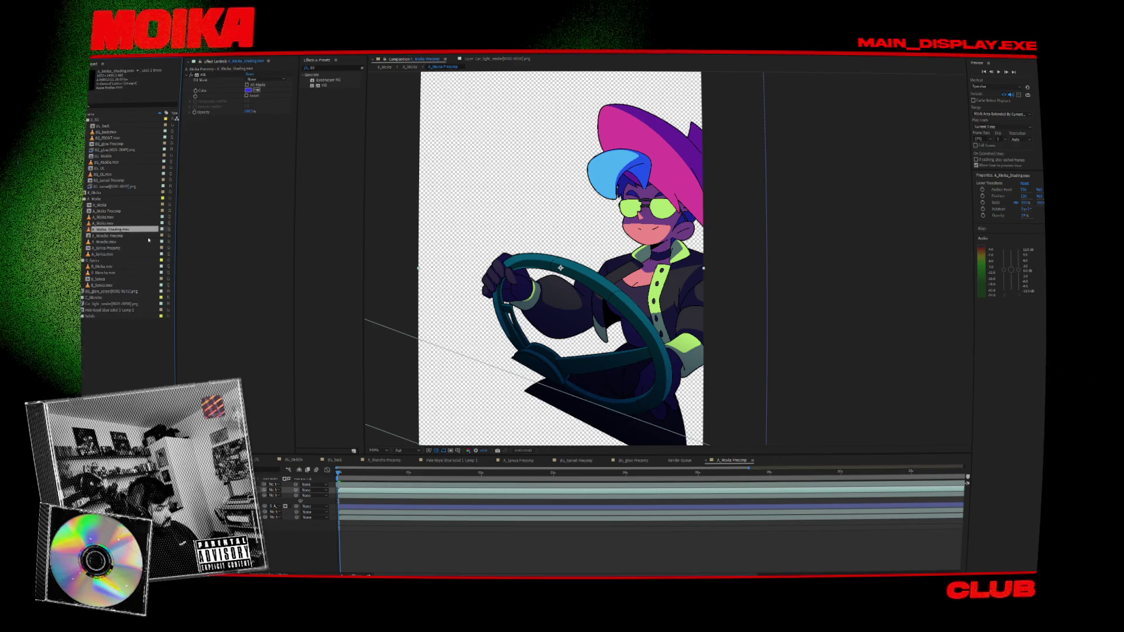
{"action": "left_click", "coordinate": [326, 484]}
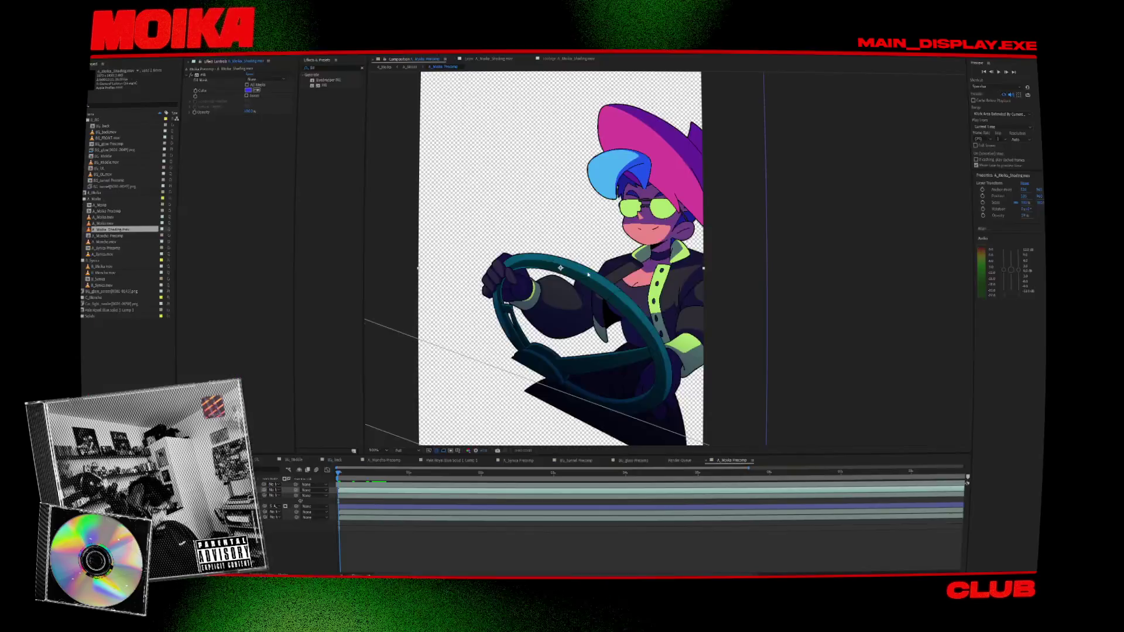
{"action": "left_click", "coordinate": [97, 54]}
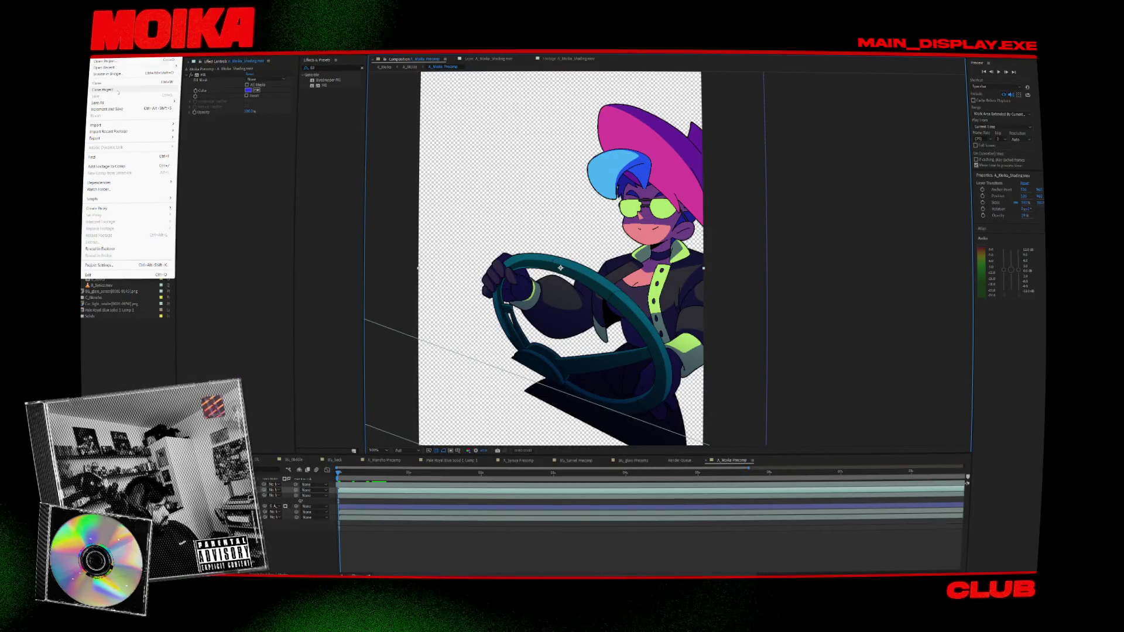
{"action": "left_click", "coordinate": [118, 92]}
{"action": "key", "text": "alt+Tab"}
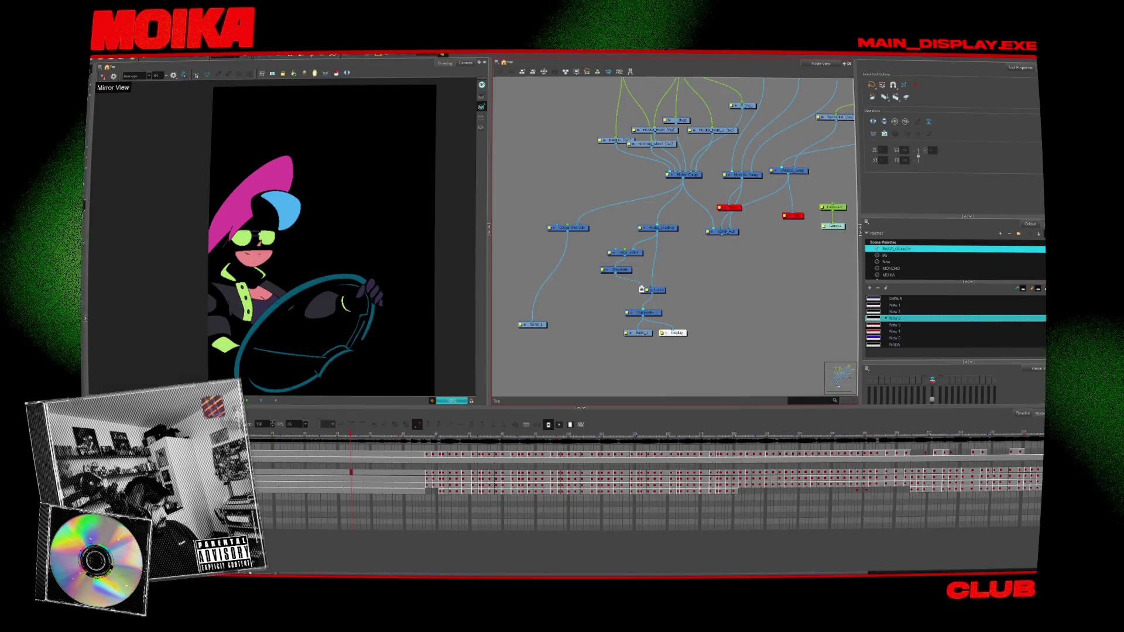
- Render the write nodes again, overwriting the existing QuickTime movie
{"action": "left_click", "coordinate": [100, 57]}
{"action": "mouse_move", "coordinate": [117, 133]}
{"action": "left_click", "coordinate": [164, 136]}
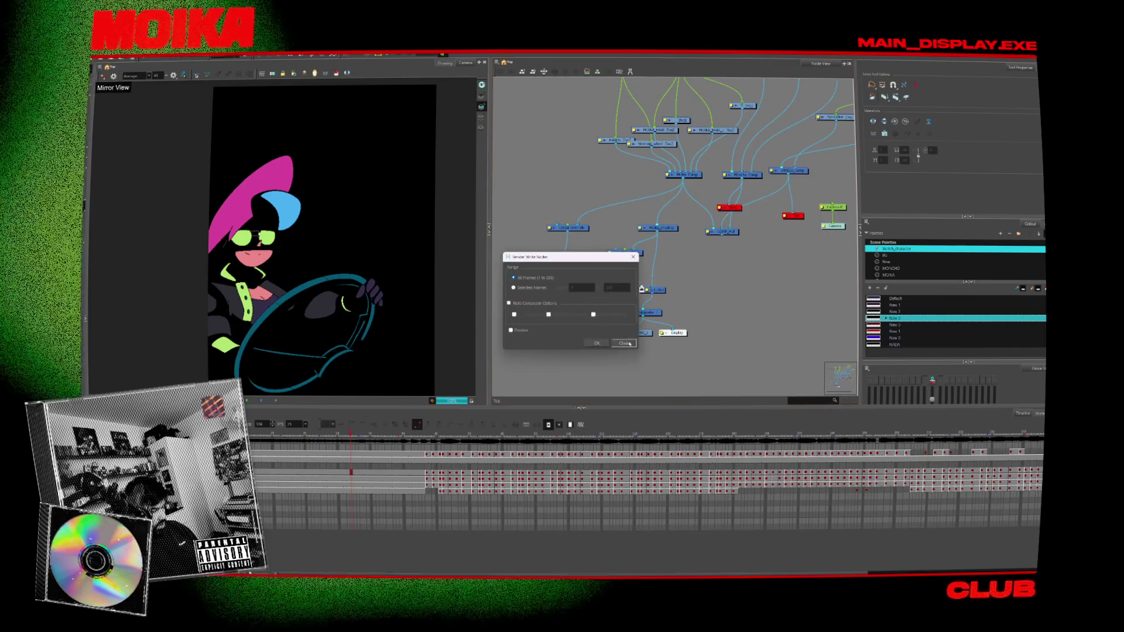
{"action": "left_click", "coordinate": [603, 344]}
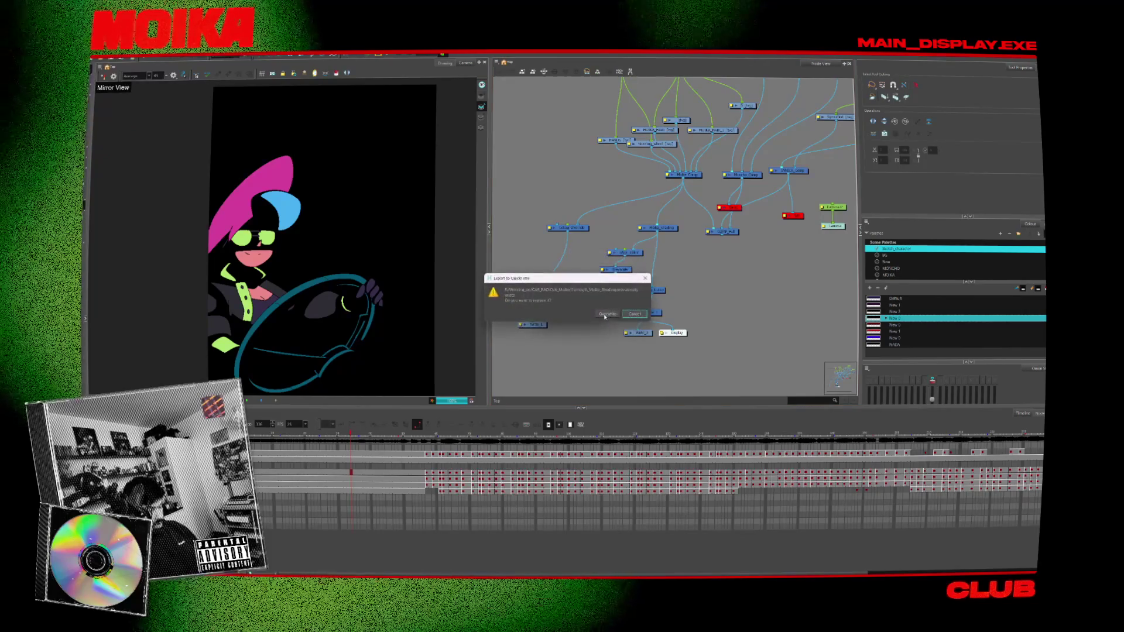
{"action": "left_click", "coordinate": [602, 316]}
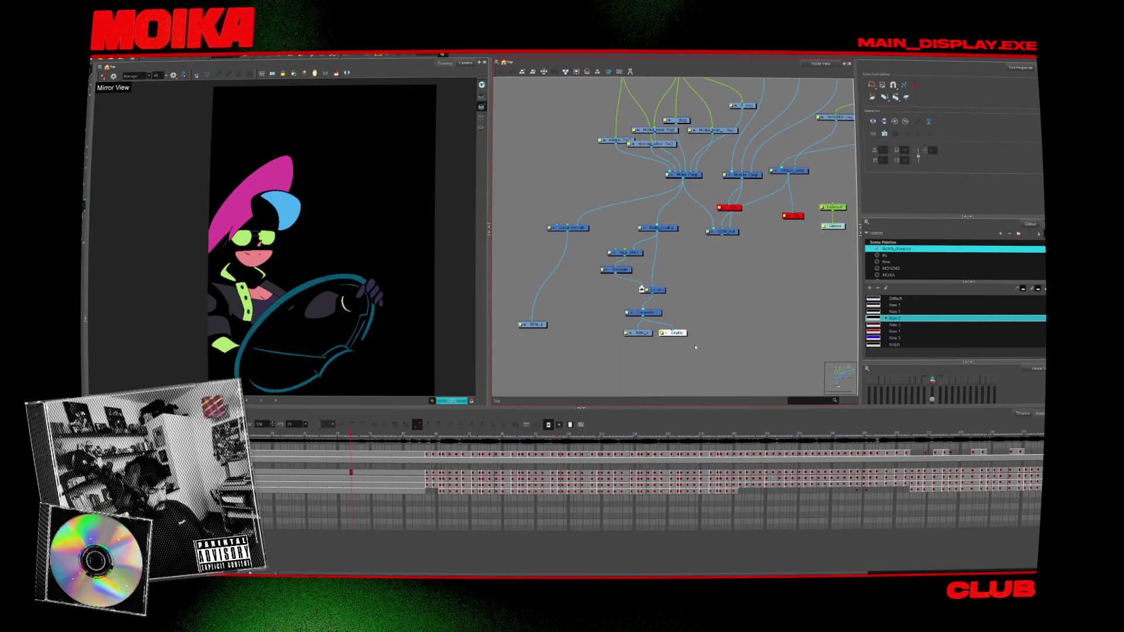
- Connect the Colour-Override node to Display and select the wheel's Red palette colour in its properties
{"action": "left_click_drag", "start_coordinate": [582, 263], "coordinate": [560, 237]}
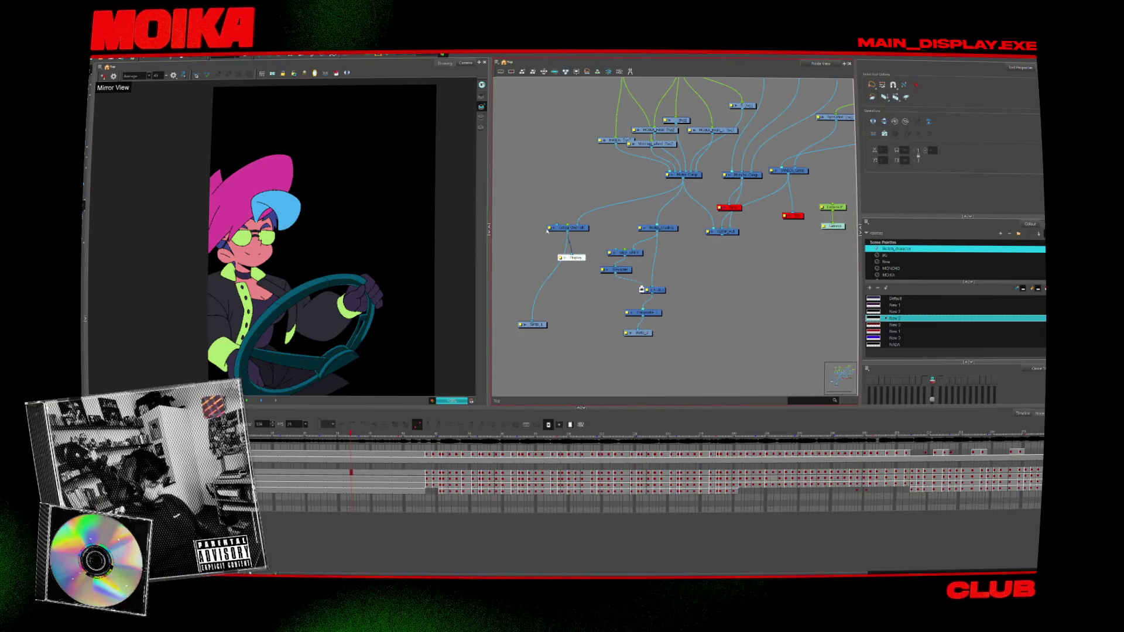
{"action": "double_click", "coordinate": [559, 228]}
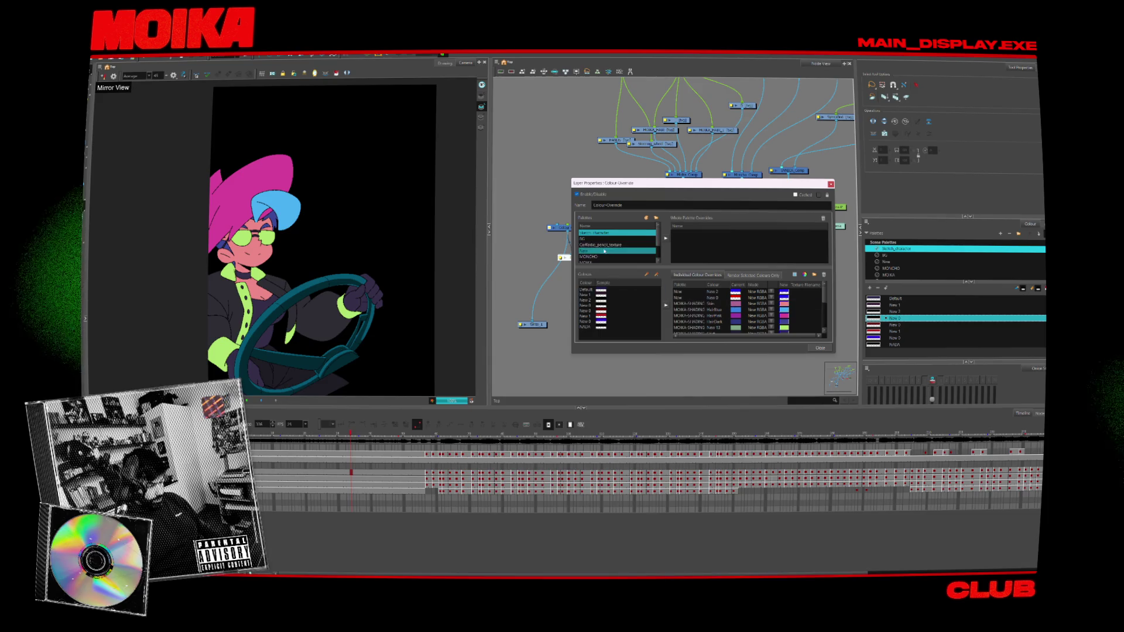
{"action": "scroll", "coordinate": [604, 251], "scroll_direction": "down", "scroll_amount": 3}
{"action": "scroll", "coordinate": [779, 310], "scroll_direction": "down", "scroll_amount": 3}
{"action": "left_click", "coordinate": [779, 322]}
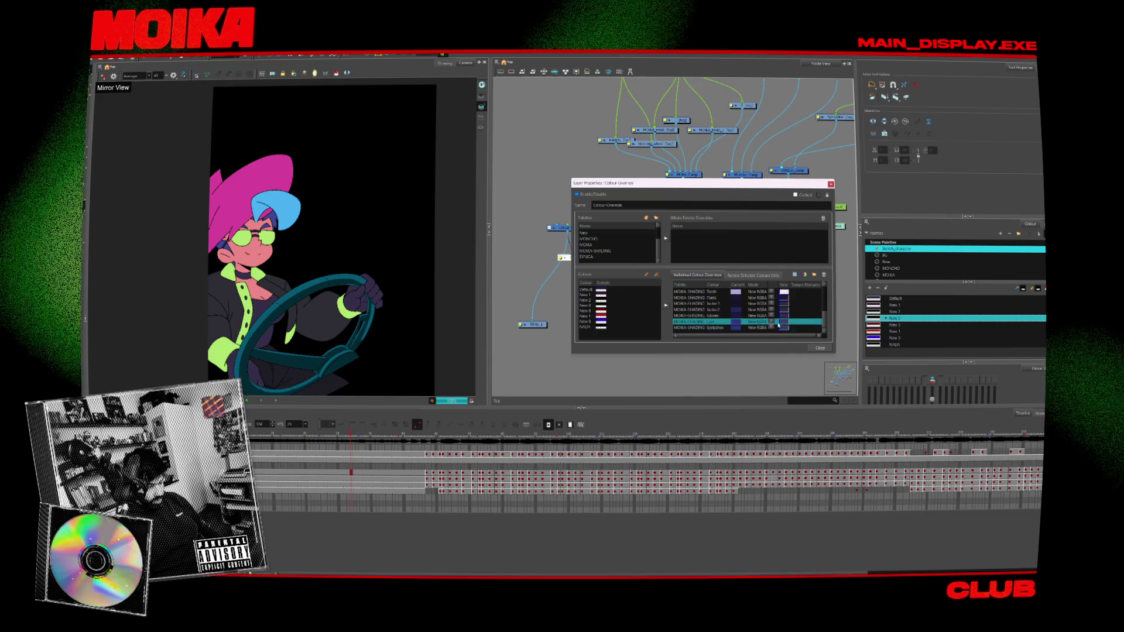
{"action": "scroll", "coordinate": [603, 243], "scroll_direction": "up", "scroll_amount": 3}
{"action": "left_click", "coordinate": [604, 238]}
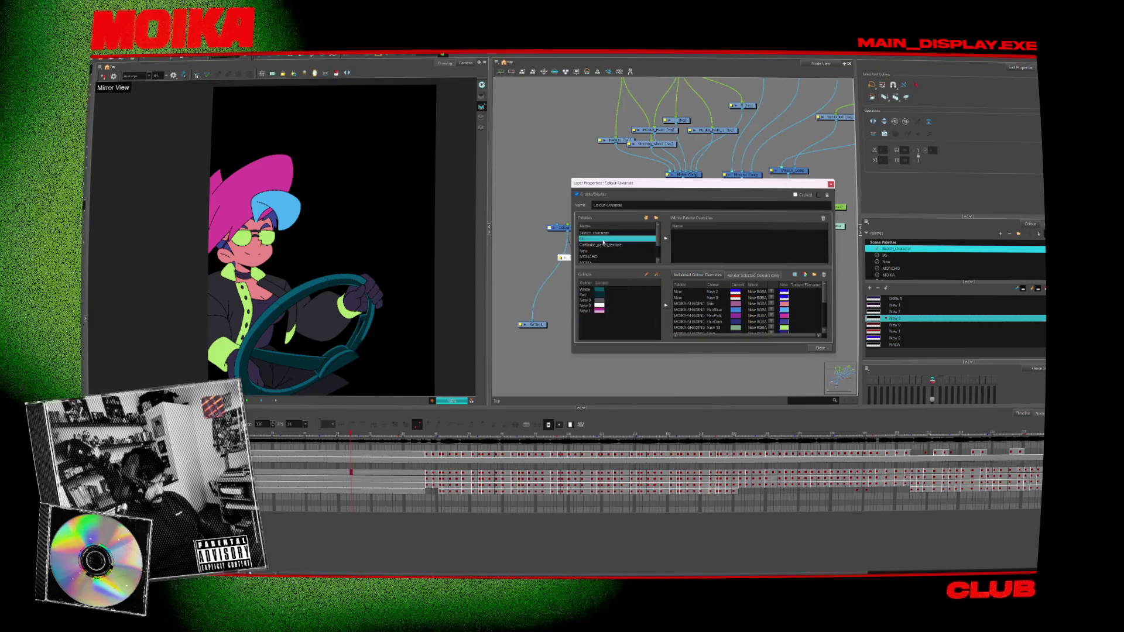
{"action": "left_click", "coordinate": [647, 294]}
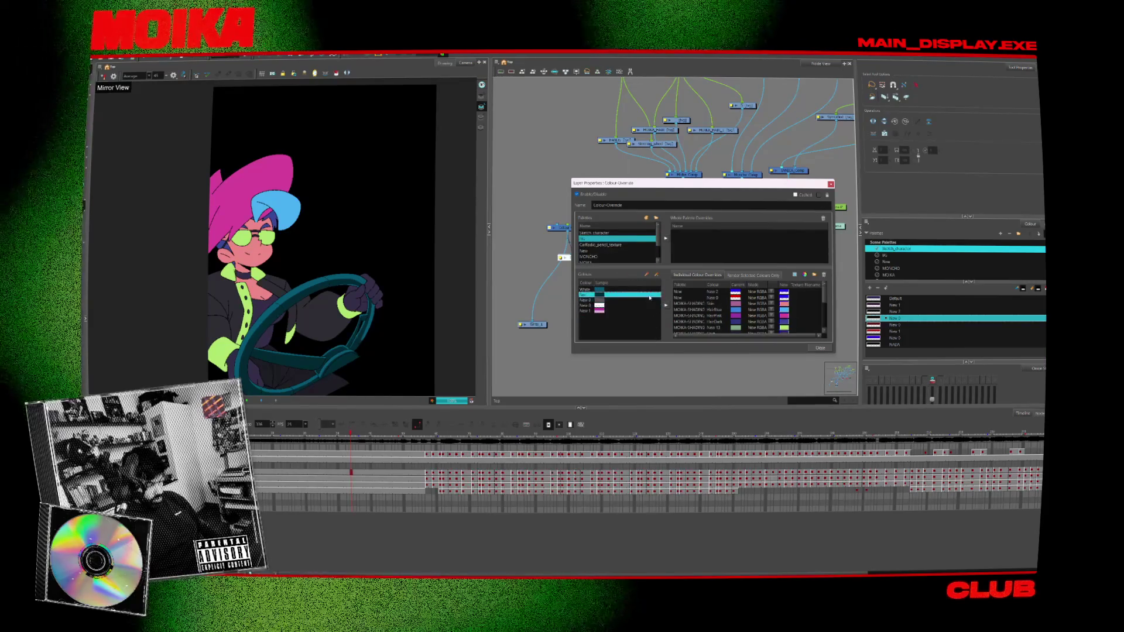
- Eyedrop a lighter teal as the override's new colour and close the properties
{"action": "double_click", "coordinate": [783, 327]}
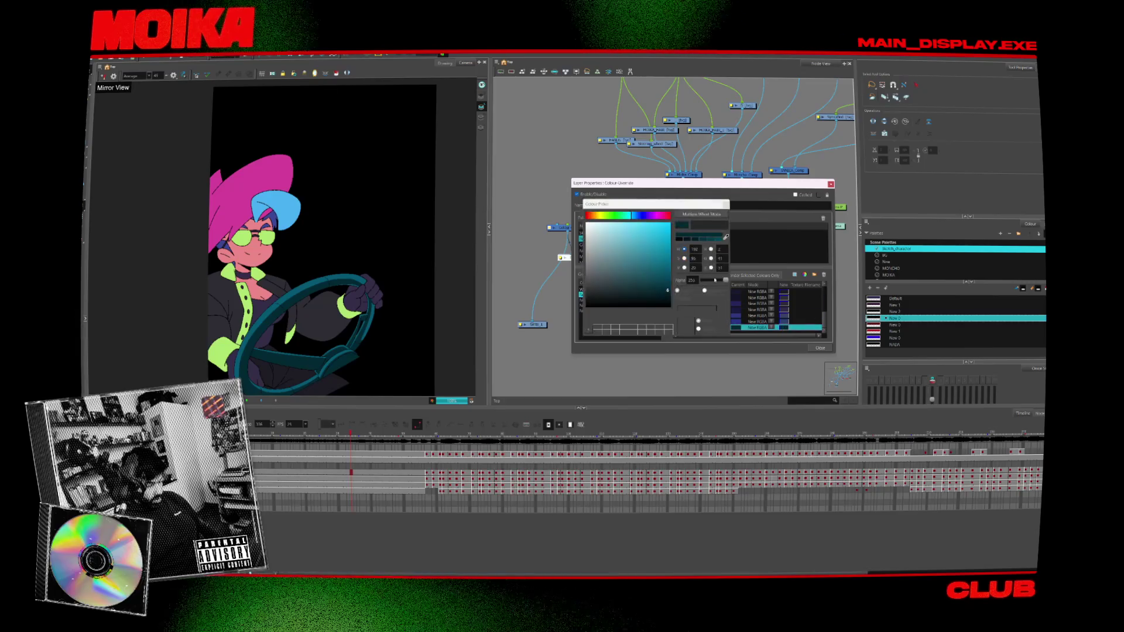
{"action": "left_click", "coordinate": [352, 272]}
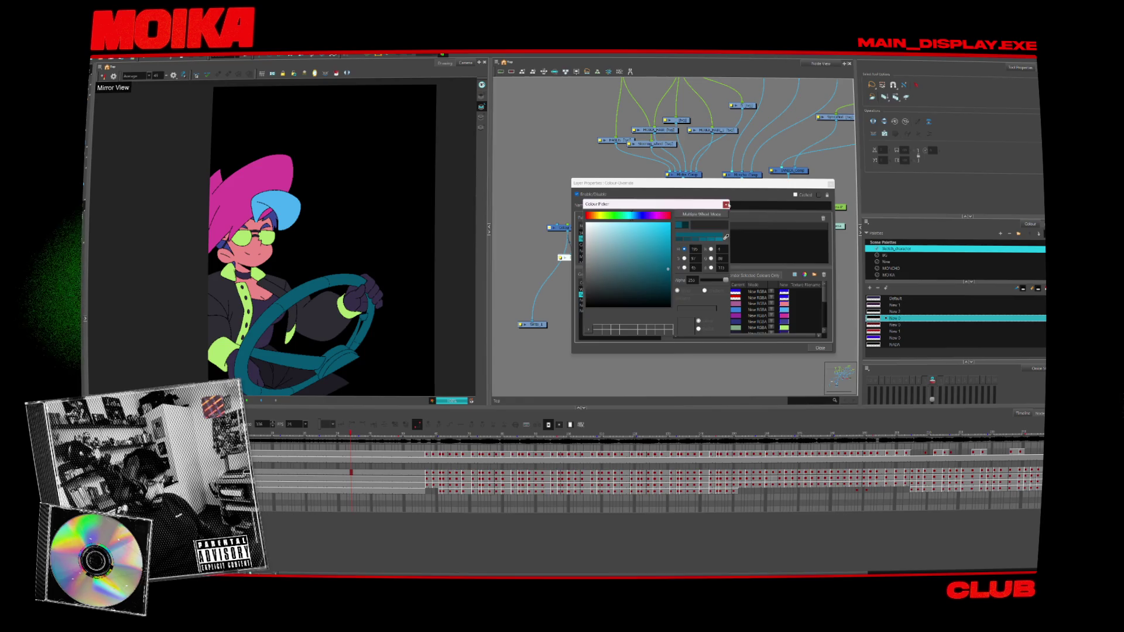
{"action": "left_click", "coordinate": [726, 204]}
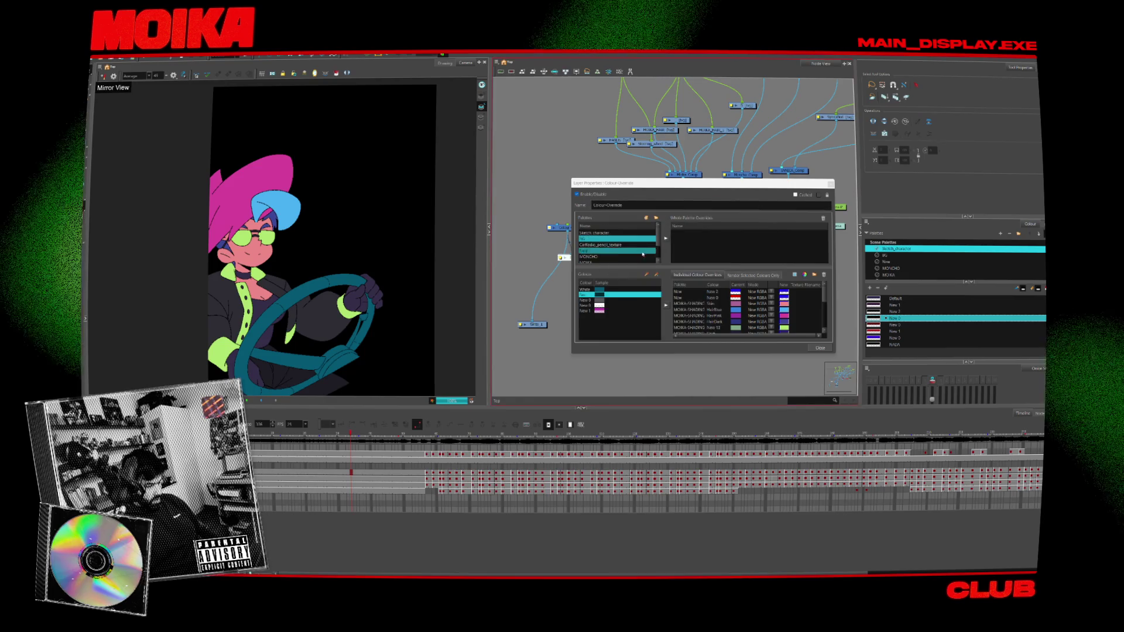
{"action": "key", "text": "Escape"}
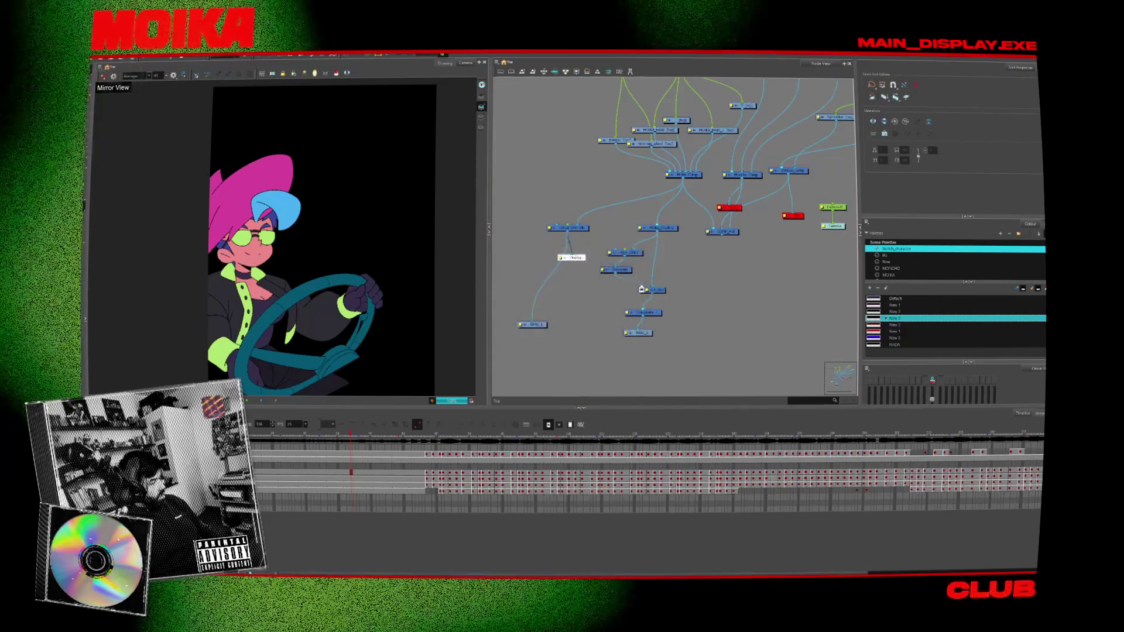
- Export the scene as a QuickTime movie, overwrite the old file, and return to After Effects
{"action": "left_click", "coordinate": [96, 58]}
{"action": "left_click", "coordinate": [147, 142]}
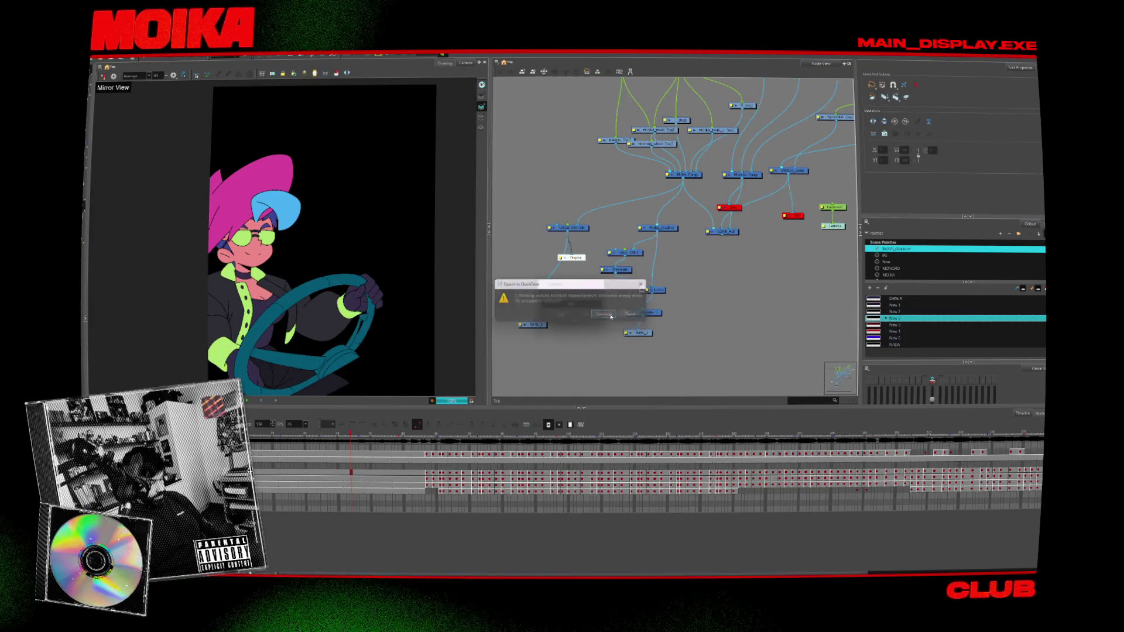
{"action": "left_click", "coordinate": [610, 317]}
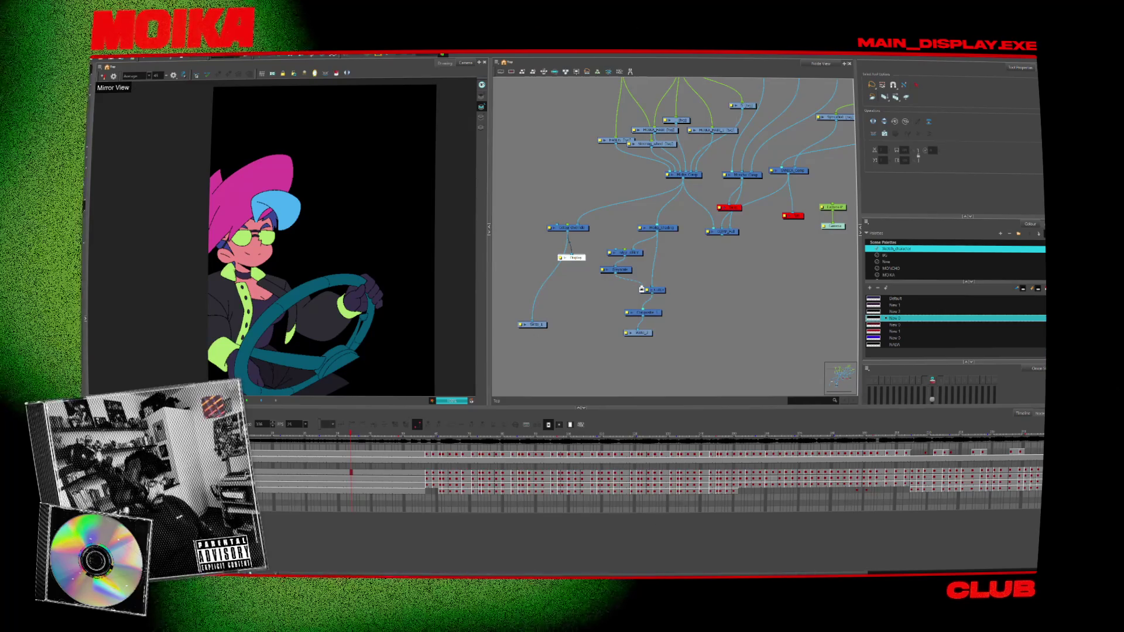
{"action": "left_click", "coordinate": [657, 560]}
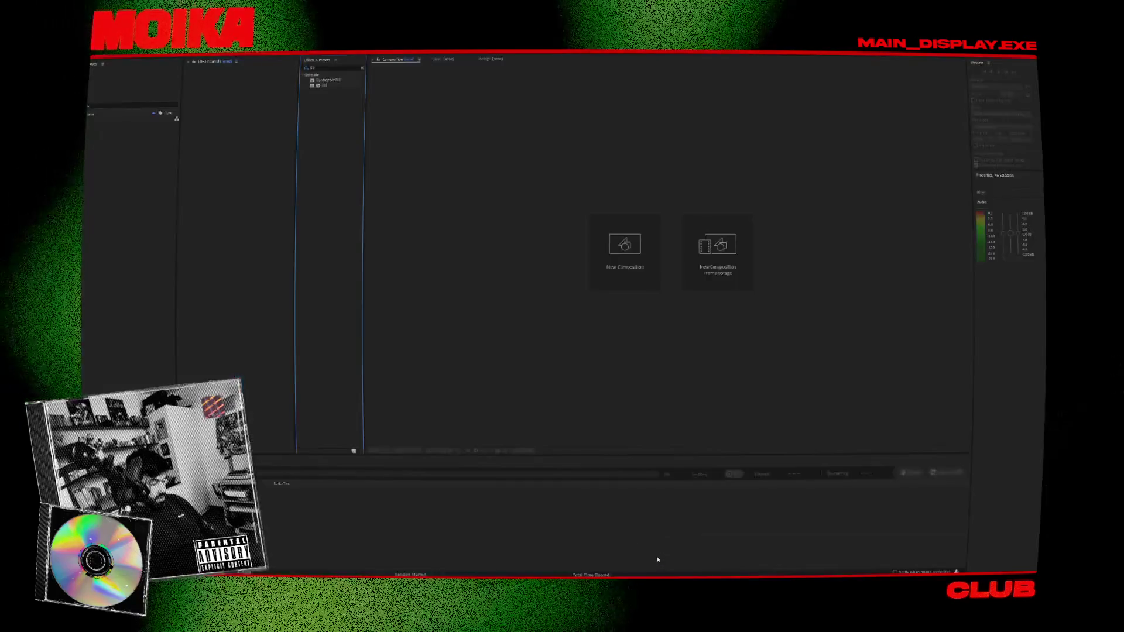
- Reopen the recent After Effects project and scrub the timeline to check the teal wheel
{"action": "left_click", "coordinate": [96, 53]}
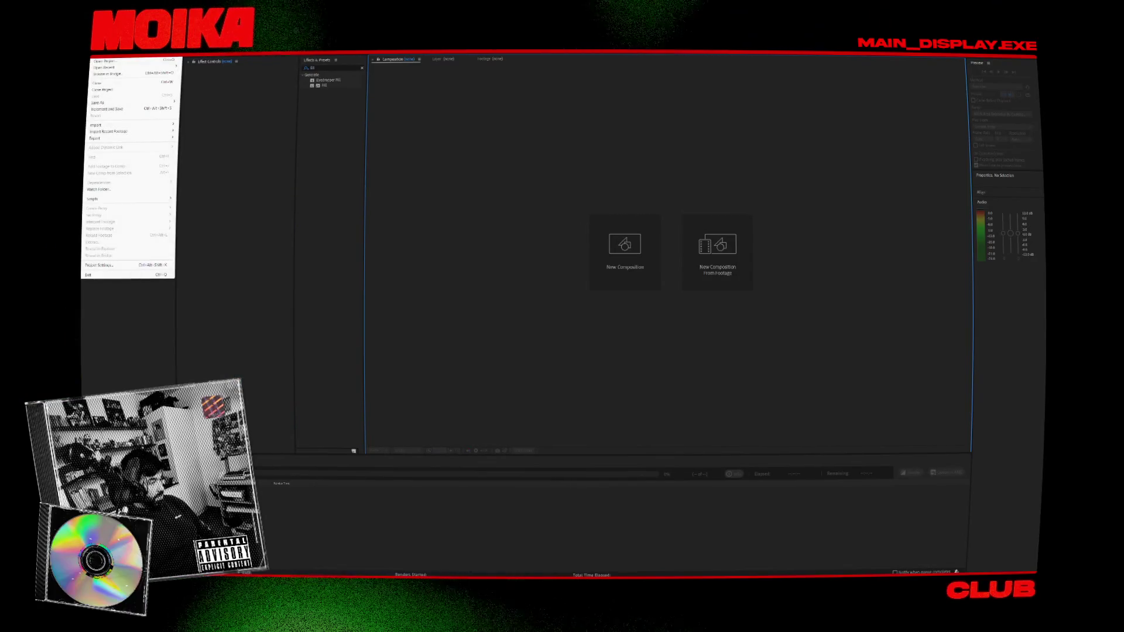
{"action": "mouse_move", "coordinate": [117, 68]}
{"action": "left_click", "coordinate": [218, 65]}
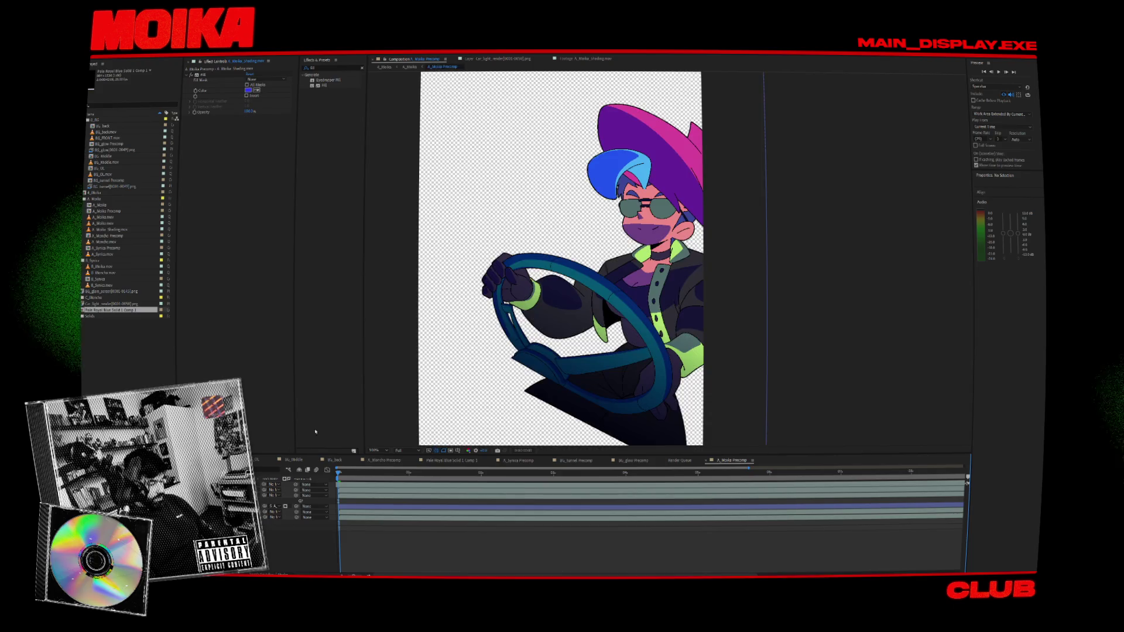
{"action": "left_click_drag", "start_coordinate": [338, 473], "coordinate": [386, 474]}
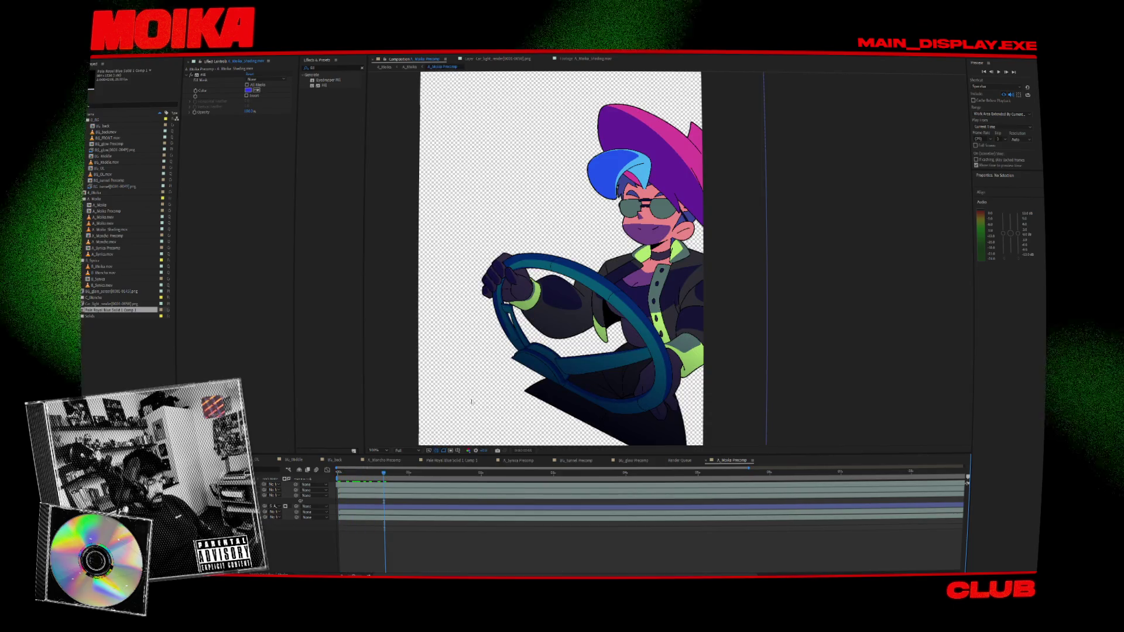
- Delete the driver layer's Fill effect, set its blending mode to Normal, and rewind to frame one
{"action": "left_click", "coordinate": [338, 495]}
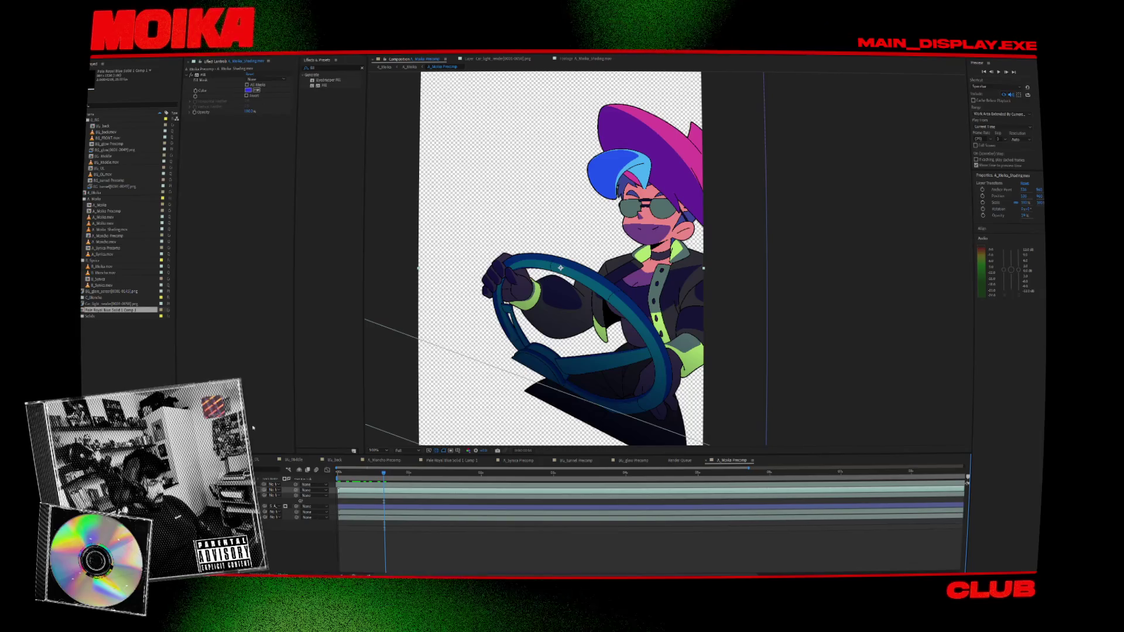
{"action": "key", "text": "Delete"}
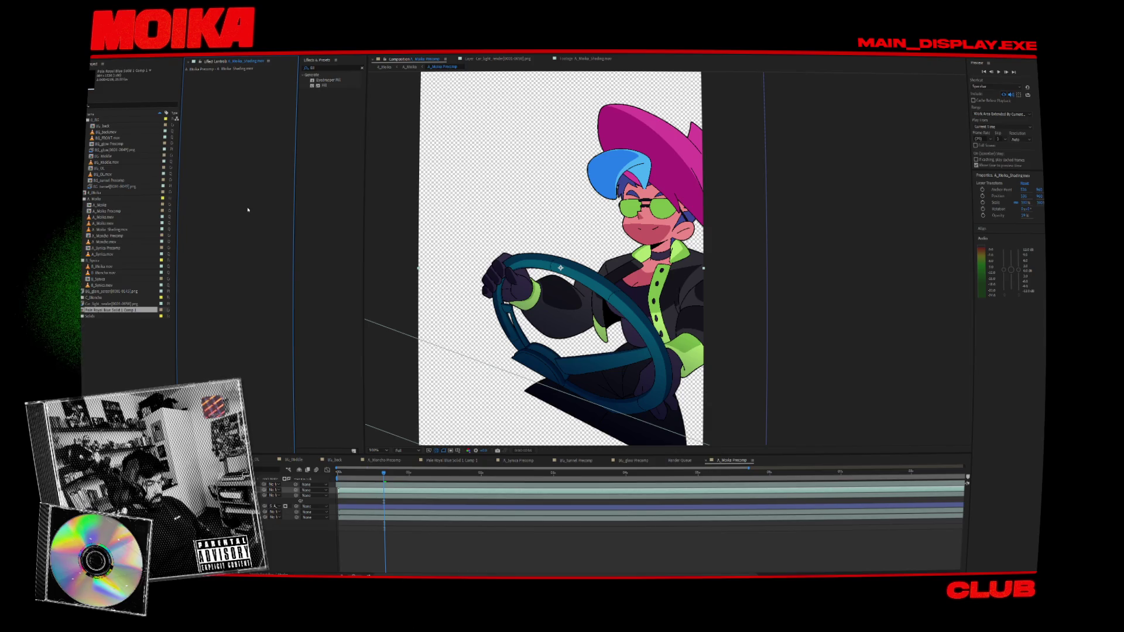
{"action": "left_click", "coordinate": [272, 484]}
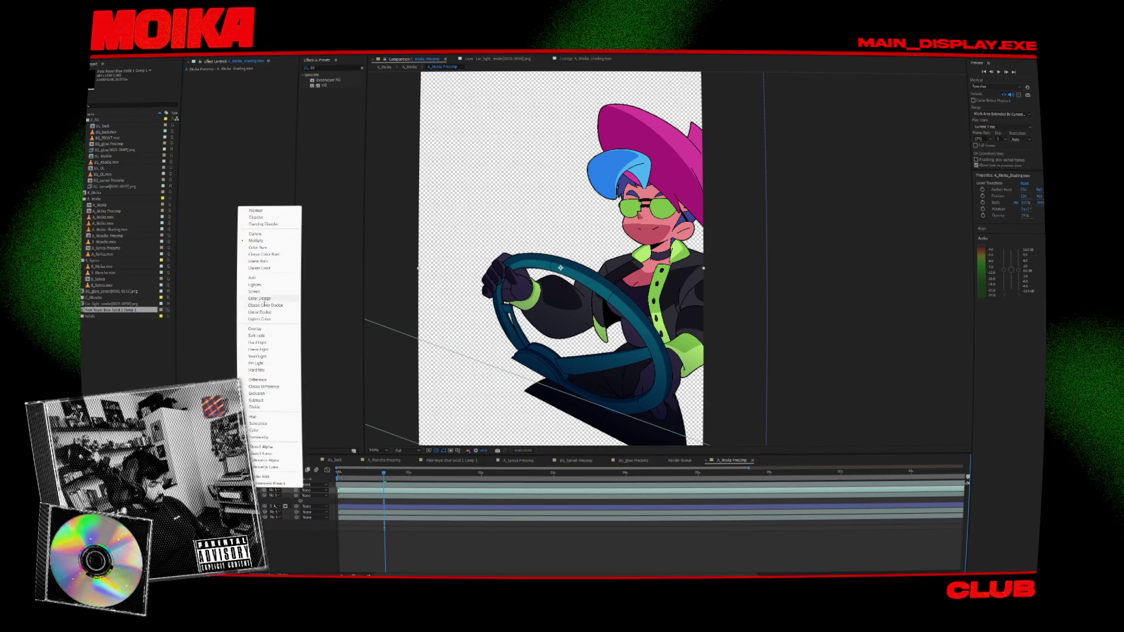
{"action": "left_click", "coordinate": [256, 210]}
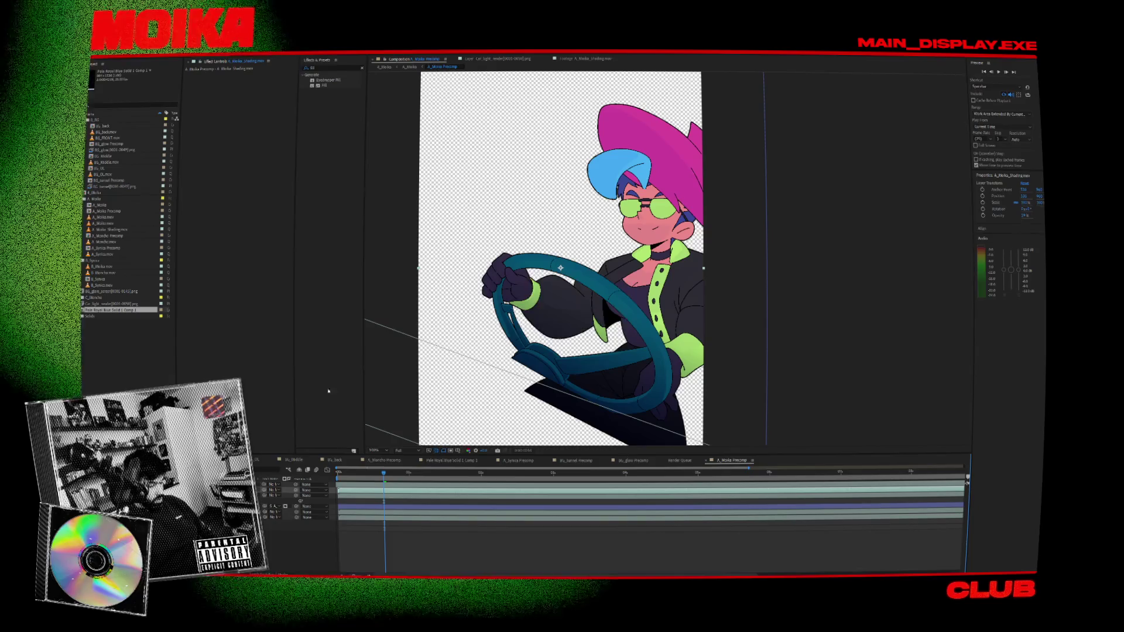
{"action": "key", "text": "Home"}
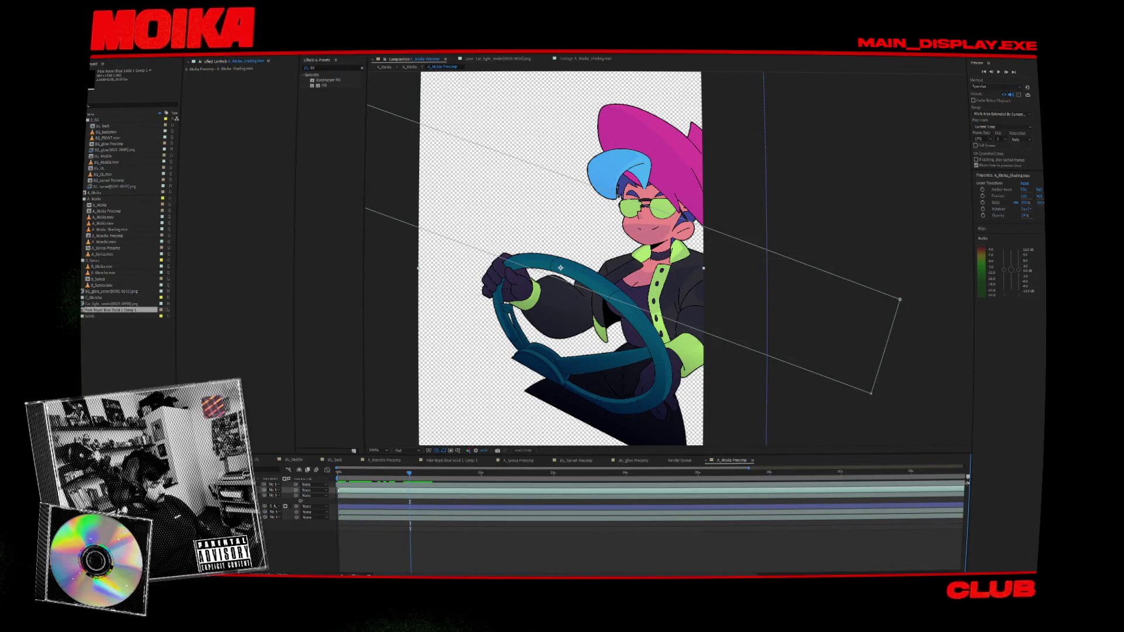
- Set the steering-wheel mask on the driver's shading layer to Inverted
{"action": "left_click", "coordinate": [273, 490]}
{"action": "left_click", "coordinate": [256, 210]}
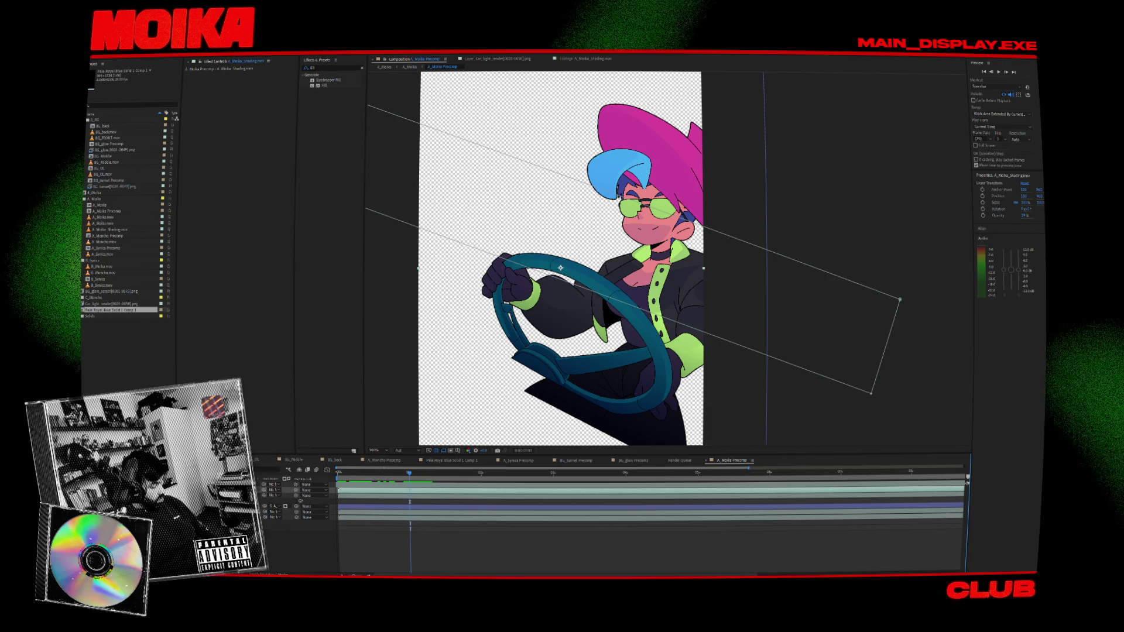
{"action": "left_click", "coordinate": [273, 501]}
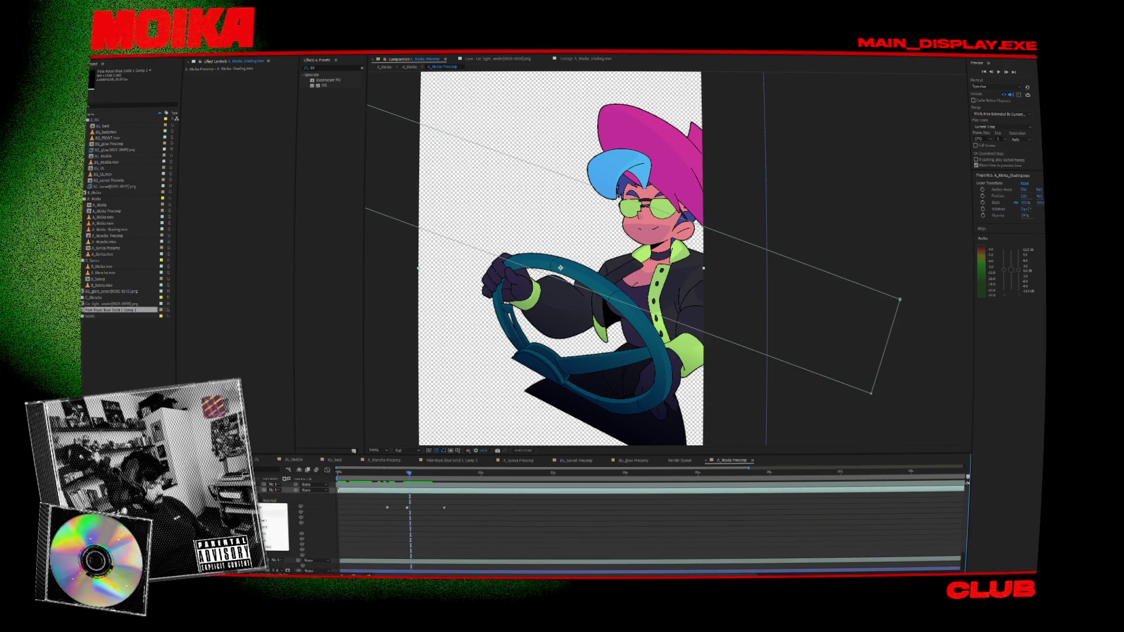
{"action": "left_click", "coordinate": [274, 521]}
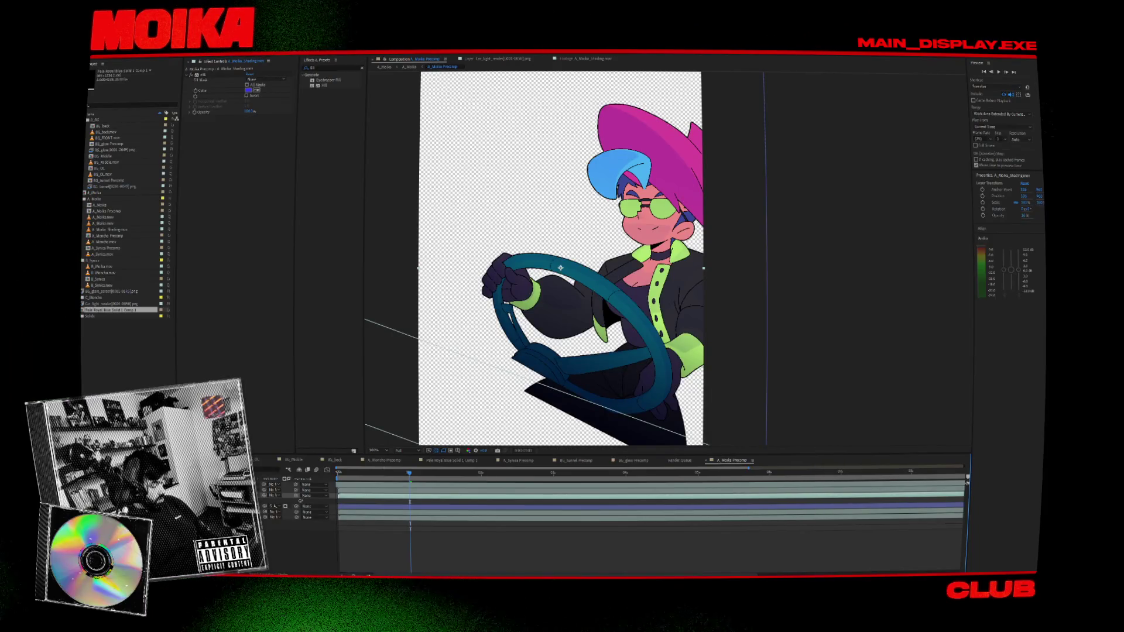
- Delete the A_Moika.mov colour layer, then undo to restore it
{"action": "key", "text": "F2"}
{"action": "key", "text": "ctrl+Down"}
{"action": "key", "text": "ctrl+Down"}
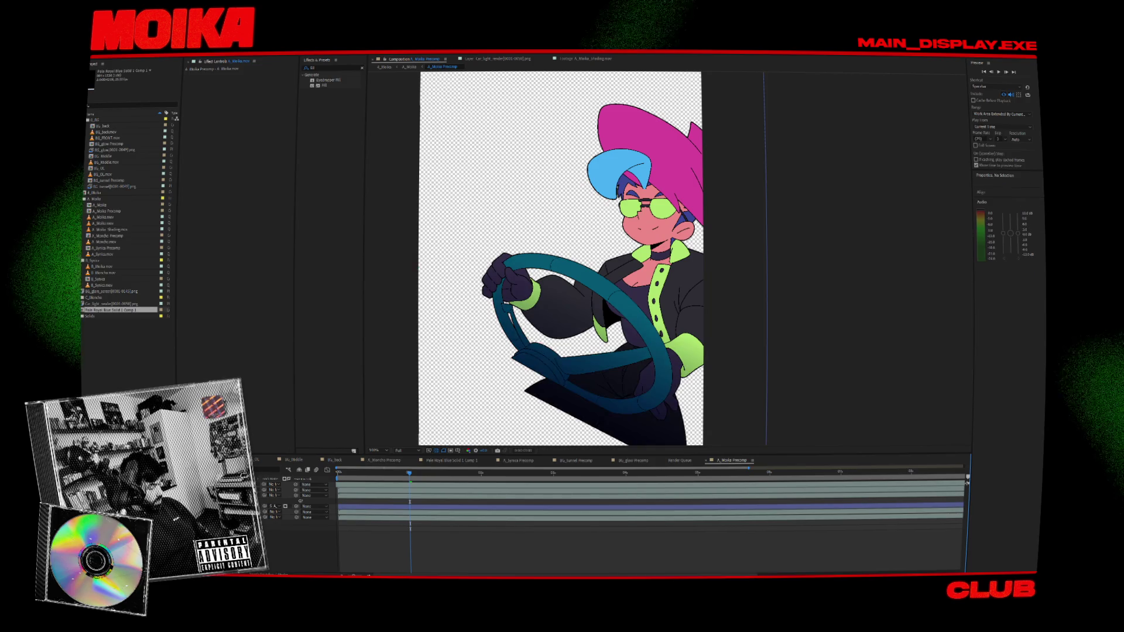
{"action": "key", "text": "Delete"}
{"action": "key", "text": "ctrl+z"}
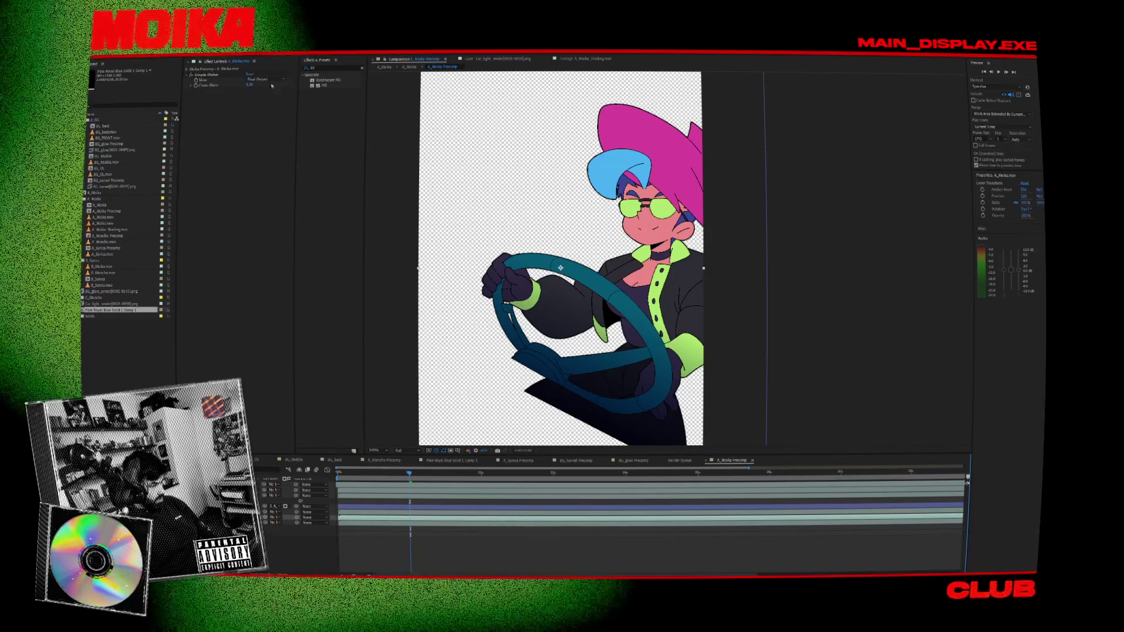
- Apply a Fill effect to the driver's colour layer with blue colour 0023FF
{"action": "left_click_drag", "start_coordinate": [322, 85], "coordinate": [259, 98]}
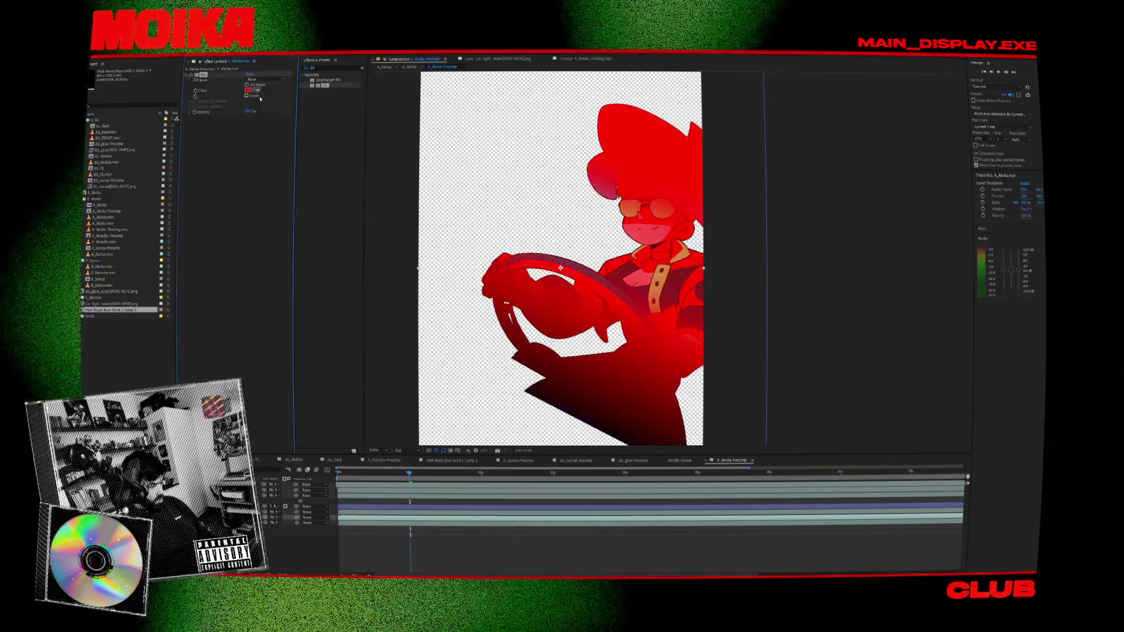
{"action": "left_click", "coordinate": [249, 91]}
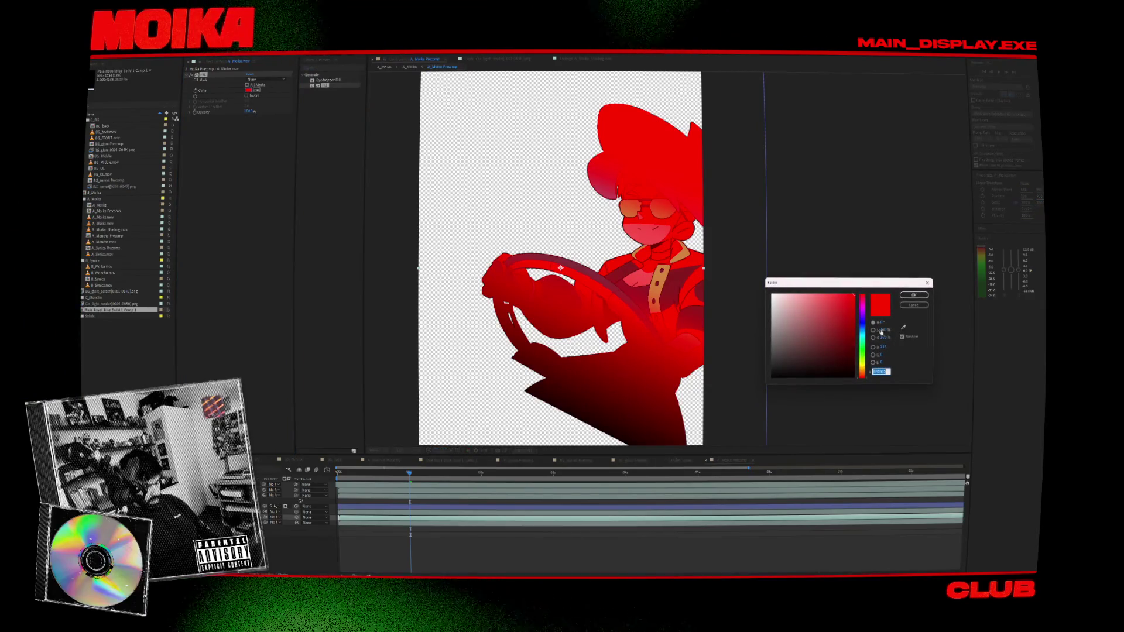
{"action": "left_click", "coordinate": [863, 325]}
{"action": "left_click", "coordinate": [913, 295]}
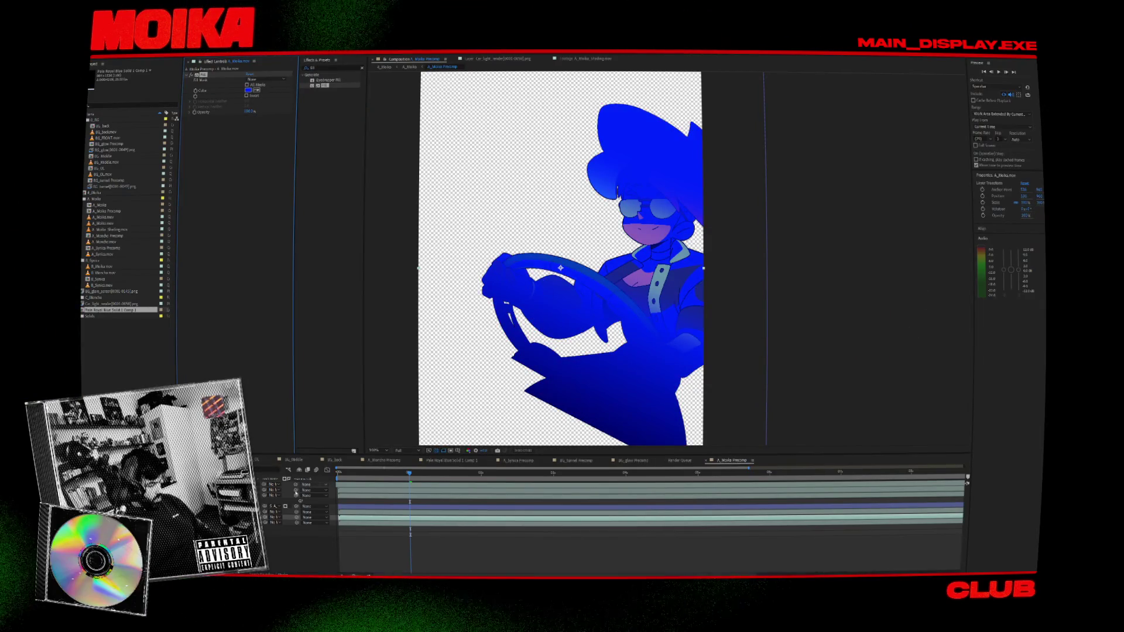
- Set the layer's blend mode to Color Burn and save the project
{"action": "left_click", "coordinate": [272, 518]}
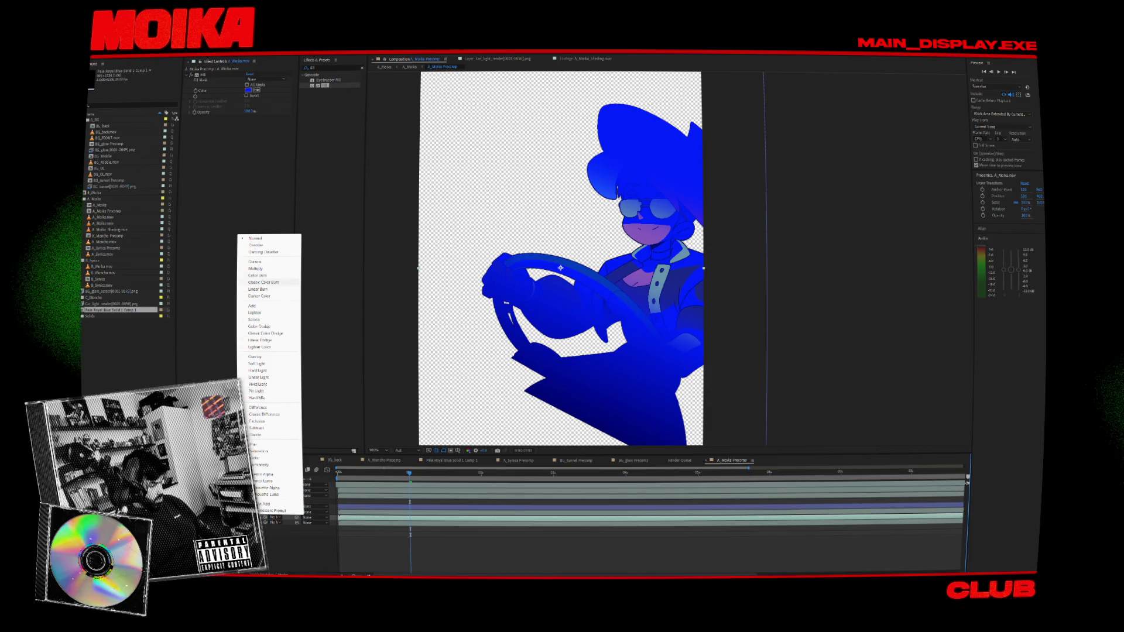
{"action": "left_click", "coordinate": [258, 275]}
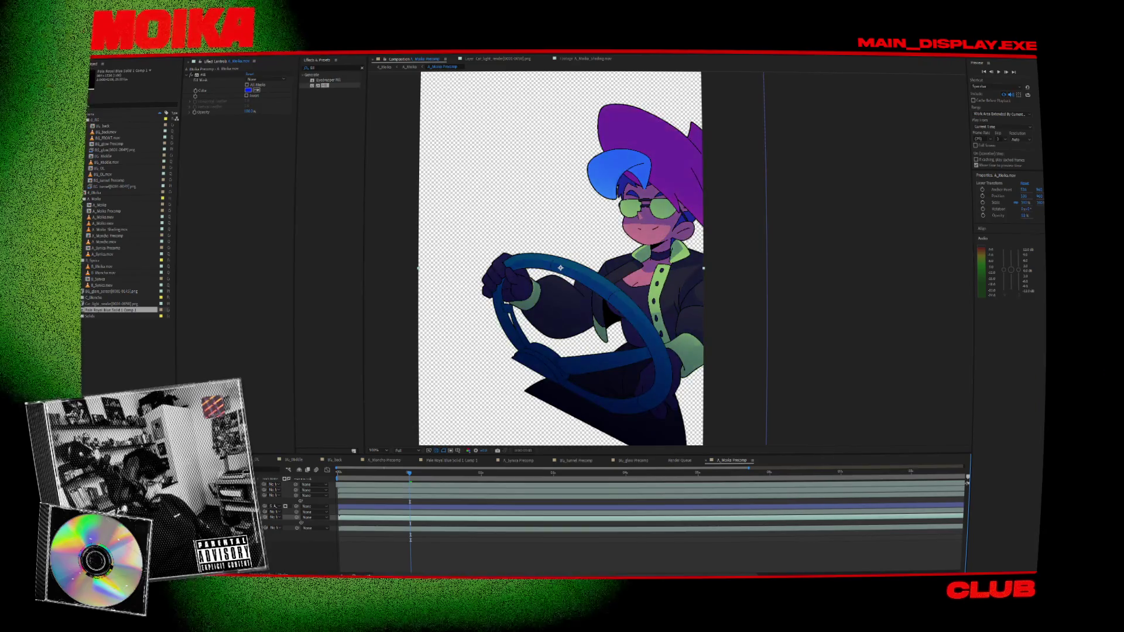
{"action": "key", "text": "ctrl+s"}
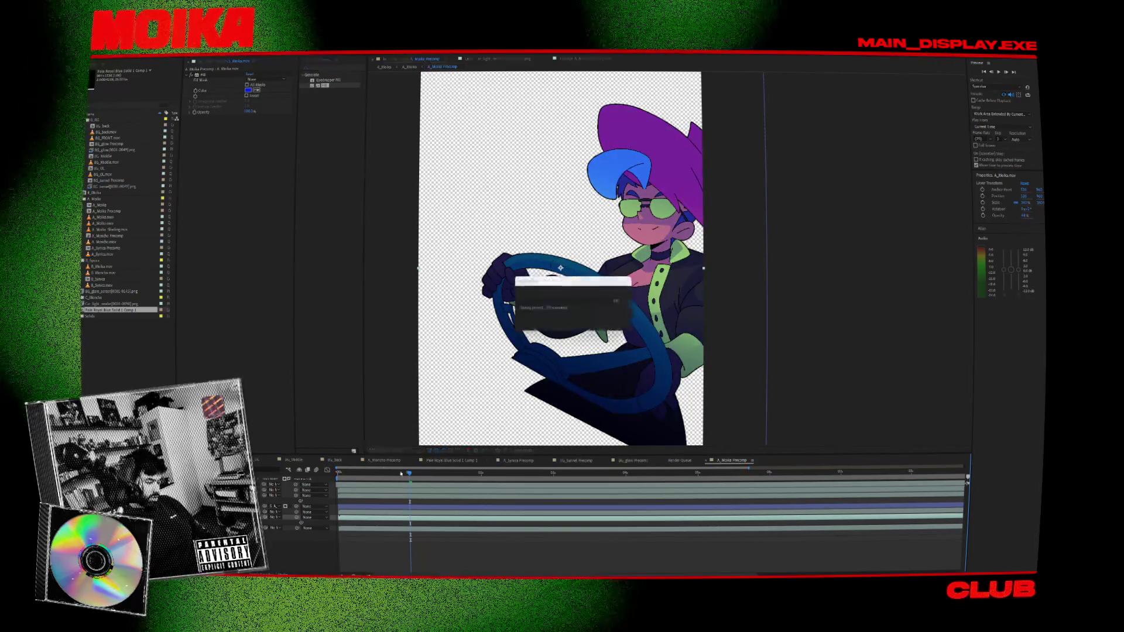
- Select Moika_Shading, scrub to watch the glare box cross the driver, then return to A_Moika
{"action": "mouse_move", "coordinate": [408, 473]}
{"action": "left_mouse_down"}
{"action": "mouse_move", "coordinate": [425, 474]}
{"action": "mouse_move", "coordinate": [412, 477]}
{"action": "left_mouse_up"}
{"action": "left_click", "coordinate": [275, 495]}
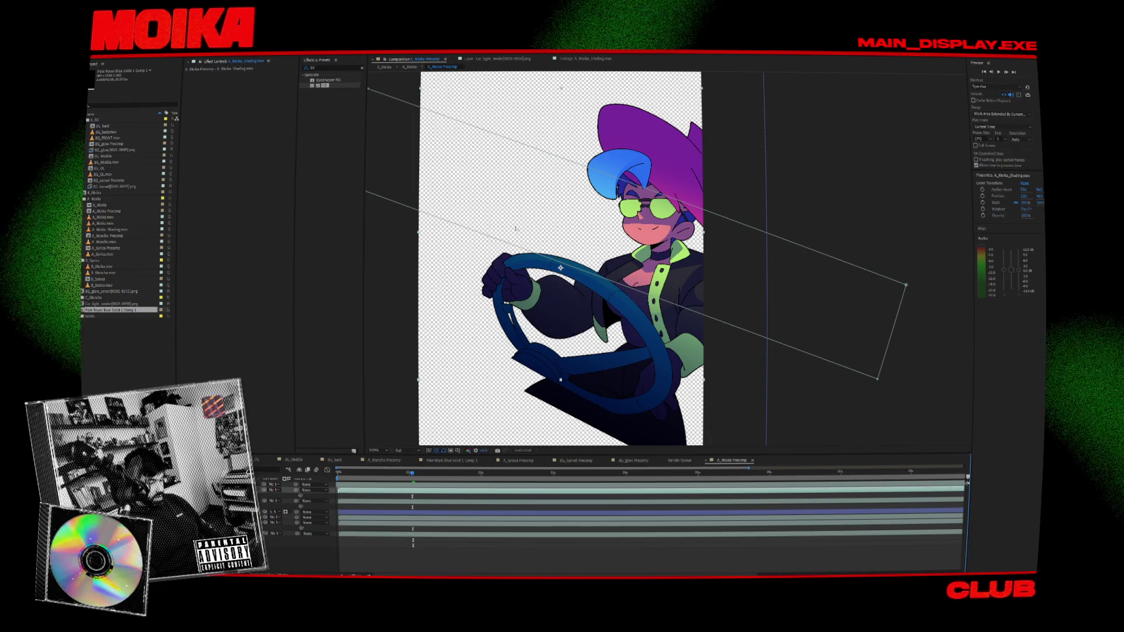
{"action": "mouse_move", "coordinate": [403, 474]}
{"action": "left_mouse_down"}
{"action": "mouse_move", "coordinate": [389, 475]}
{"action": "mouse_move", "coordinate": [459, 475]}
{"action": "left_mouse_up"}
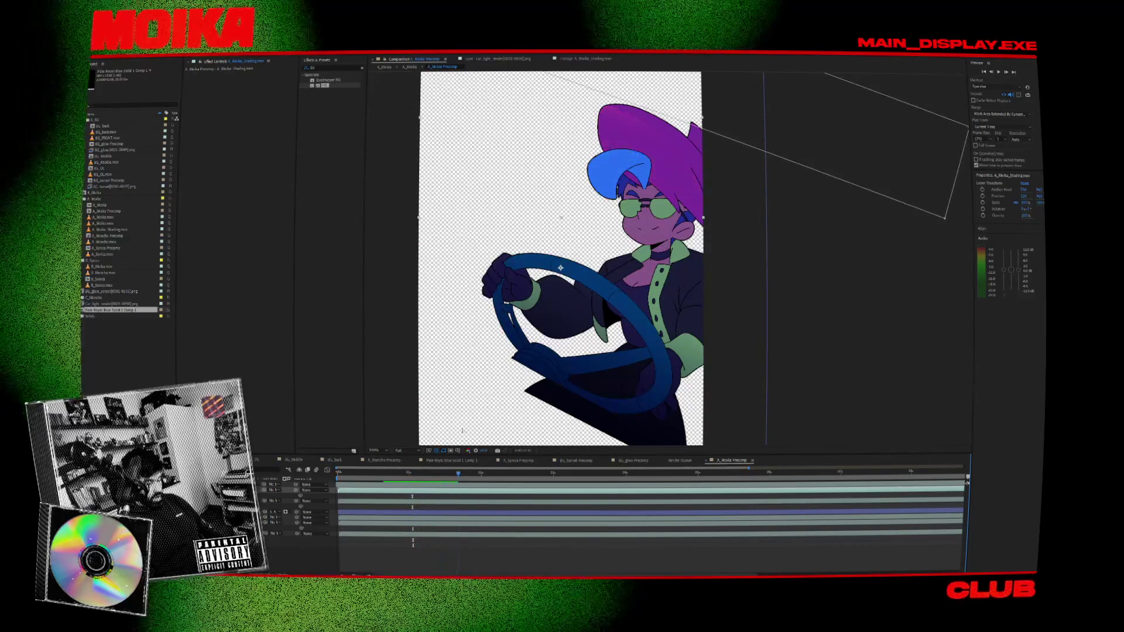
{"action": "left_click", "coordinate": [384, 68]}
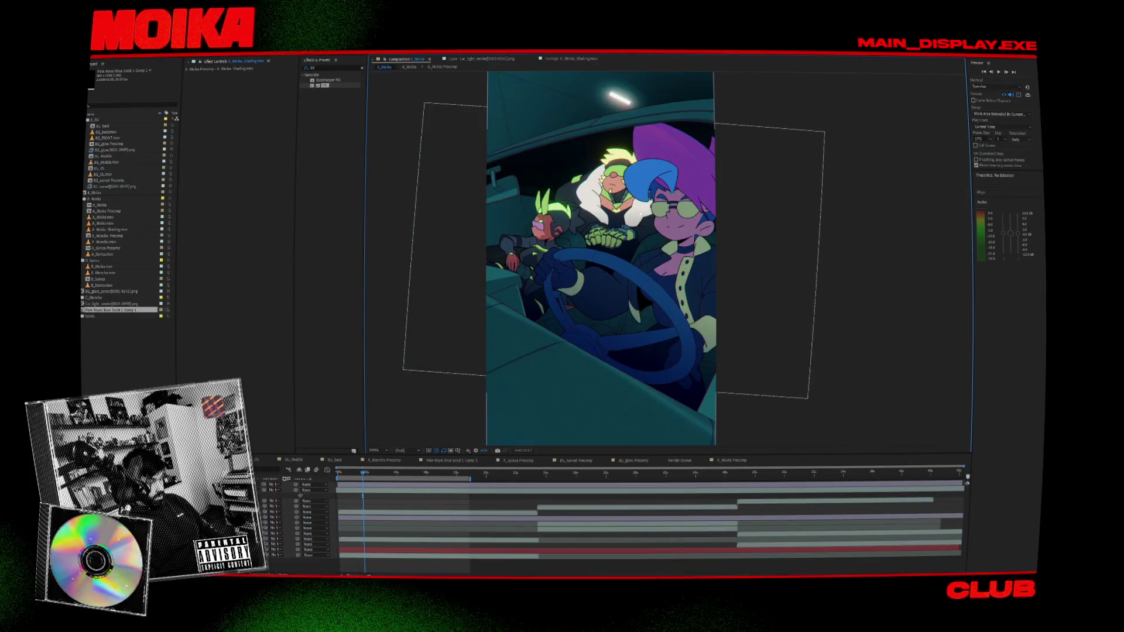
- Preview the car-interior shot from the first frame, then open the A_Moika composition
{"action": "left_click_drag", "start_coordinate": [349, 473], "coordinate": [334, 473]}
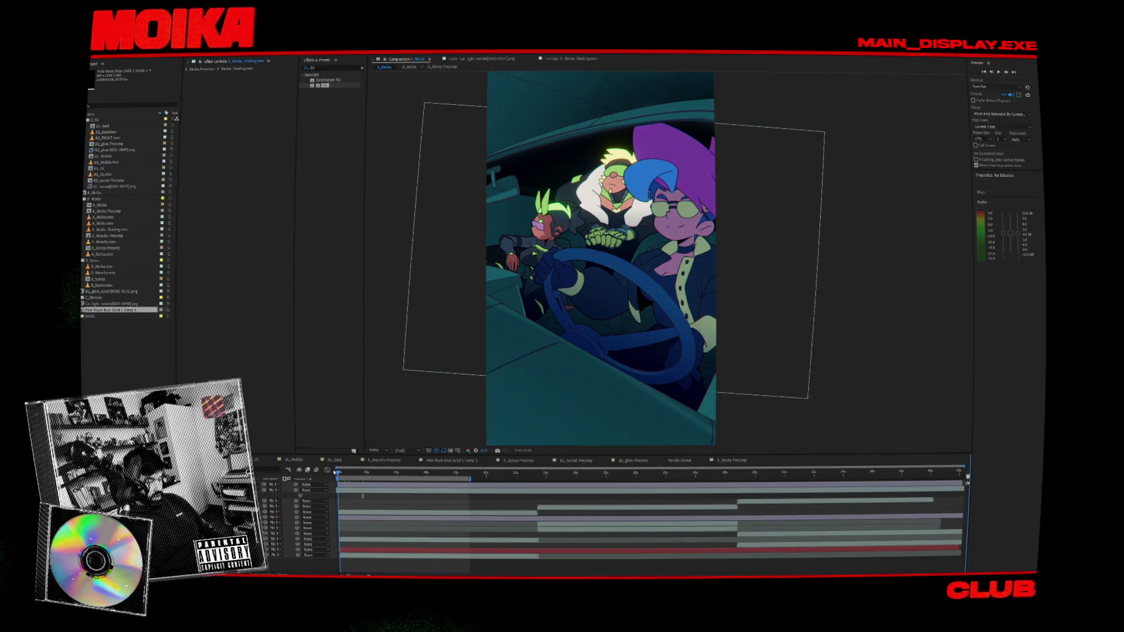
{"action": "left_click", "coordinate": [721, 249]}
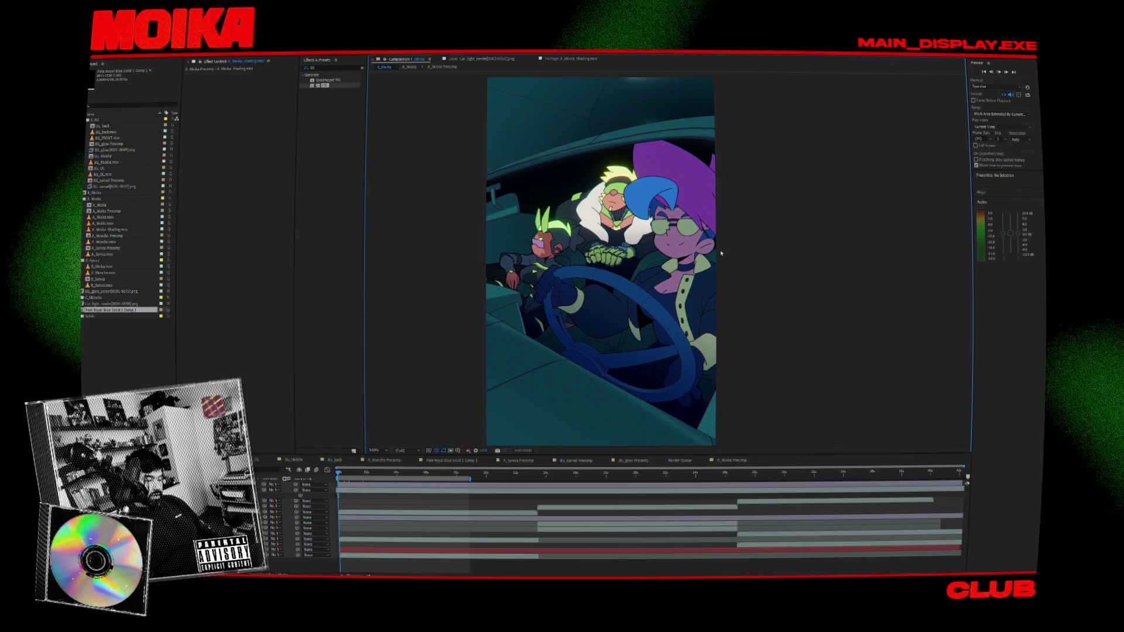
{"action": "key", "text": "space"}
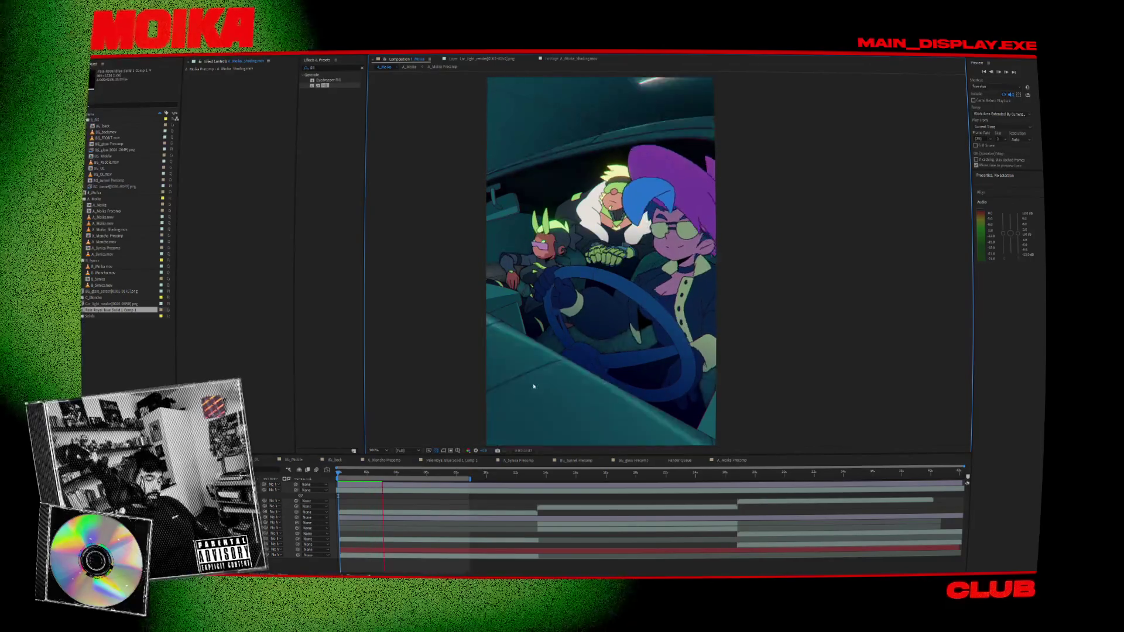
{"action": "left_click", "coordinate": [354, 476]}
{"action": "left_click_drag", "start_coordinate": [347, 479], "coordinate": [358, 484]}
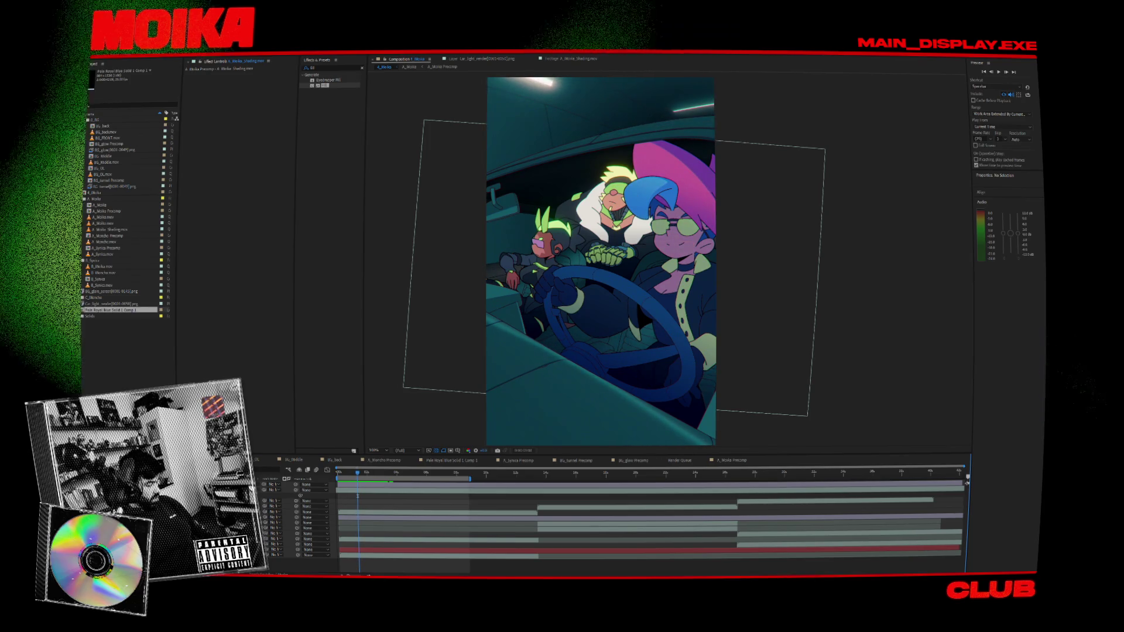
{"action": "left_click", "coordinate": [351, 512]}
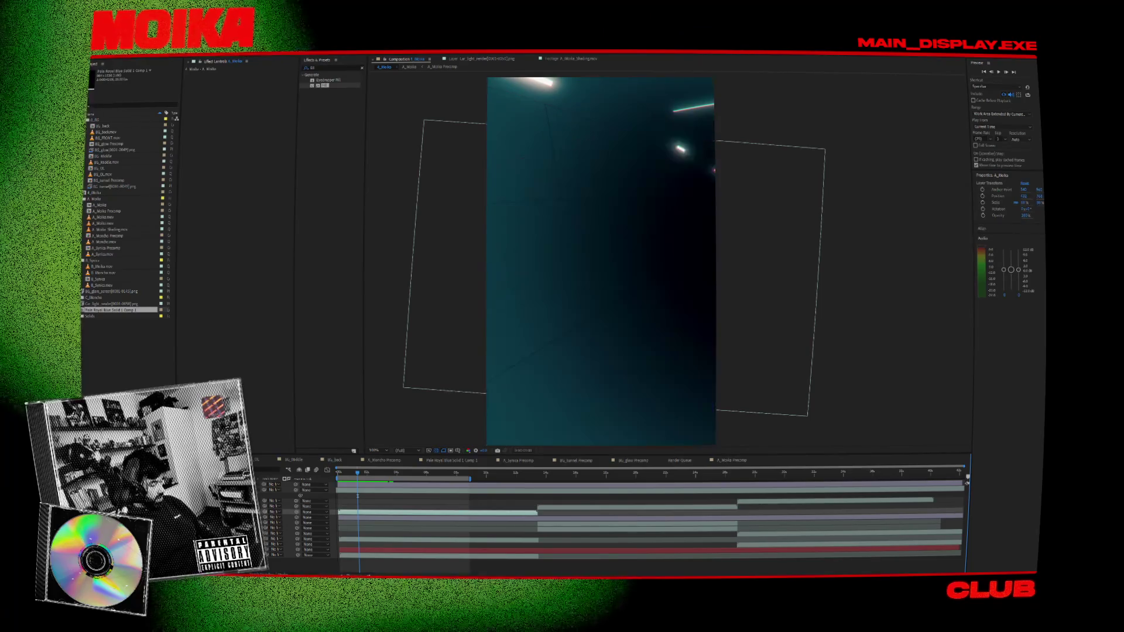
{"action": "double_click", "coordinate": [103, 204]}
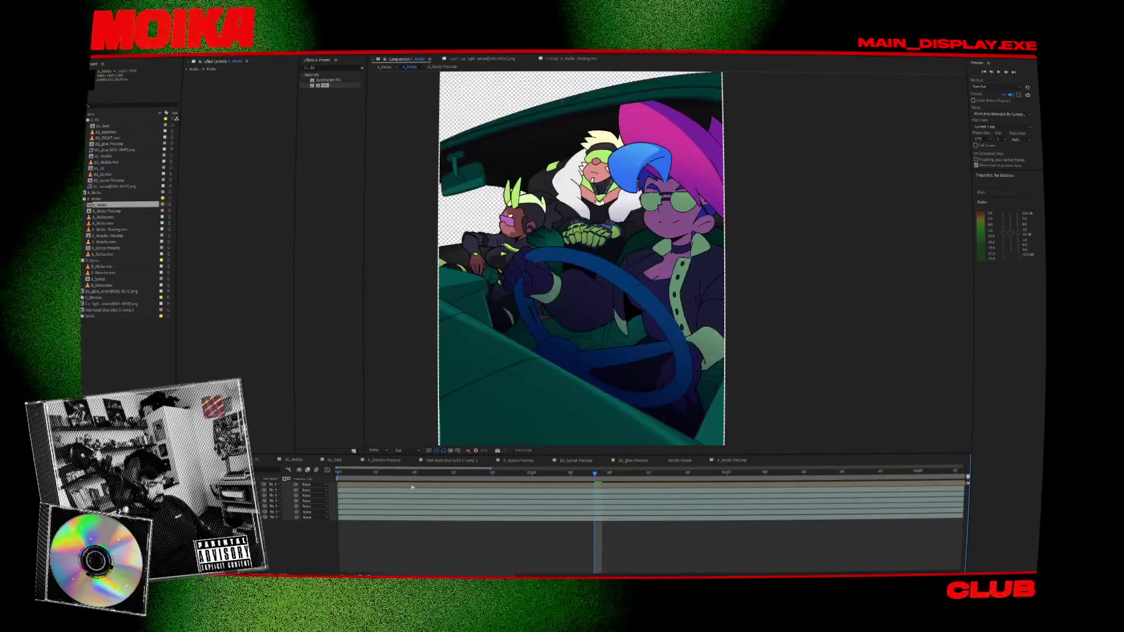
- Open A_Moika Precomp, reveal the glare layer's keyframes with U, scrub, then return to the full shot
{"action": "left_click", "coordinate": [377, 474]}
{"action": "left_click_drag", "start_coordinate": [406, 482], "coordinate": [426, 487]}
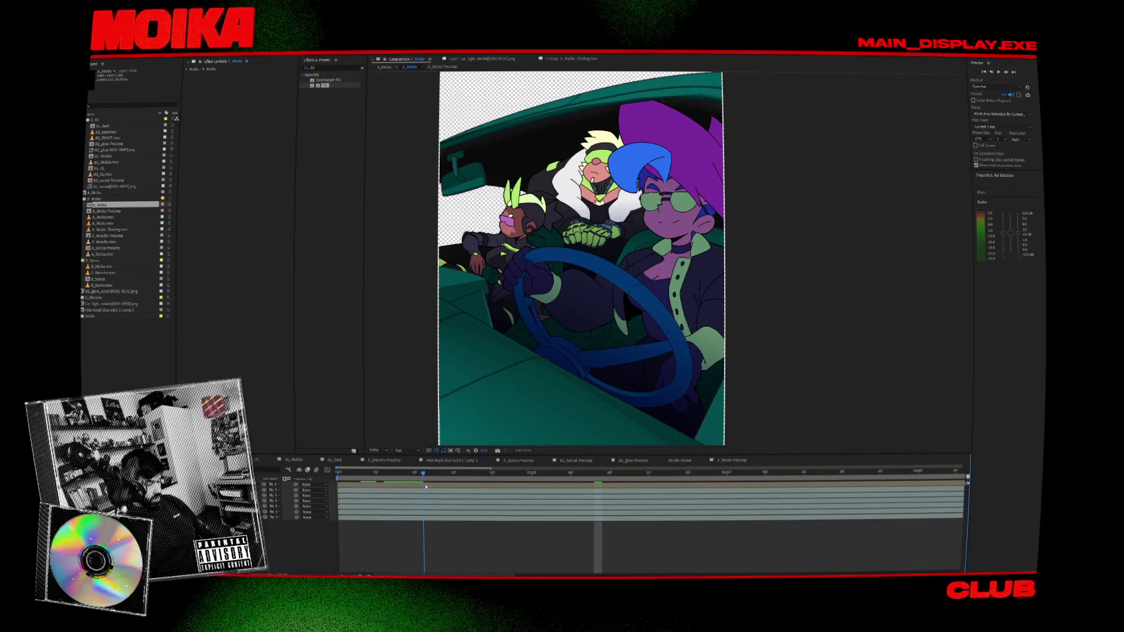
{"action": "double_click", "coordinate": [109, 210]}
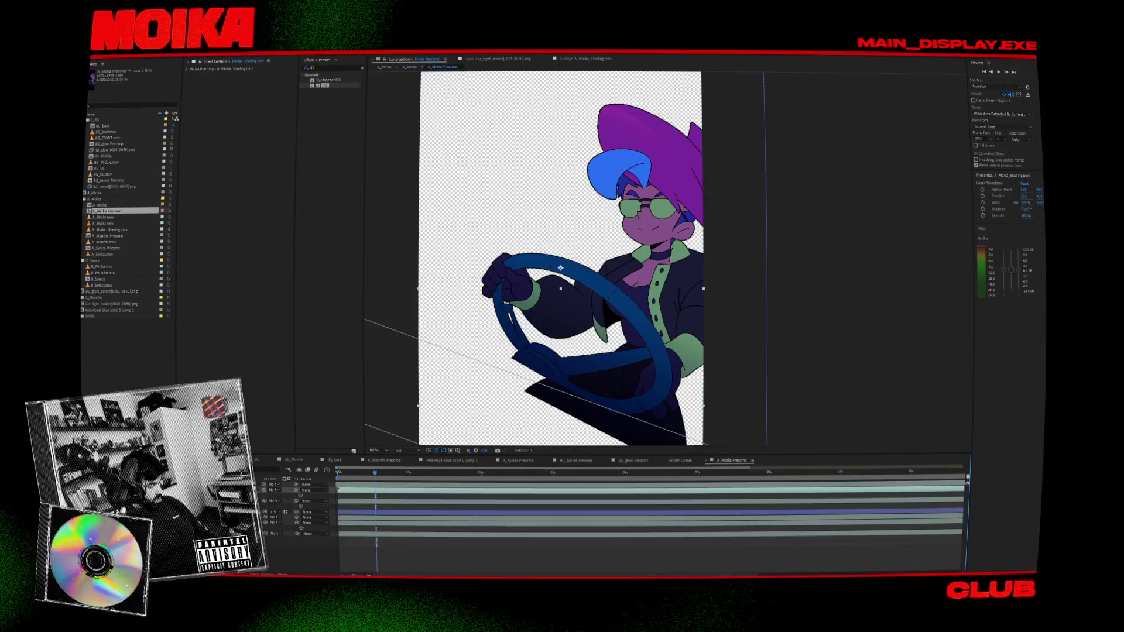
{"action": "left_click", "coordinate": [410, 474]}
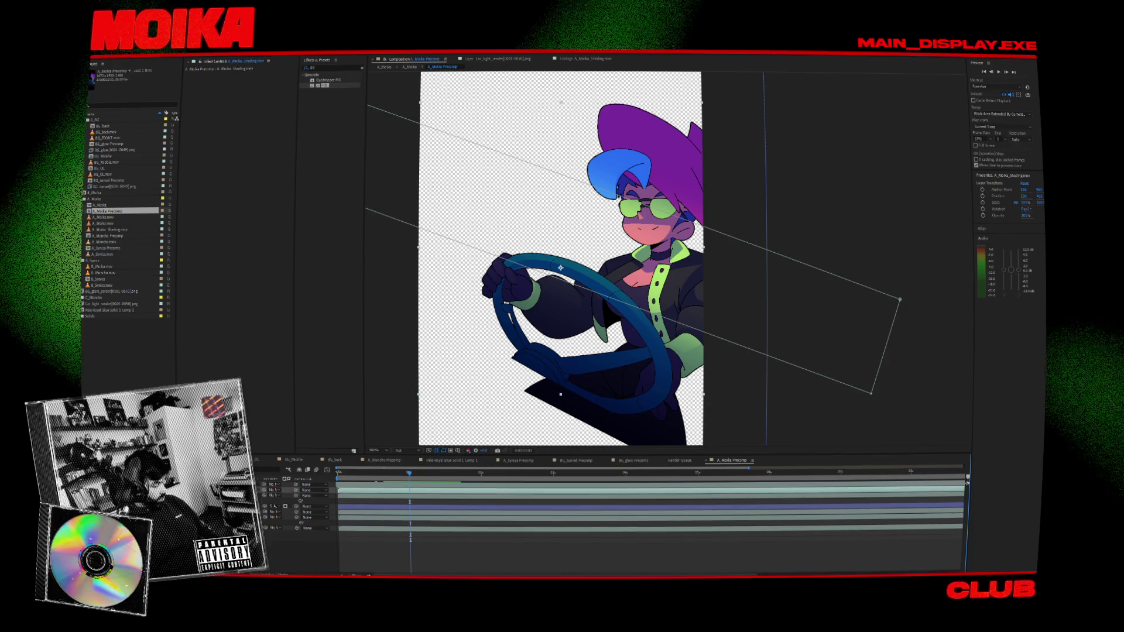
{"action": "key", "text": "u"}
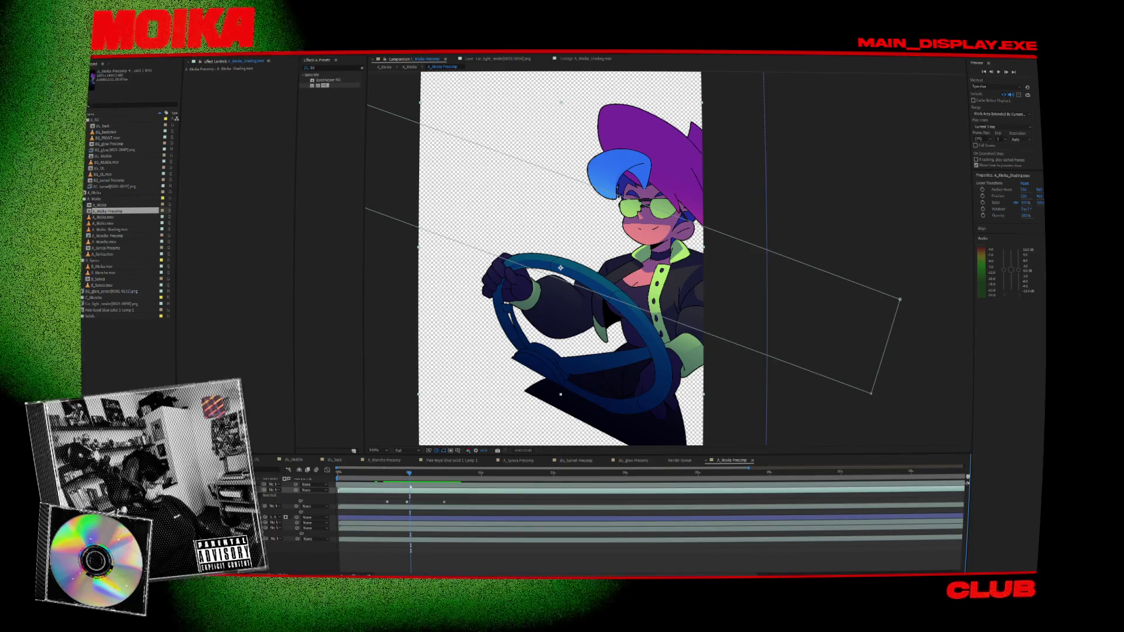
{"action": "left_click_drag", "start_coordinate": [410, 474], "coordinate": [407, 475]}
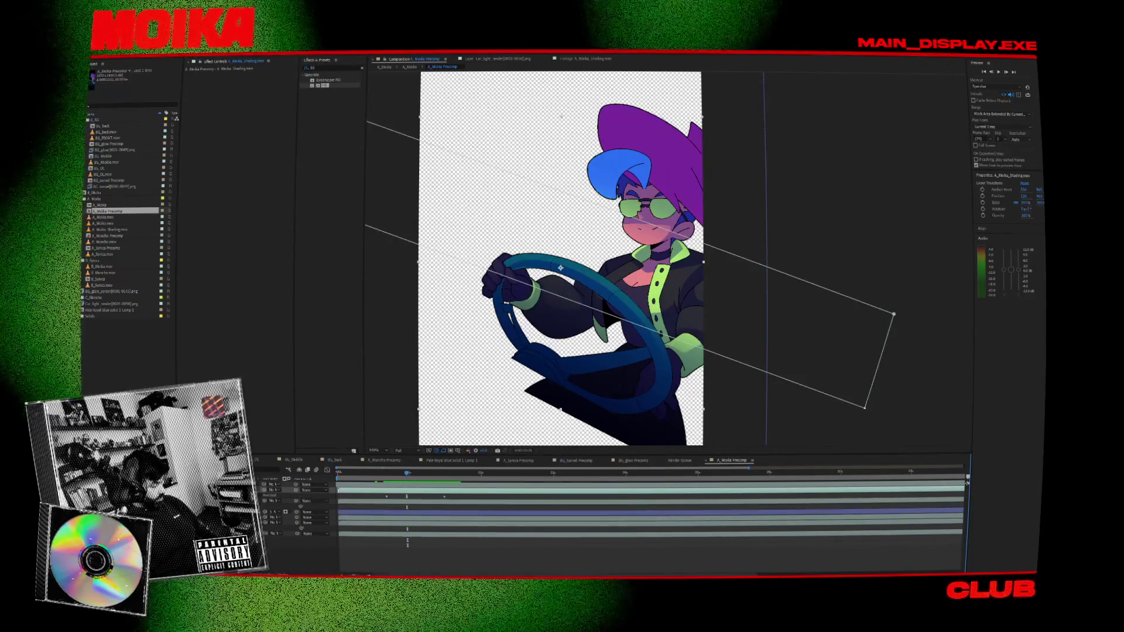
{"action": "key", "text": "u"}
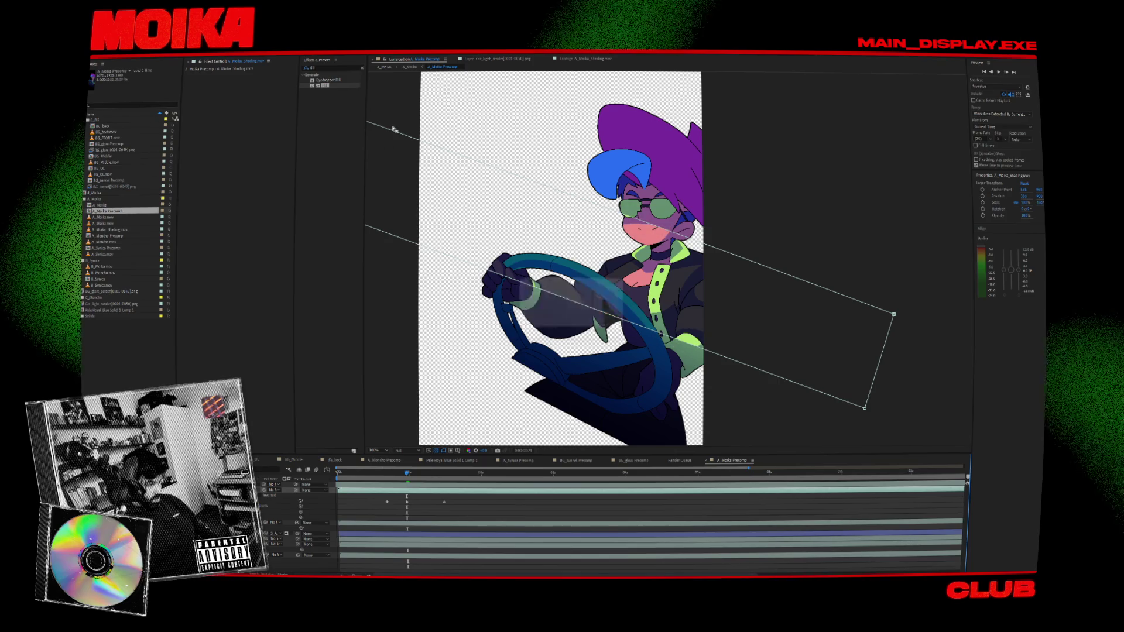
{"action": "left_click", "coordinate": [385, 67]}
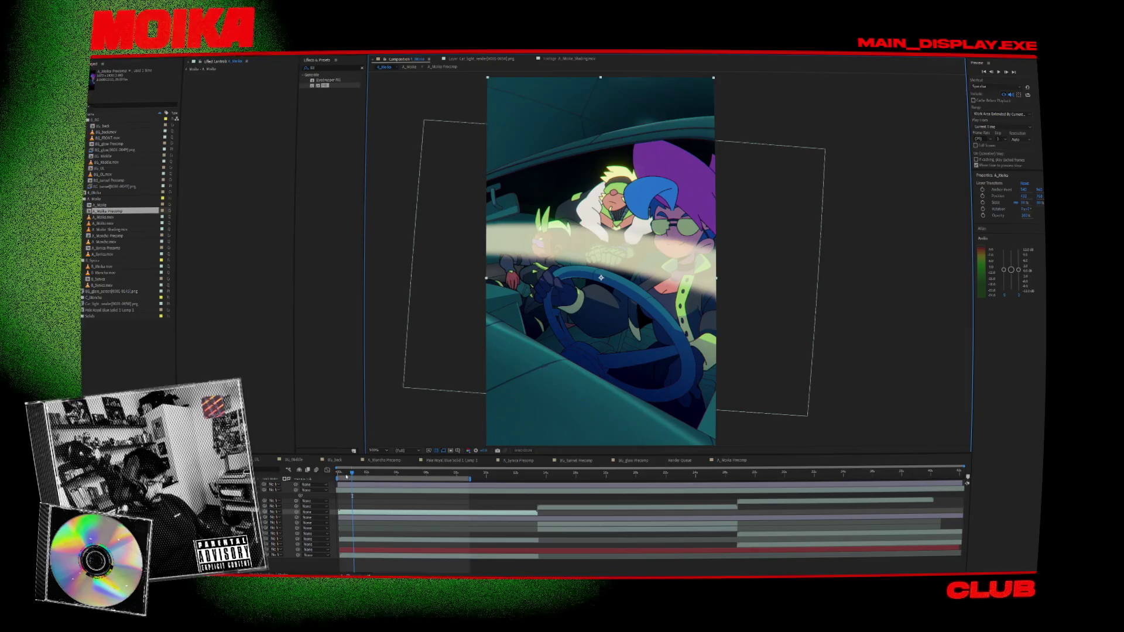
- Preview the A_Moika comp to watch the light sweep across the three characters, then stop
{"action": "key", "text": "space"}
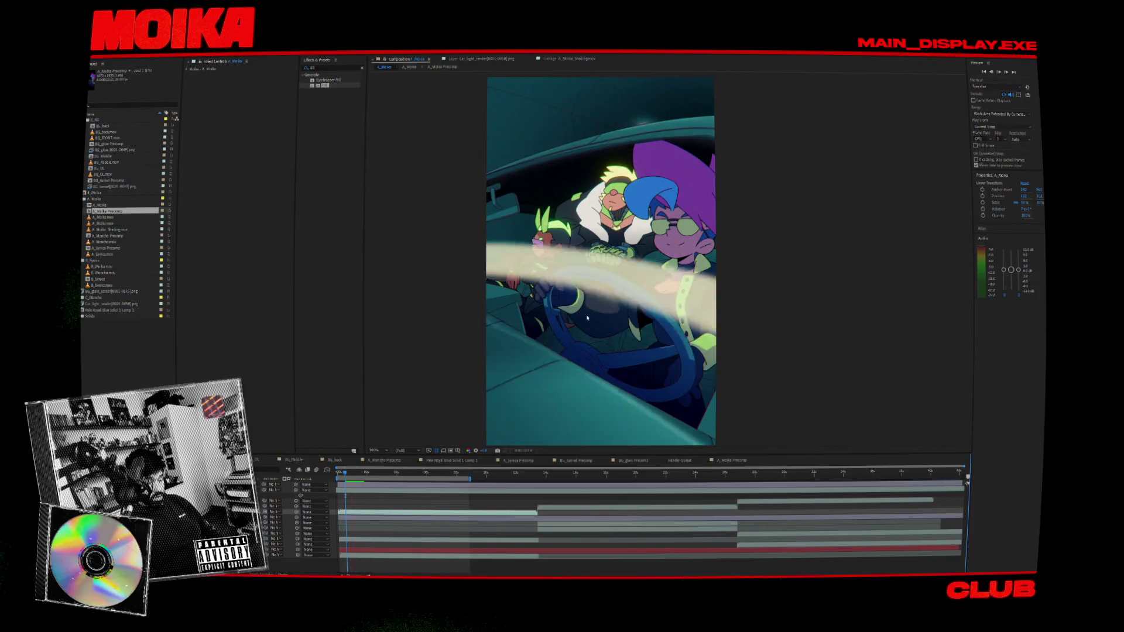
{"action": "key", "text": "space"}
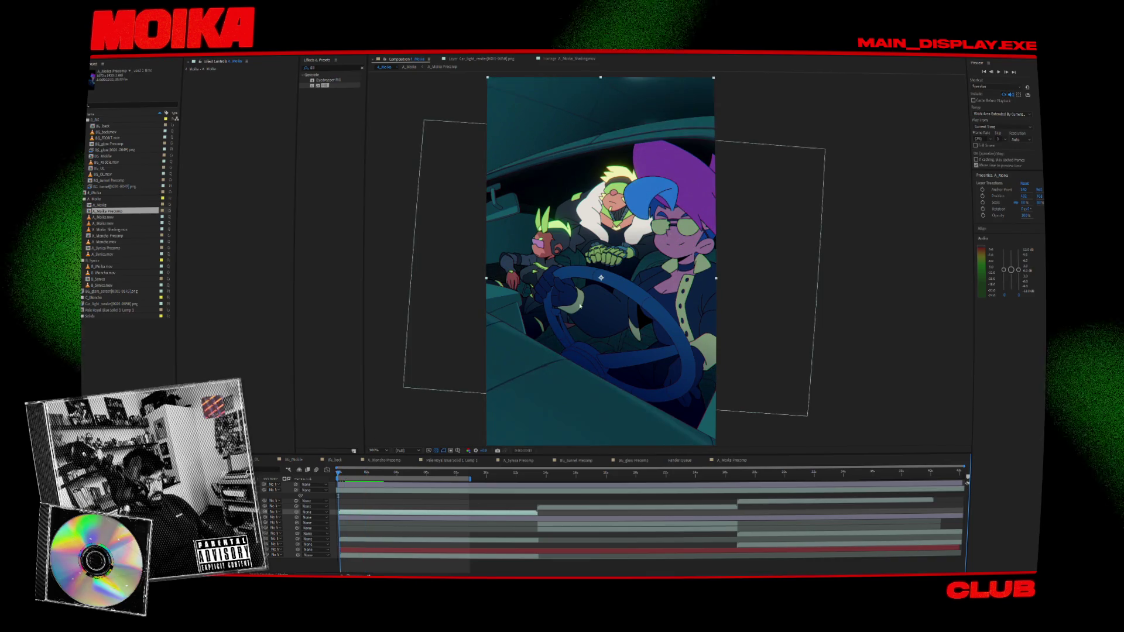
{"action": "key", "text": "space"}
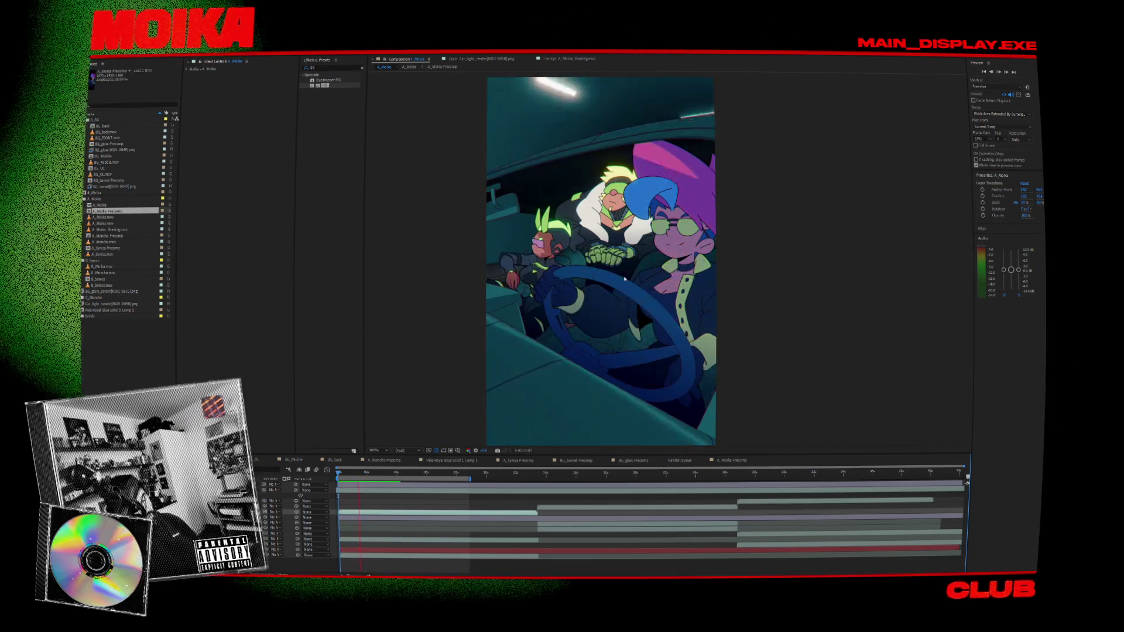
{"action": "left_click", "coordinate": [350, 474]}
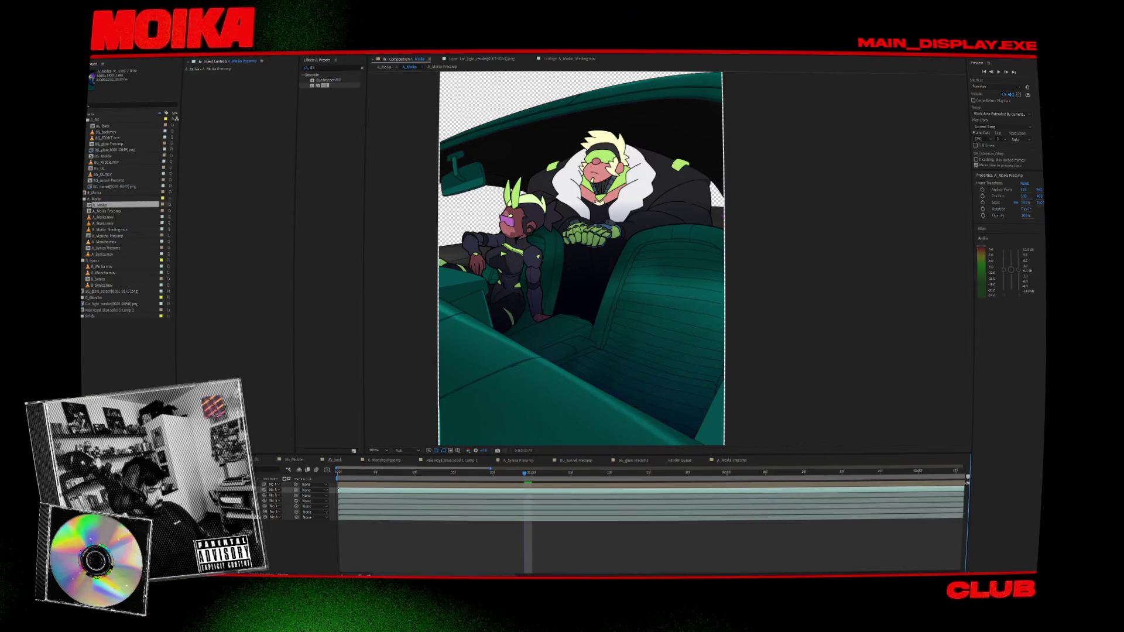
- Open A_Moika Precomp and delete the three selected glare keyframes
{"action": "double_click", "coordinate": [108, 210]}
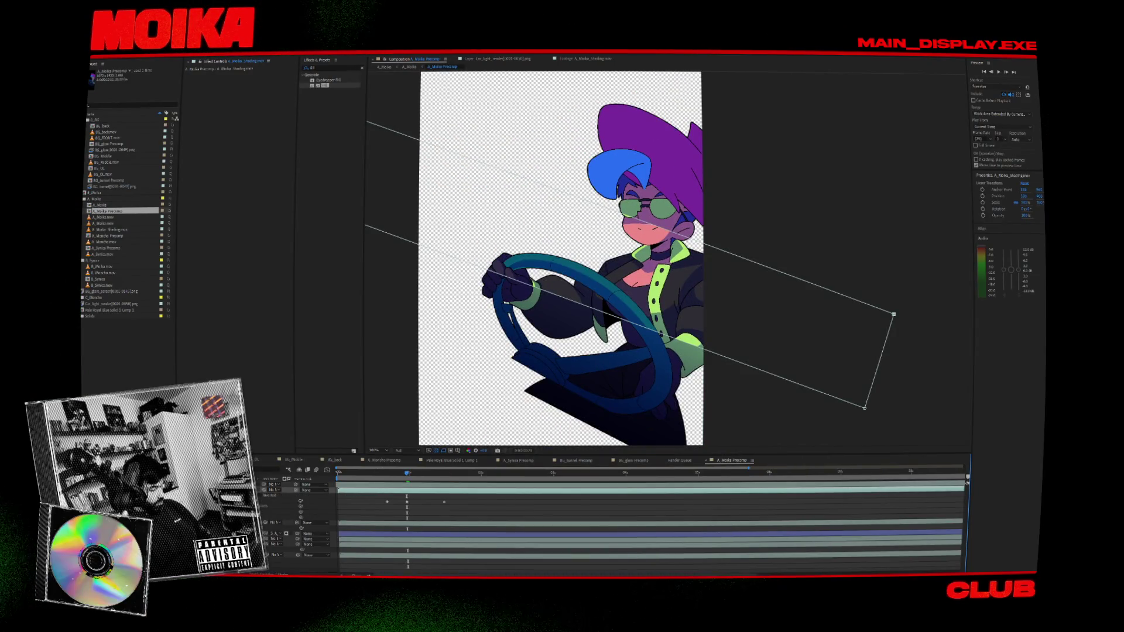
{"action": "key", "text": "Delete"}
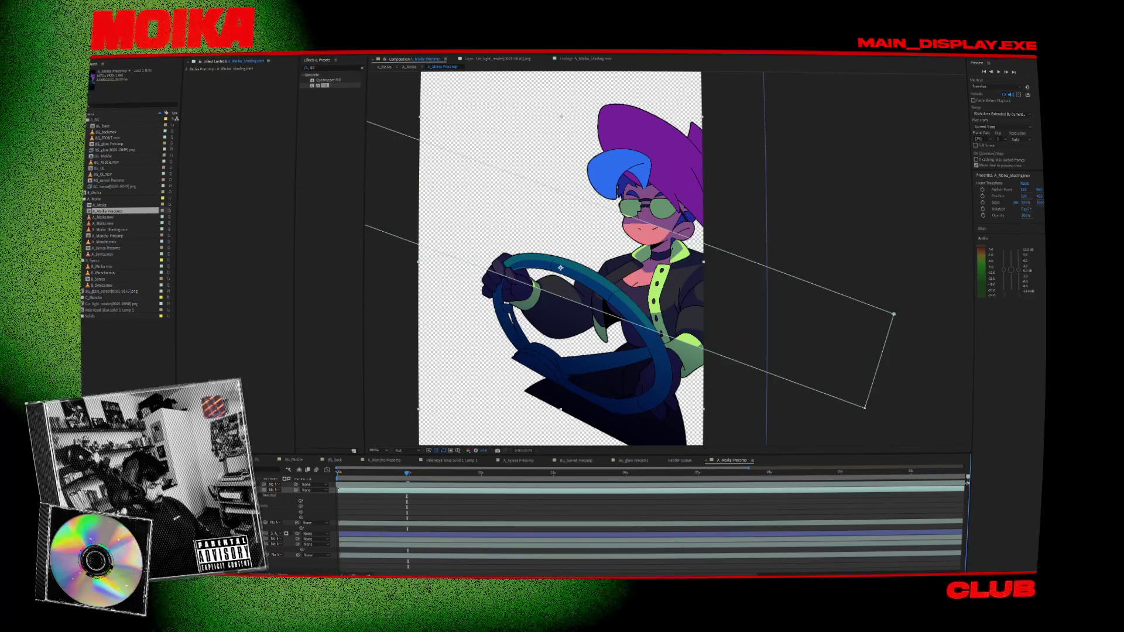
{"action": "left_click", "coordinate": [263, 490]}
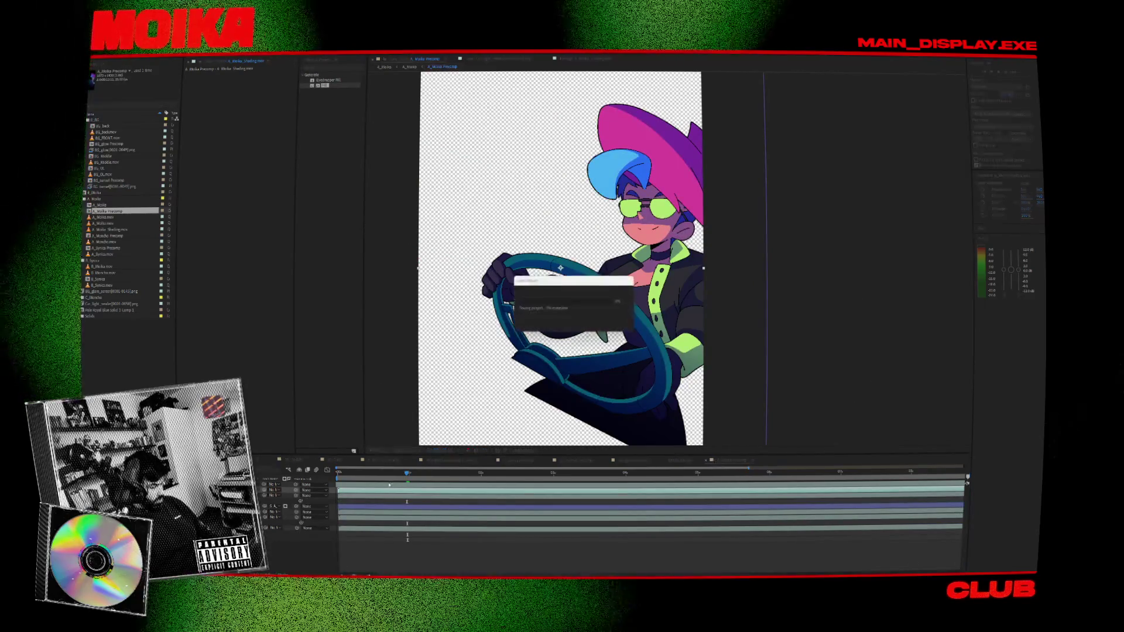
- Set BG_glare_screen's Track Matte to A_Moika_Shading.mov and scrub to check the matted glare
{"action": "left_click", "coordinate": [965, 484]}
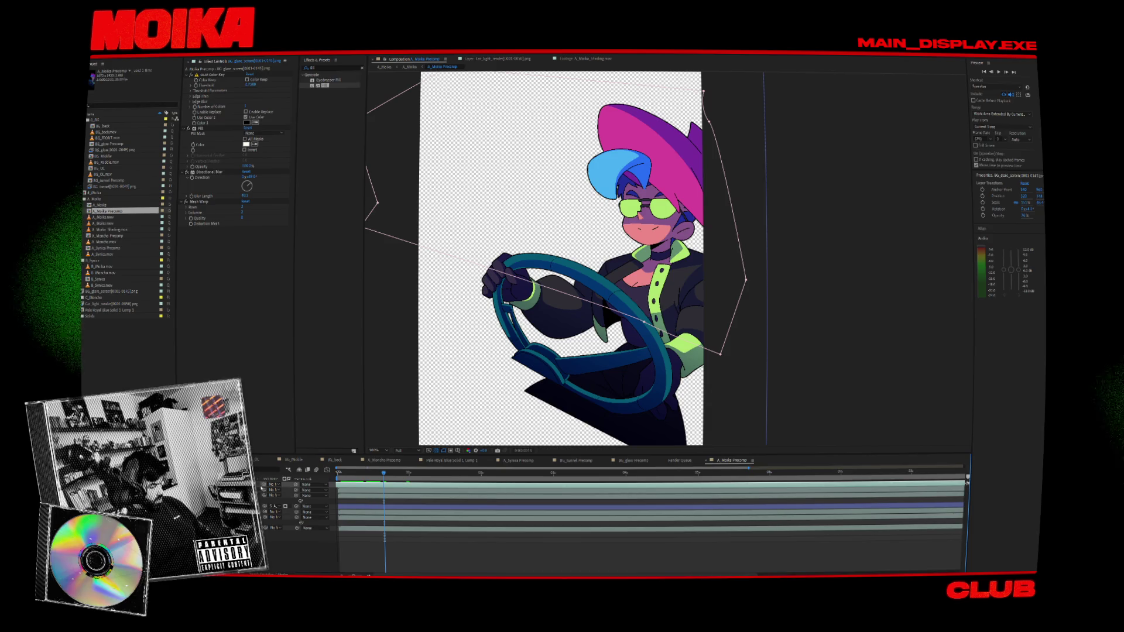
{"action": "left_click_drag", "start_coordinate": [263, 485], "coordinate": [275, 491]}
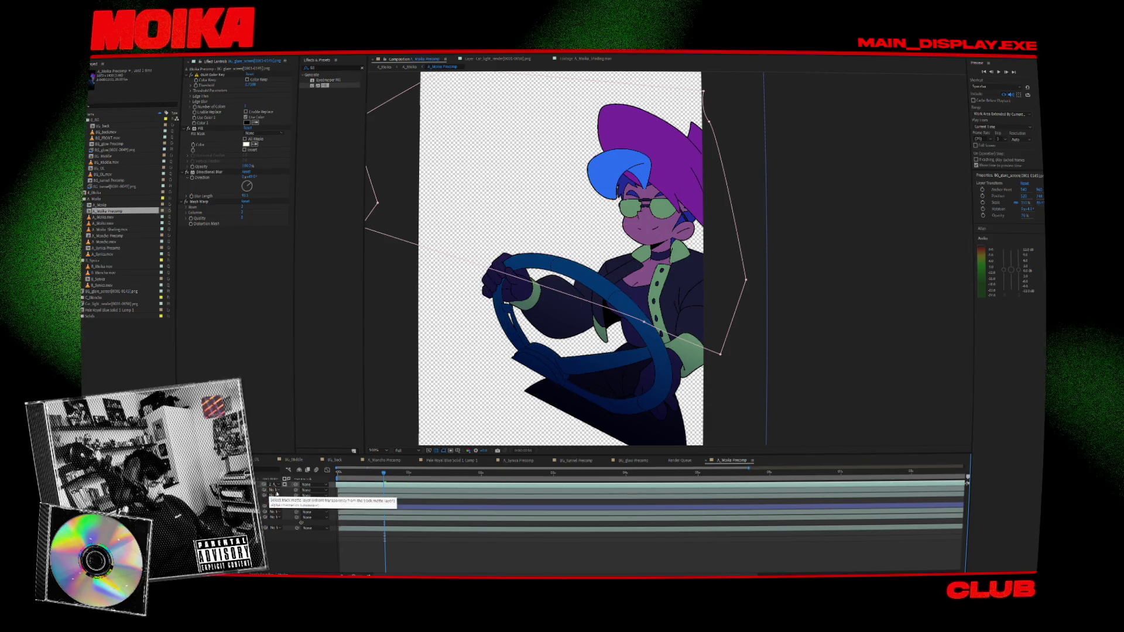
{"action": "key", "text": "ctrl+z"}
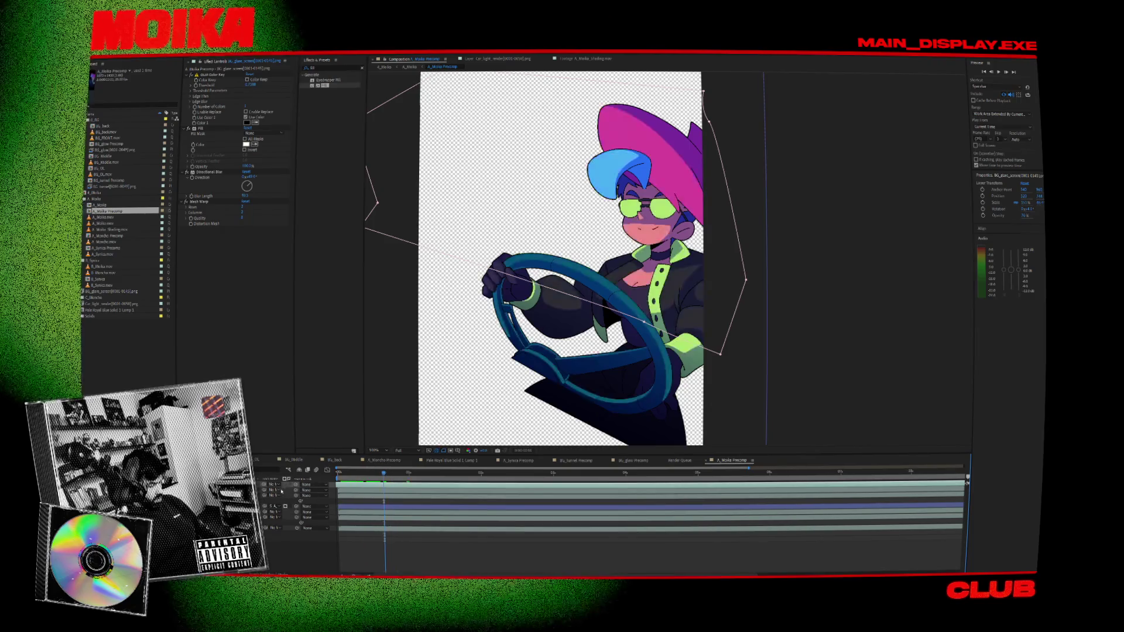
{"action": "key", "text": "ctrl+shift+a"}
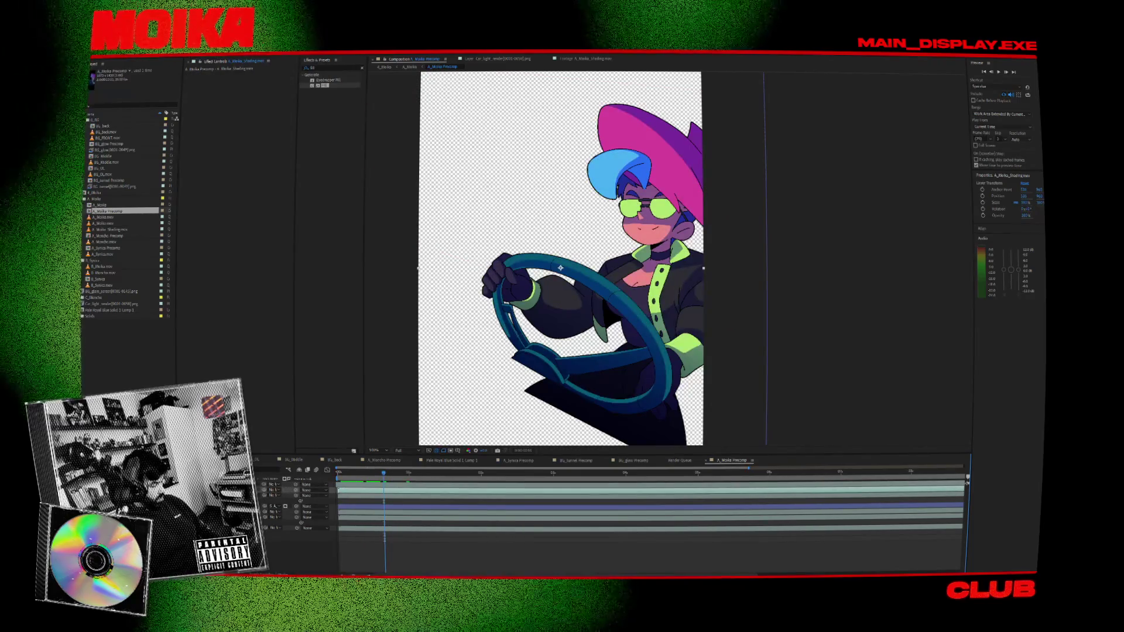
{"action": "left_click", "coordinate": [286, 489]}
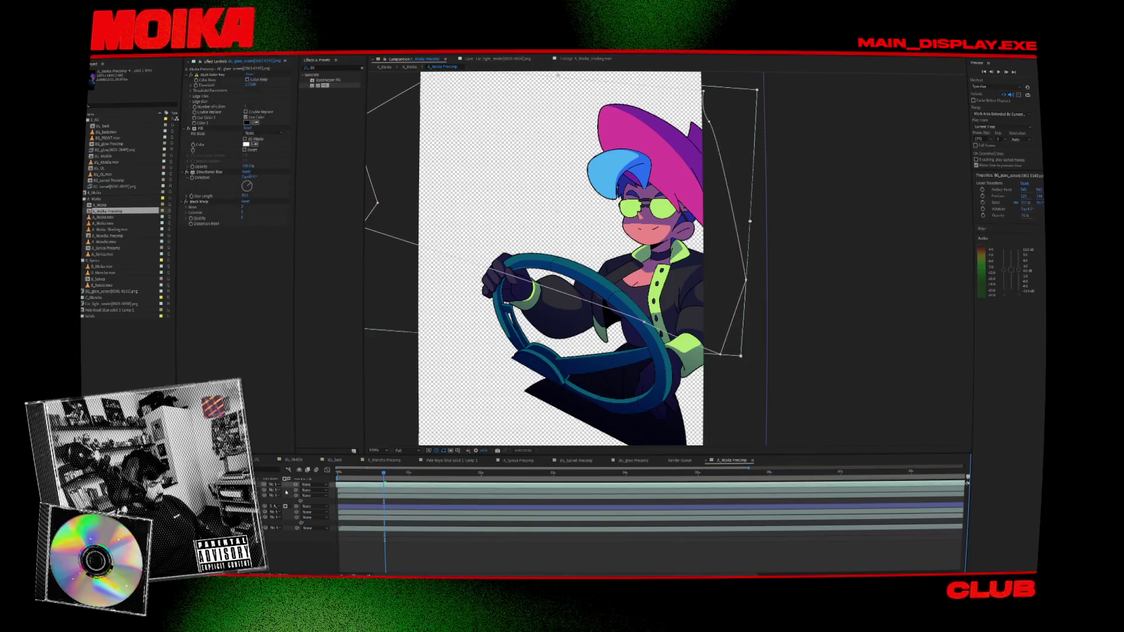
{"action": "left_click", "coordinate": [297, 508]}
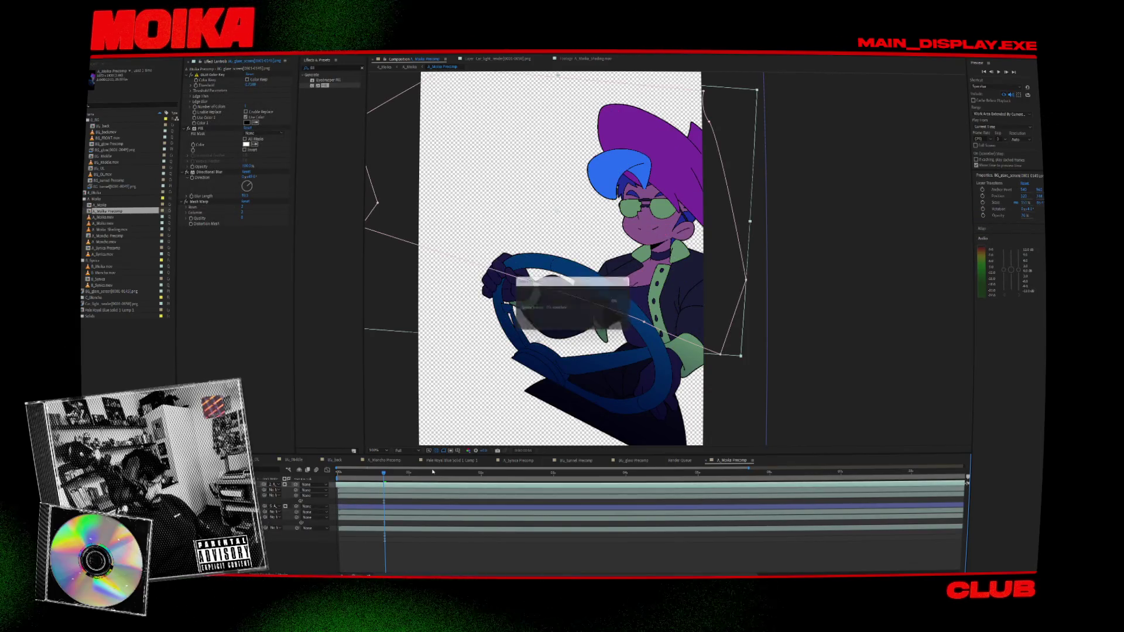
{"action": "mouse_move", "coordinate": [384, 473]}
{"action": "left_mouse_down"}
{"action": "mouse_move", "coordinate": [408, 474]}
{"action": "mouse_move", "coordinate": [397, 488]}
{"action": "mouse_move", "coordinate": [412, 491]}
{"action": "left_mouse_up"}
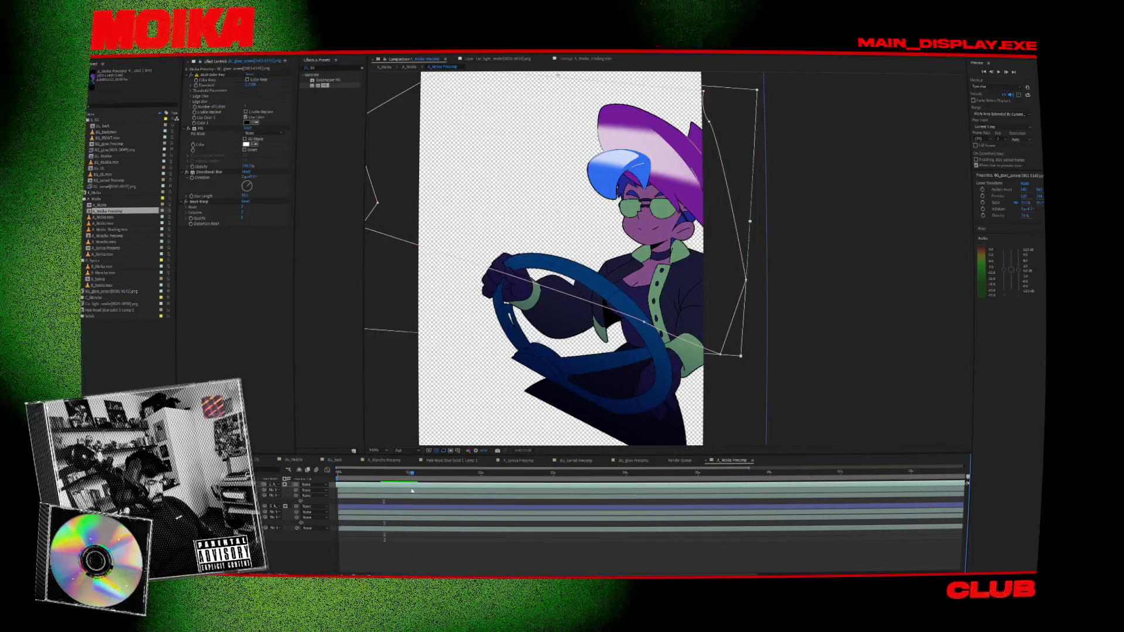
- Try a Fill effect on the A_Moika_Shading.mov layer, then undo it
{"action": "left_click", "coordinate": [412, 491]}
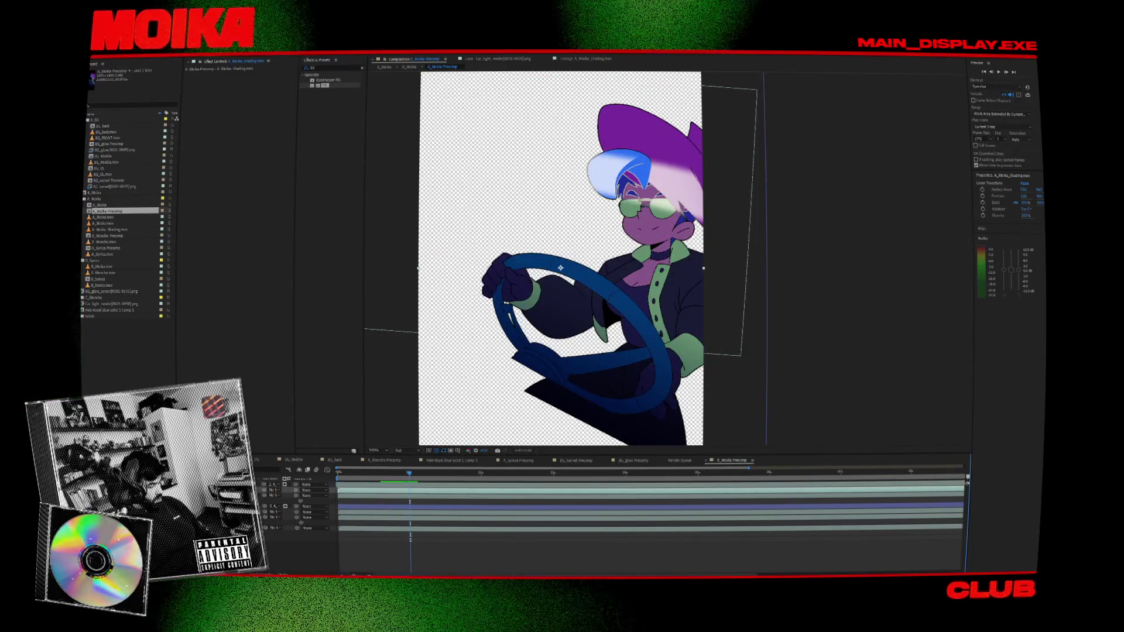
{"action": "double_click", "coordinate": [325, 85]}
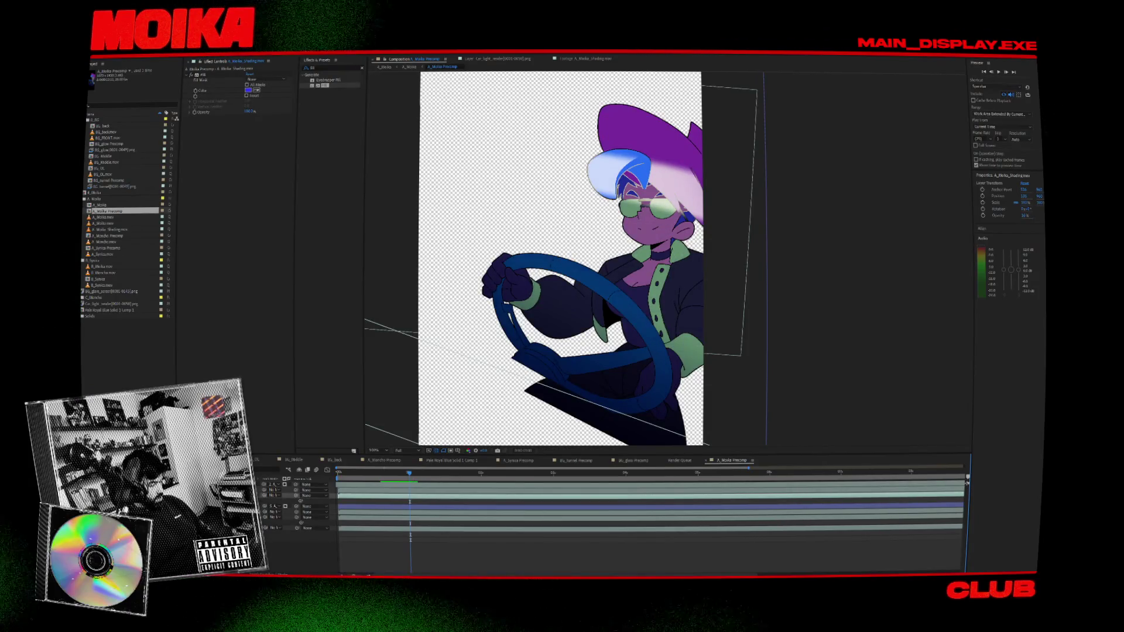
{"action": "key", "text": "ctrl+z"}
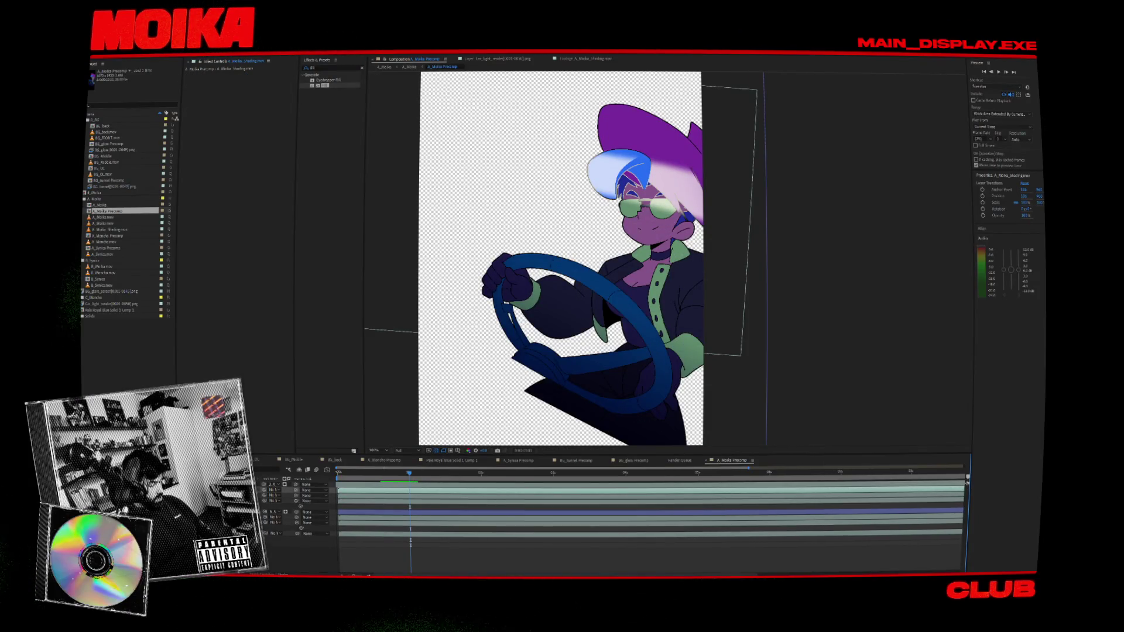
{"action": "key", "text": "ctrl+shift+z"}
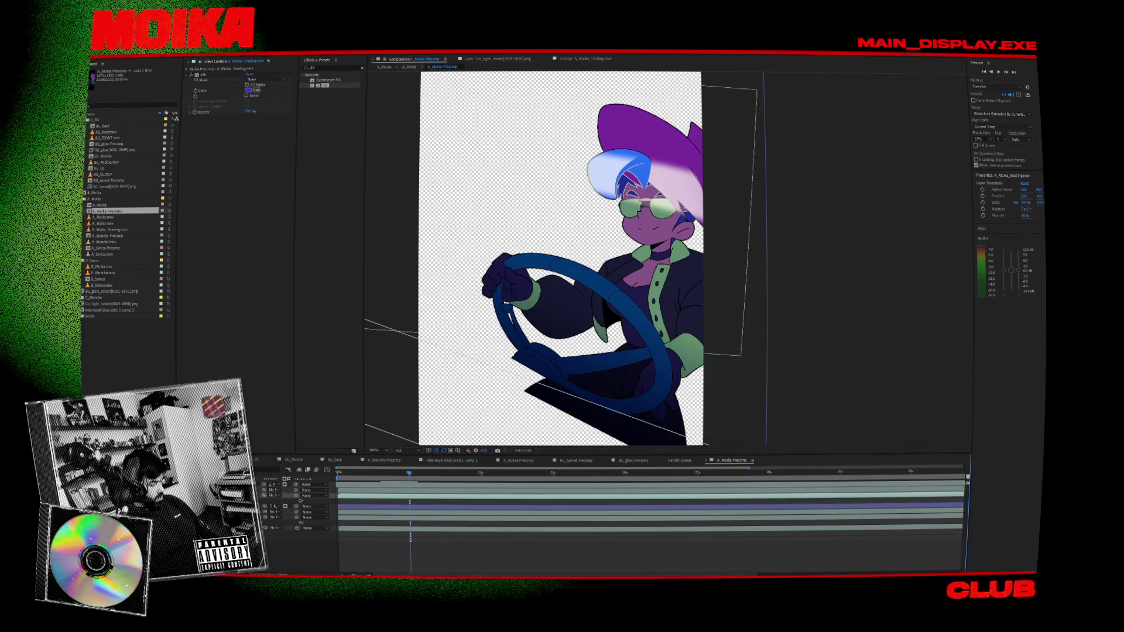
{"action": "key", "text": "ctrl+z"}
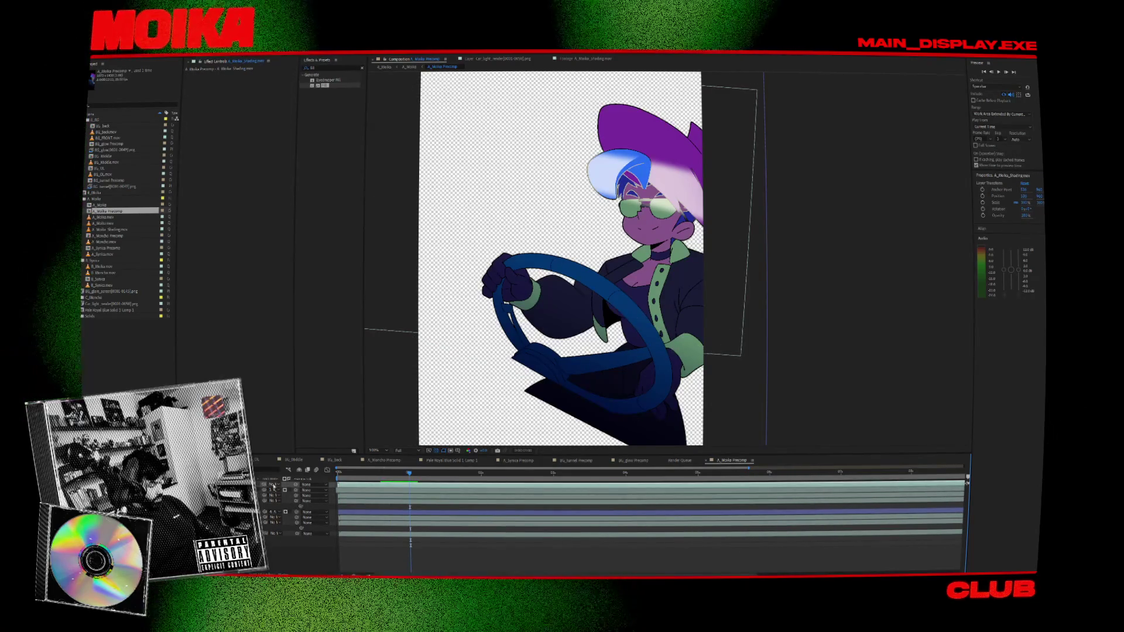
- Finish the matte choice to remove the hair glow, review the shading, and return to A_Moika
{"action": "left_click", "coordinate": [310, 507]}
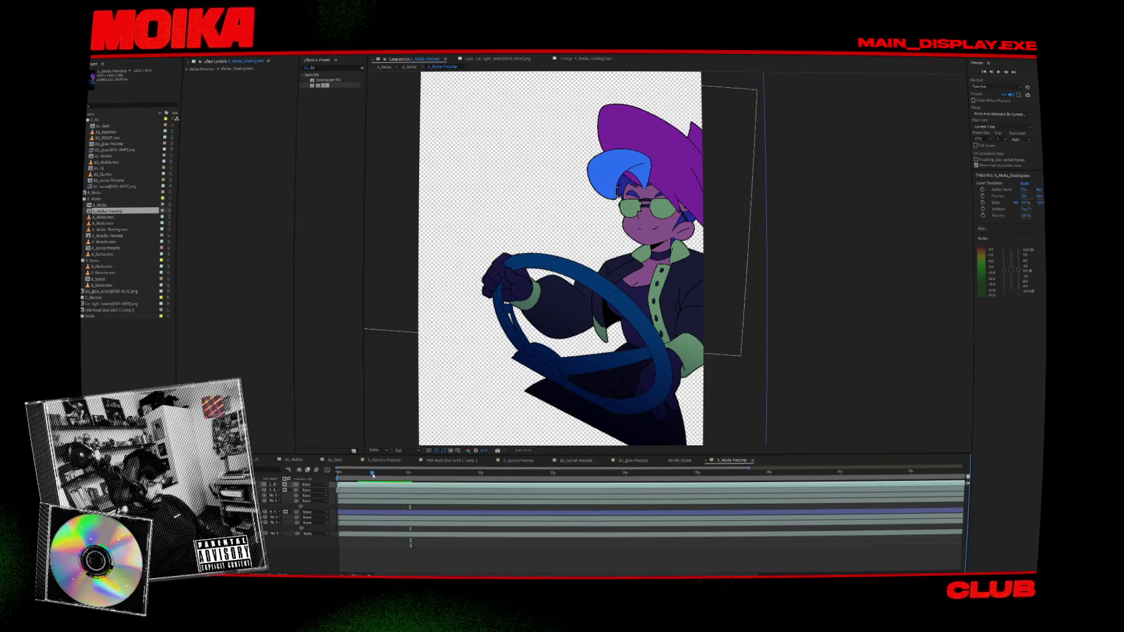
{"action": "left_click", "coordinate": [560, 293]}
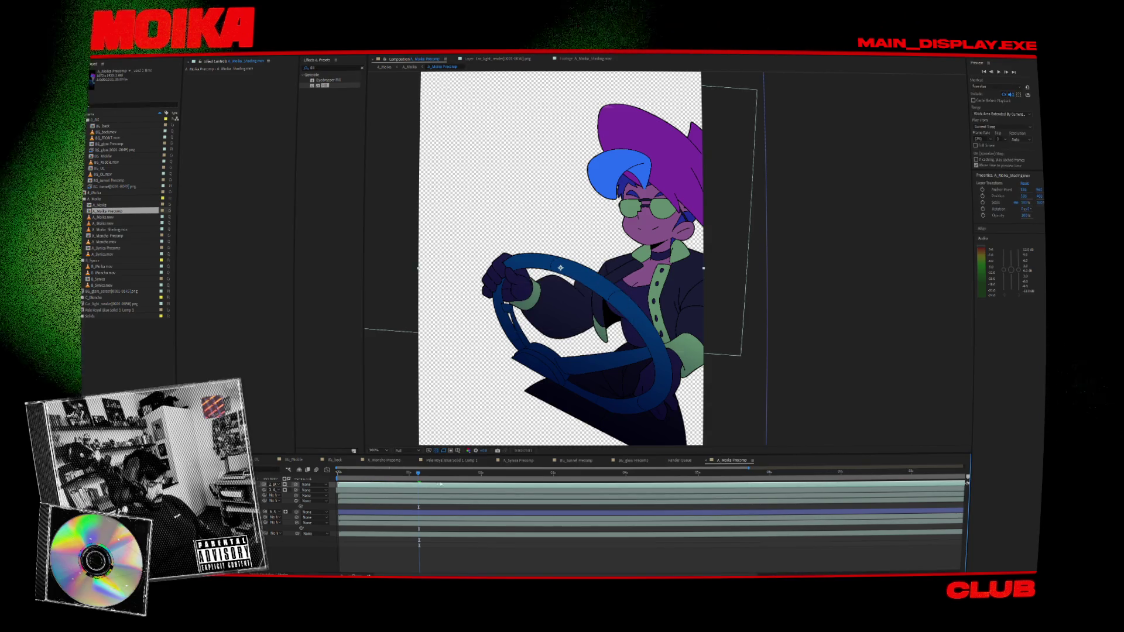
{"action": "left_click_drag", "start_coordinate": [418, 473], "coordinate": [411, 481]}
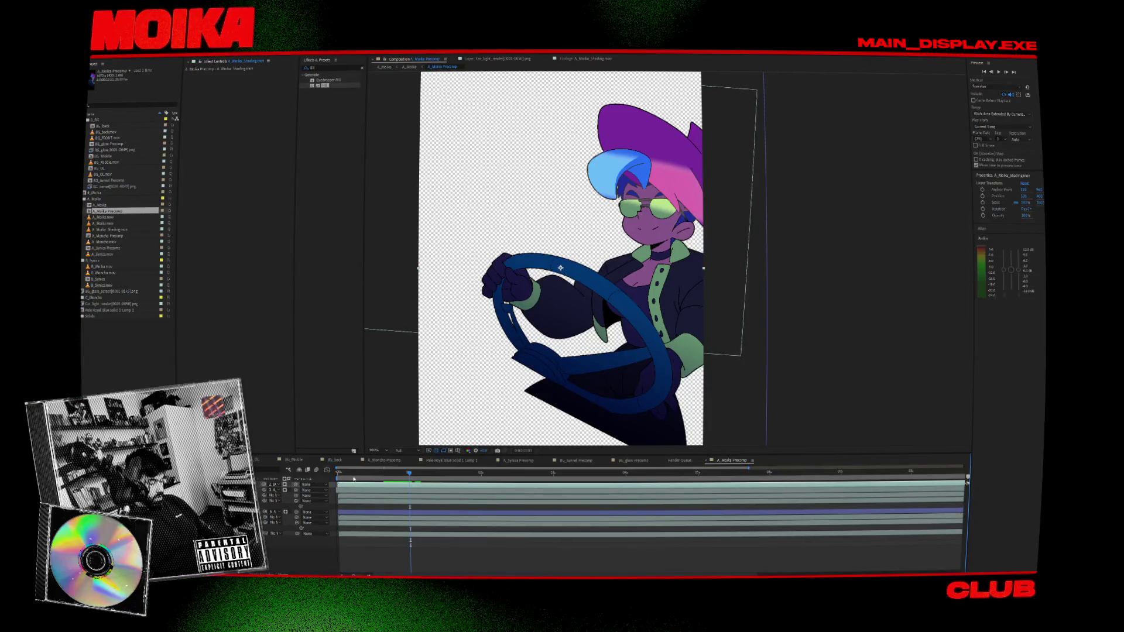
{"action": "left_click", "coordinate": [384, 67]}
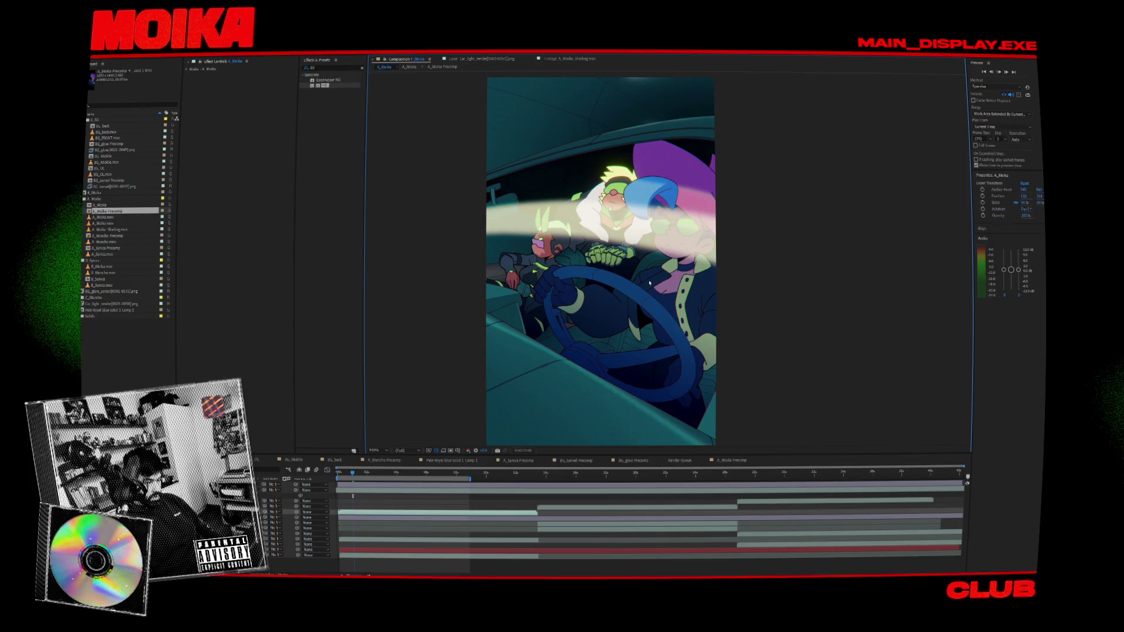
- Preview the revised glare sweep in the car shot, scrub nearby frames, then reopen the nested precomp
{"action": "key", "text": "space"}
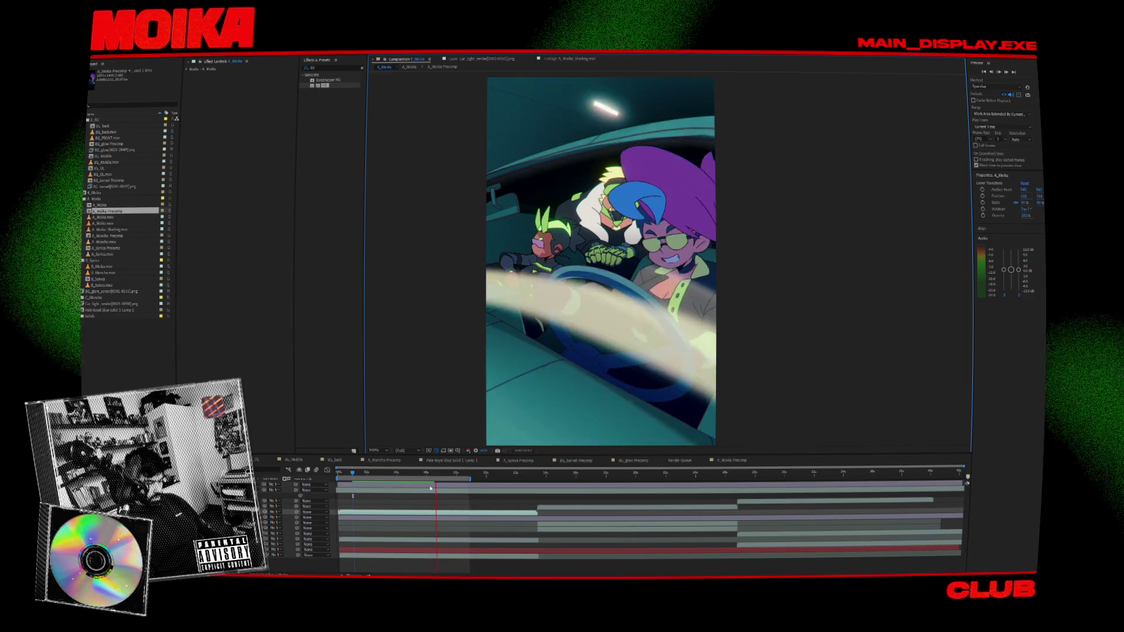
{"action": "key", "text": "space"}
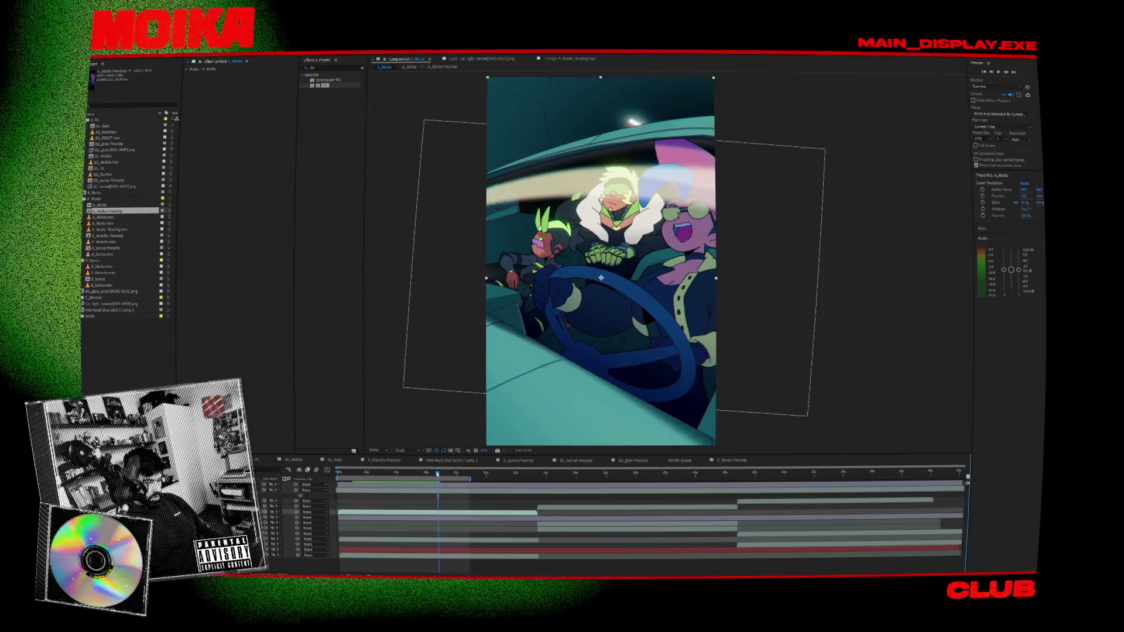
{"action": "mouse_move", "coordinate": [435, 473]}
{"action": "left_mouse_down"}
{"action": "mouse_move", "coordinate": [326, 480]}
{"action": "mouse_move", "coordinate": [353, 486]}
{"action": "left_mouse_up"}
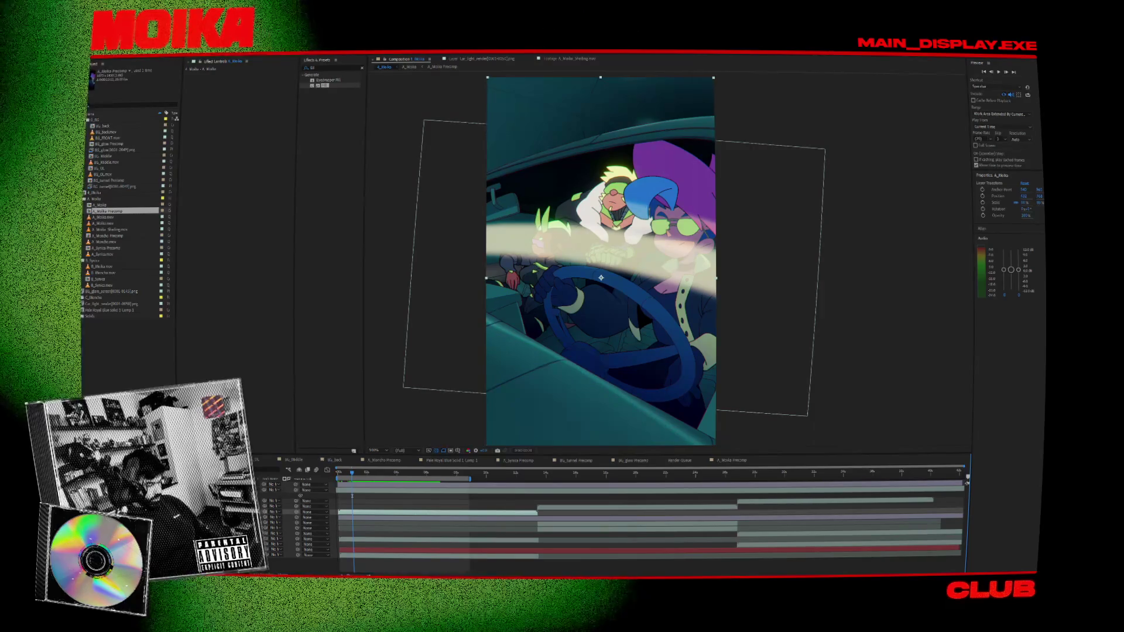
{"action": "key", "text": "KP_Enter"}
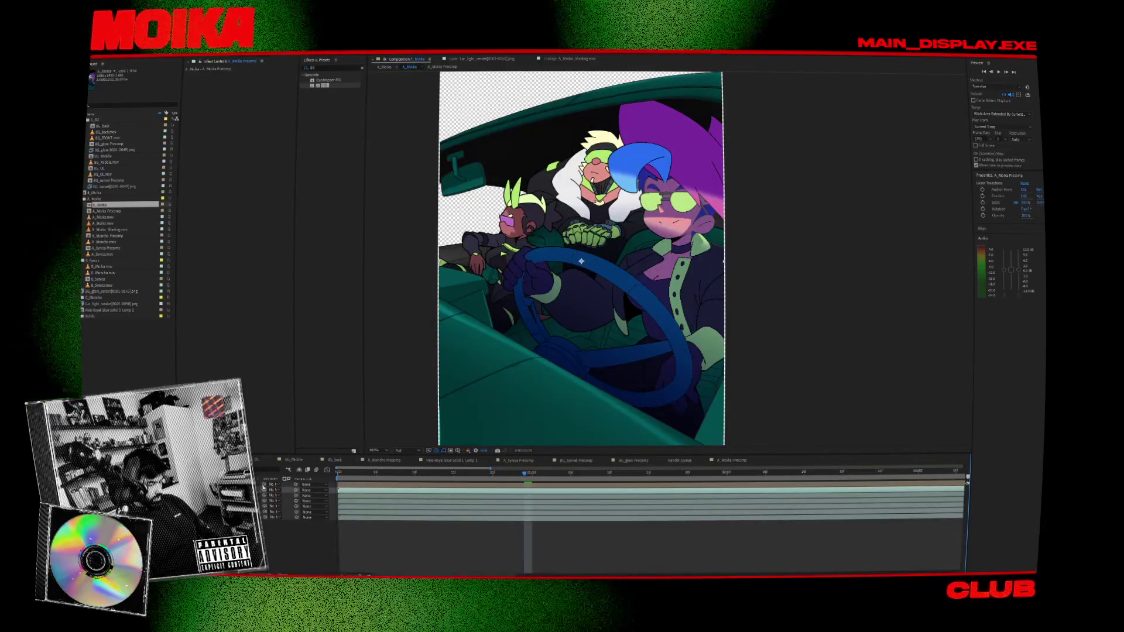
- Open A_Moika Precomp and scale up the BG_glare_screen layer's warp area
{"action": "key", "text": "Down"}
{"action": "key", "text": "KP_Enter"}
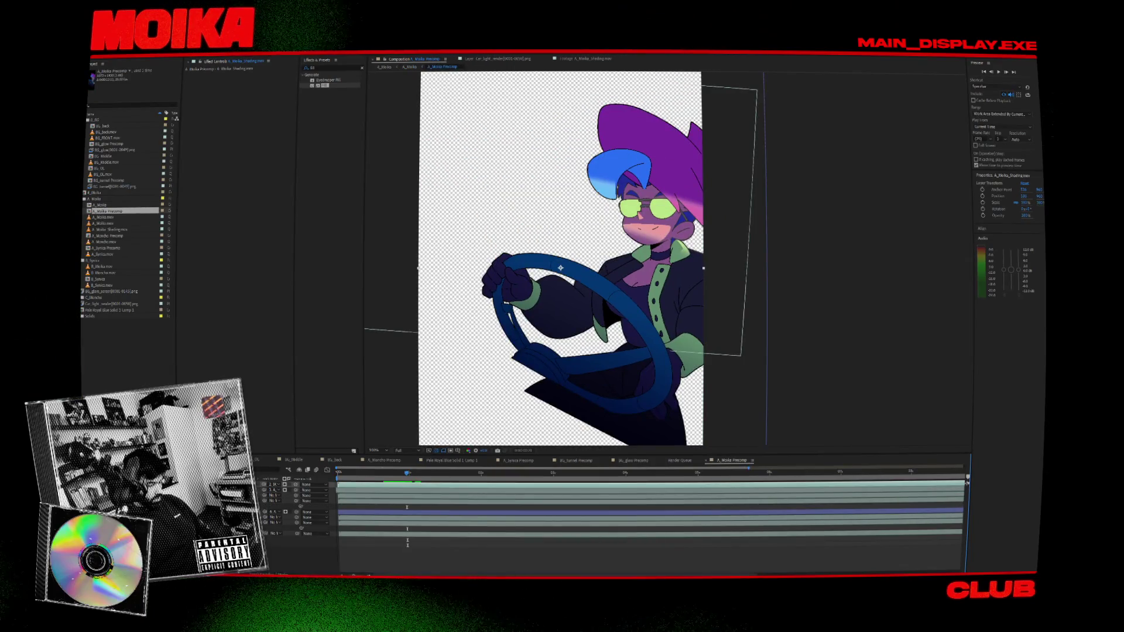
{"action": "key", "text": "ctrl+Down"}
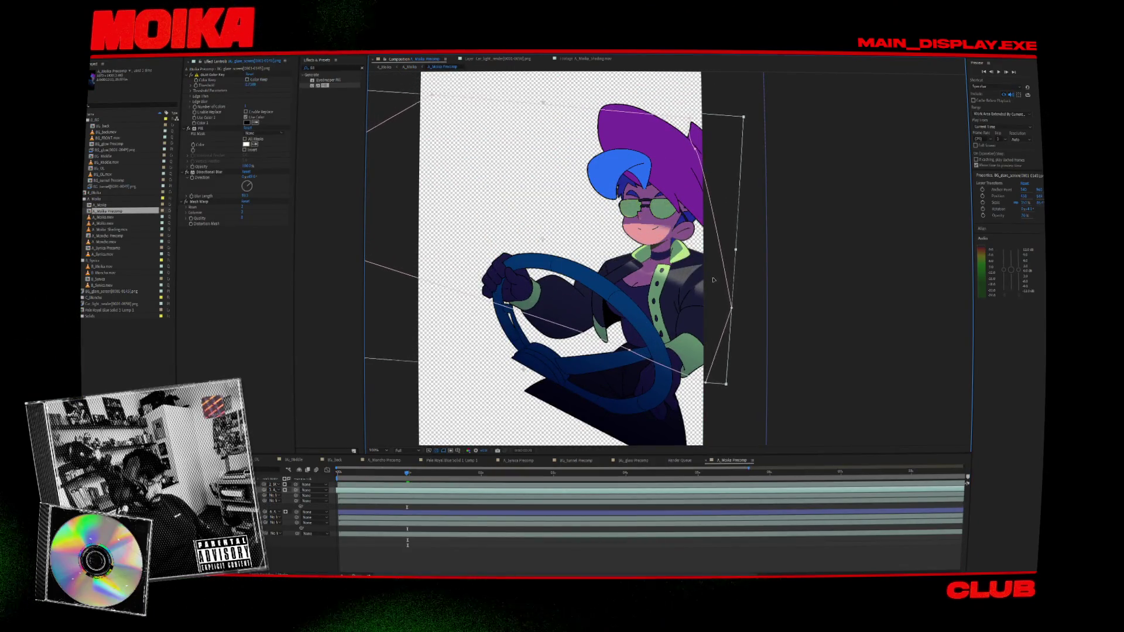
{"action": "key", "text": "comma"}
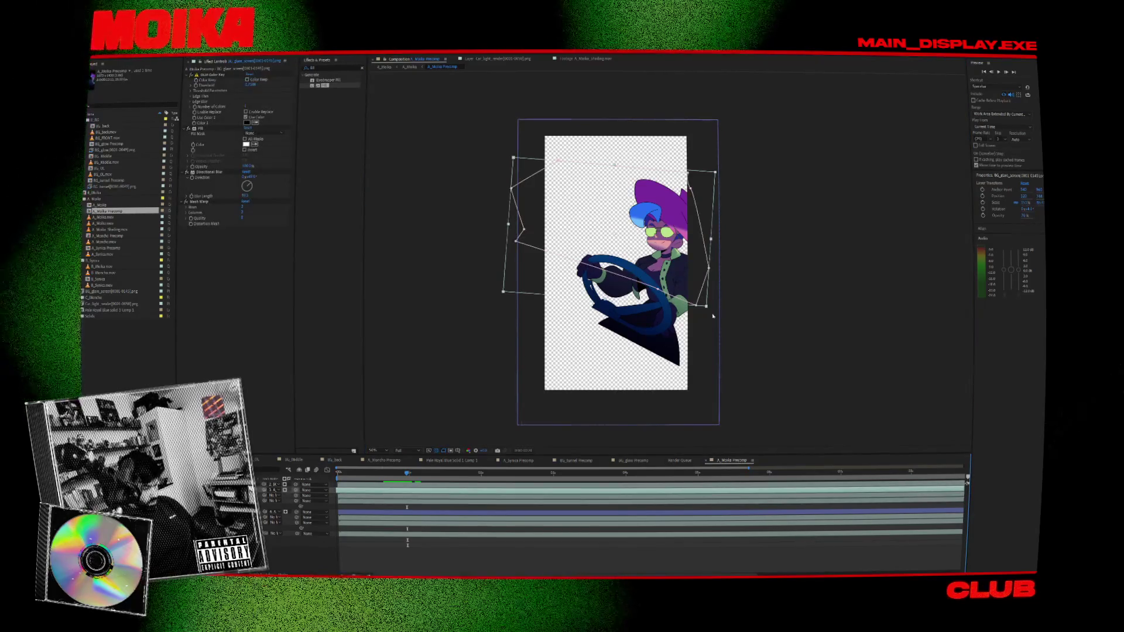
{"action": "left_click_drag", "start_coordinate": [707, 309], "coordinate": [714, 316]}
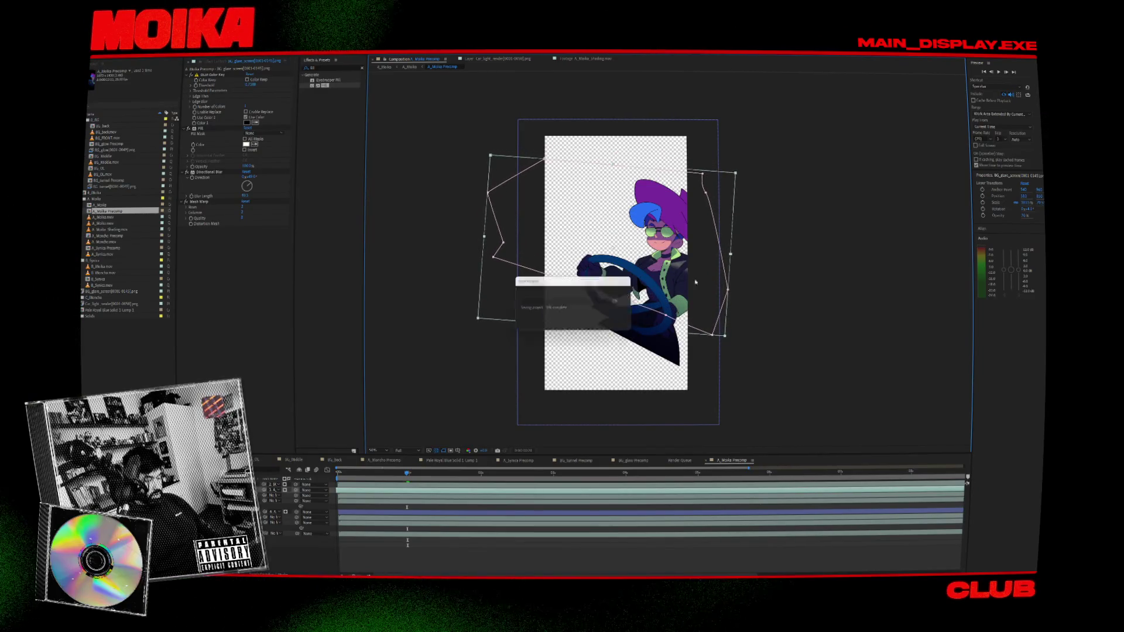
{"action": "key", "text": "period"}
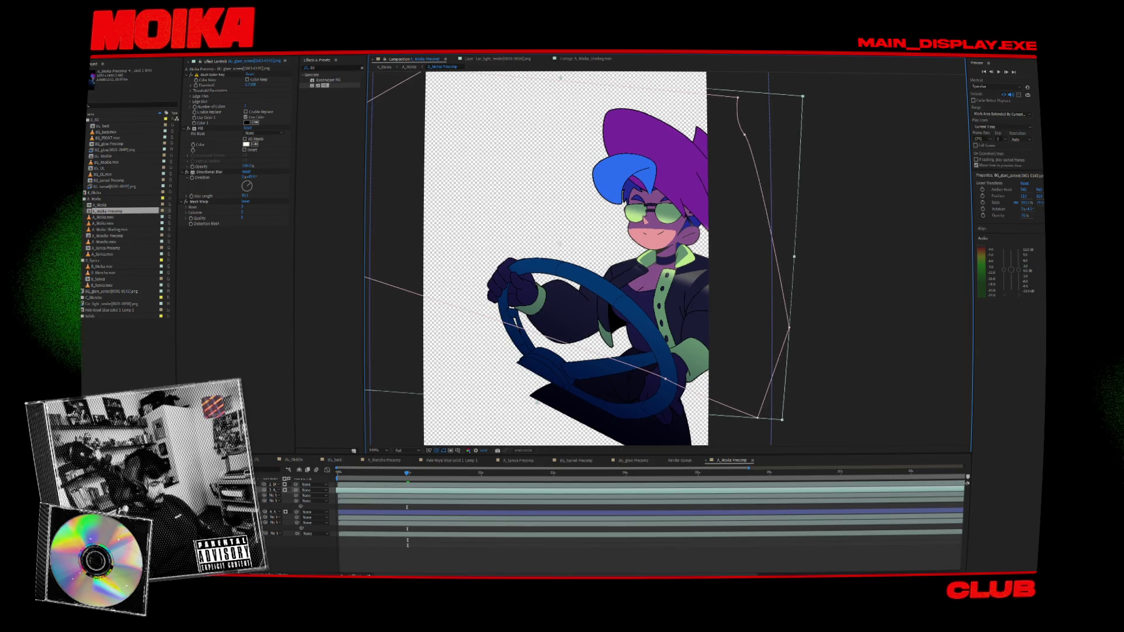
- Select the A_Moika_Shading.mov layer and preview the driver's animation
{"action": "left_click", "coordinate": [967, 483]}
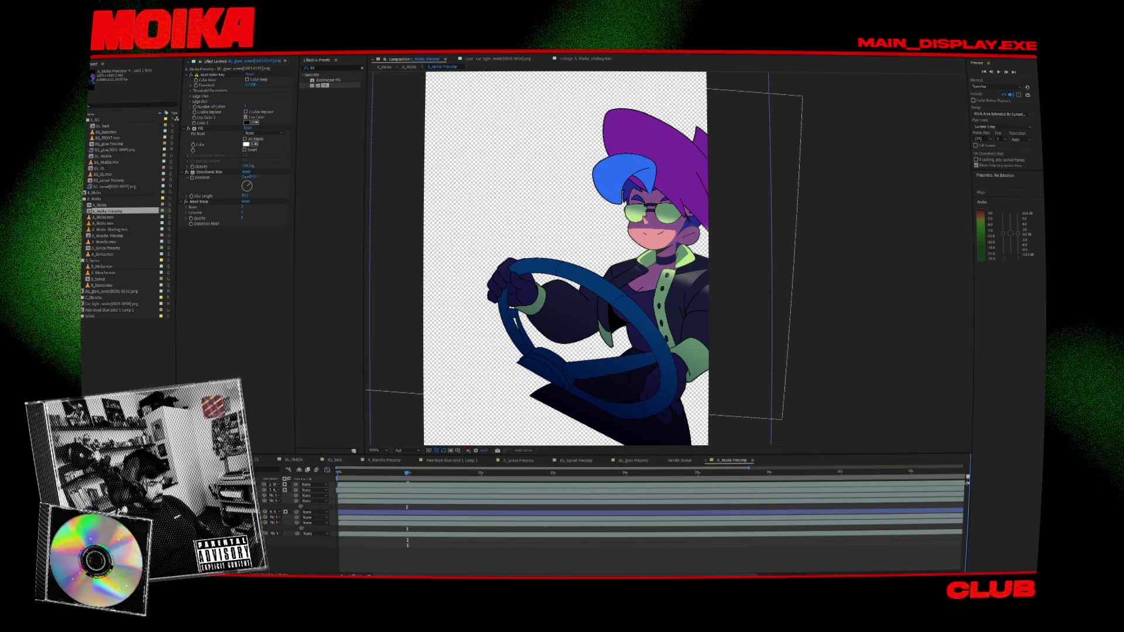
{"action": "left_click", "coordinate": [967, 483]}
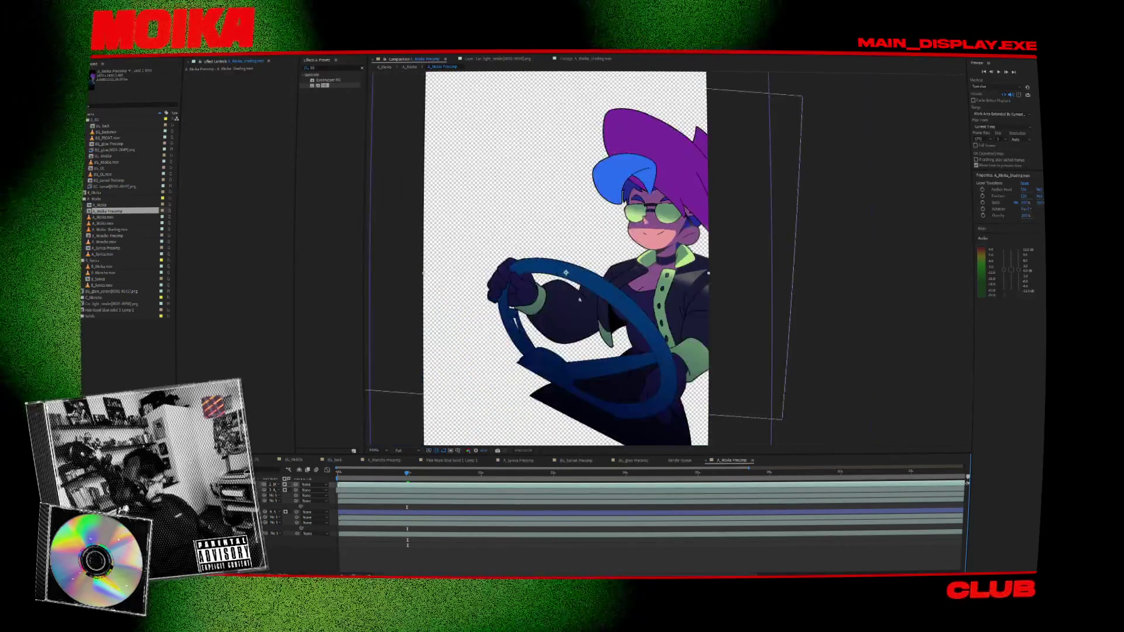
{"action": "key", "text": "space"}
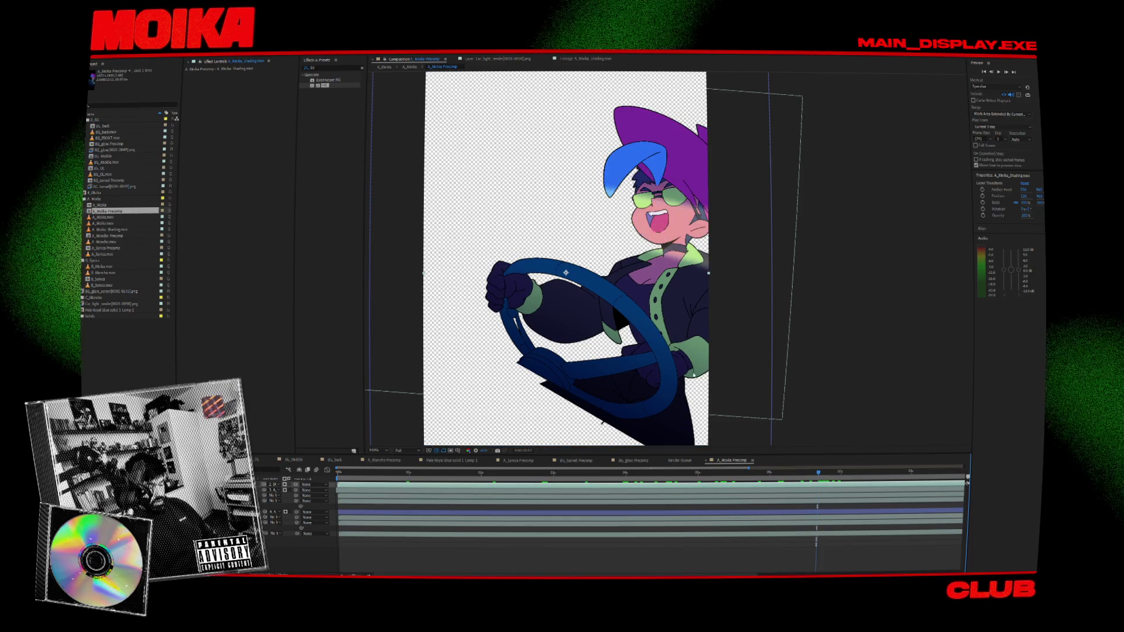
- Undo back to the driver's normal shaded colours and select the A_Moika.mov layer
{"action": "scroll", "coordinate": [640, 295], "scroll_direction": "up", "scroll_amount": 2}
{"action": "scroll", "coordinate": [640, 296], "scroll_direction": "down", "scroll_amount": 2}
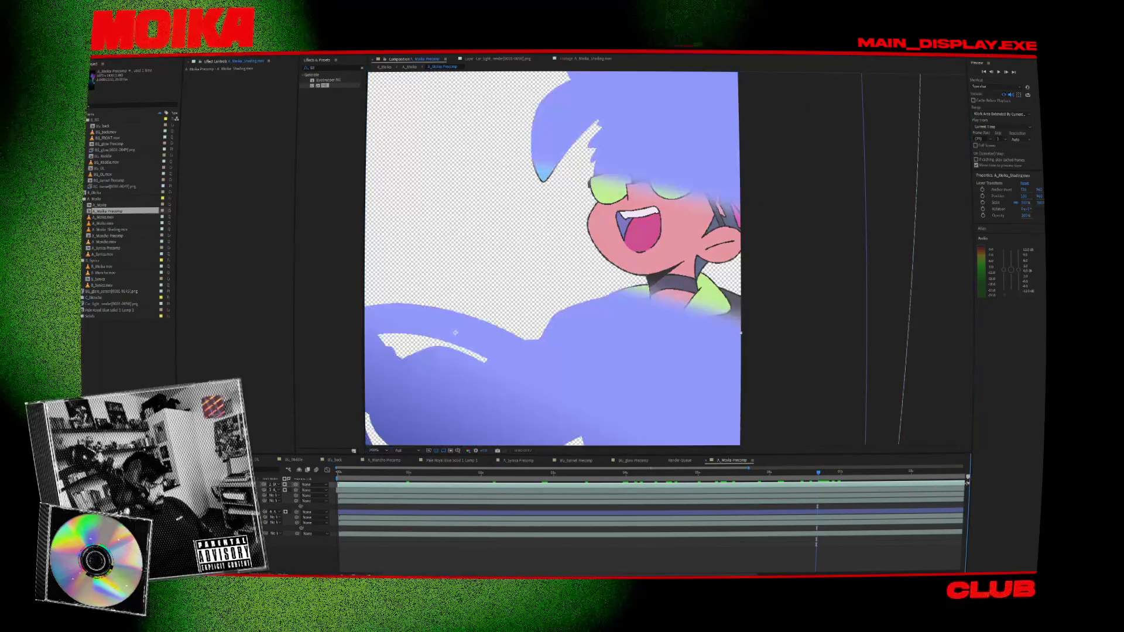
{"action": "key", "text": "ctrl+z"}
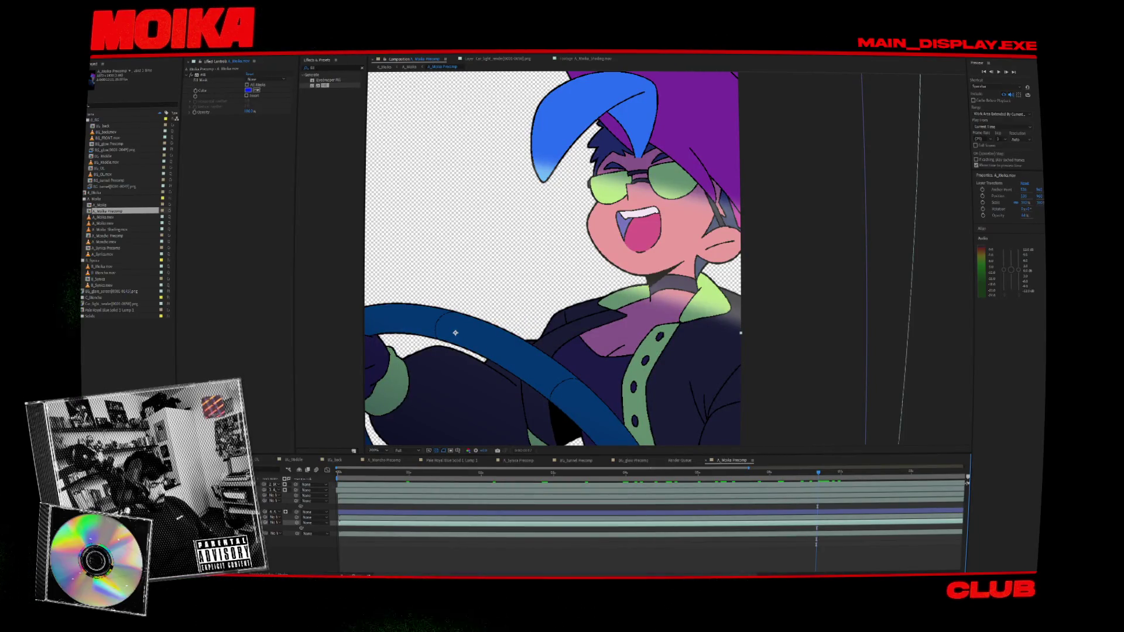
{"action": "left_click", "coordinate": [442, 274]}
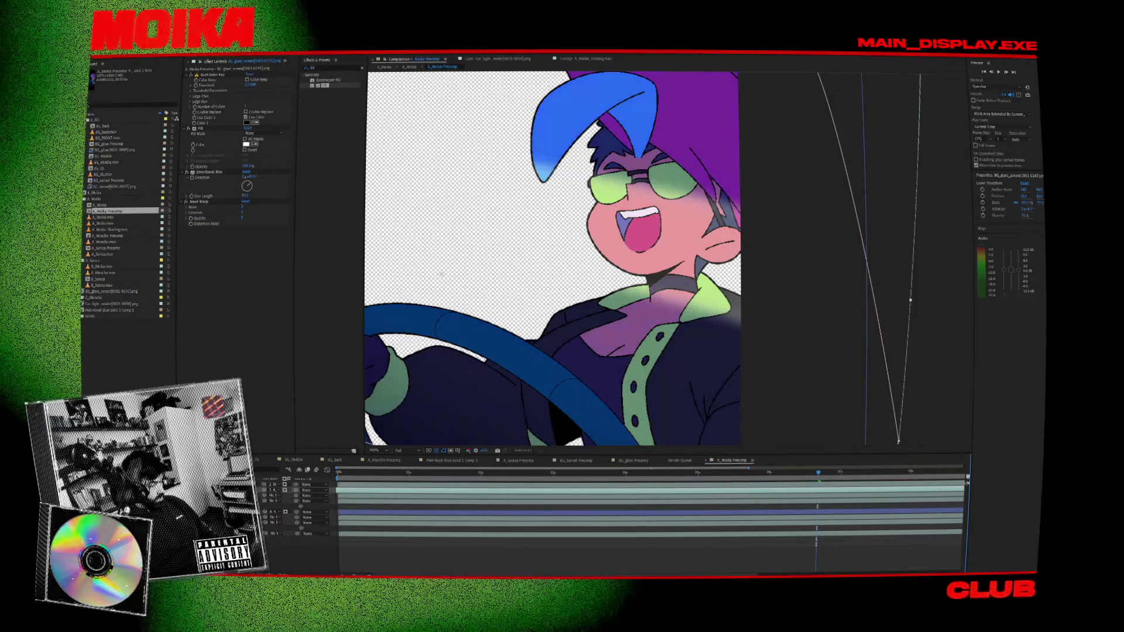
{"action": "left_click", "coordinate": [455, 332]}
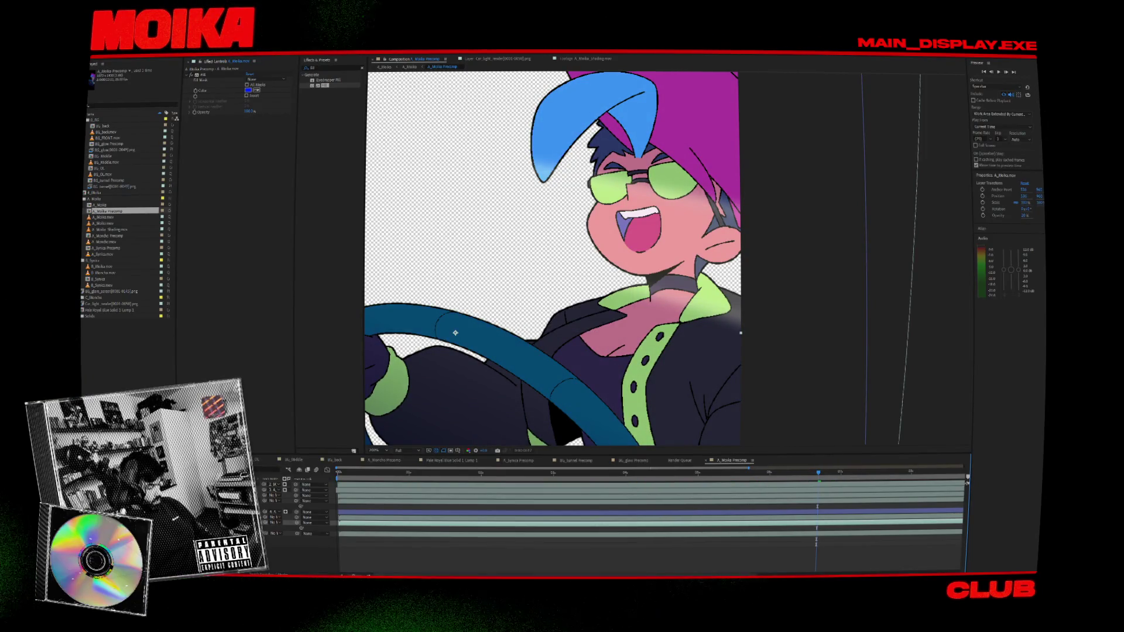
- Try a brighter blend mode on A_Moika.mov and compare it in the full car composition
{"action": "left_click", "coordinate": [273, 512]}
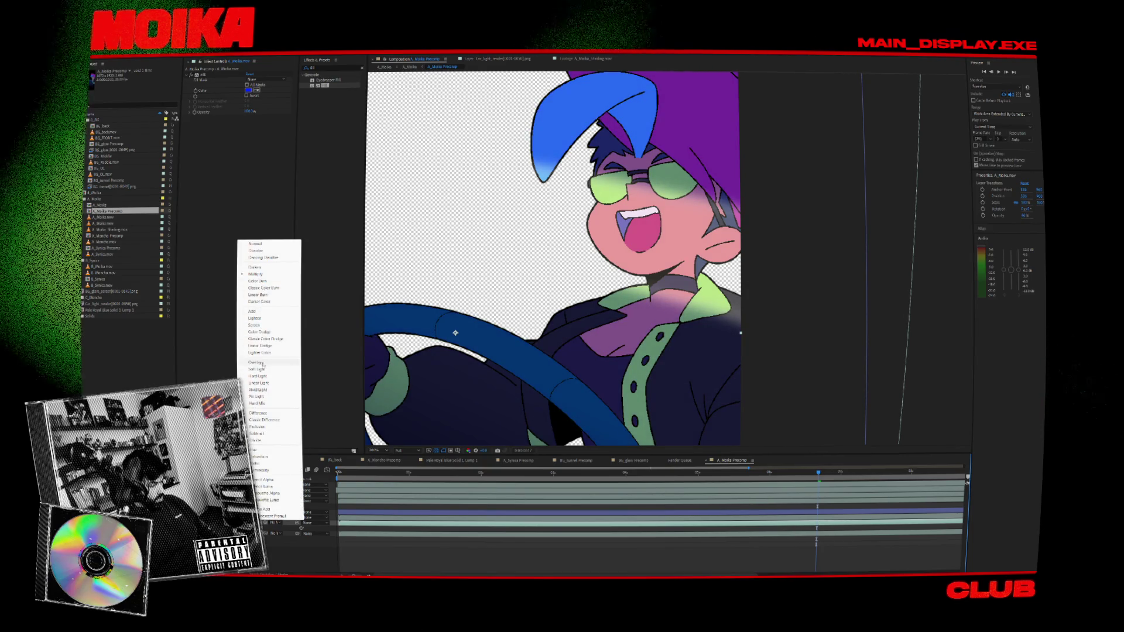
{"action": "left_click", "coordinate": [258, 362]}
{"action": "key", "text": "Tab"}
{"action": "key", "text": "Left"}
{"action": "key", "text": "Return"}
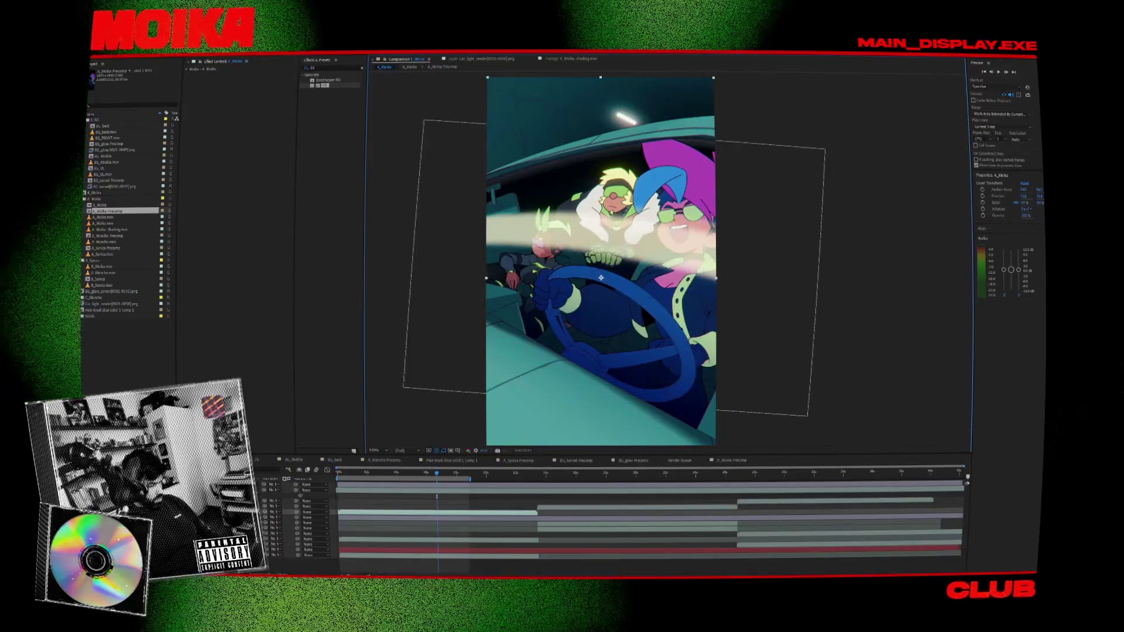
{"action": "key", "text": "Tab"}
{"action": "key", "text": "Right"}
{"action": "key", "text": "Return"}
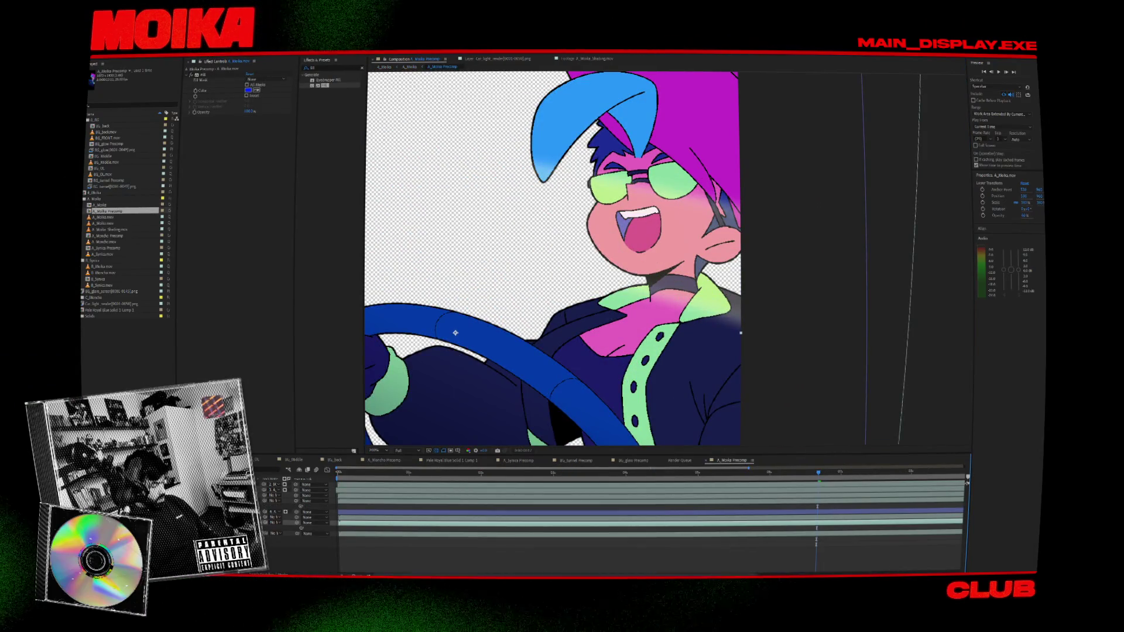
- Set A_Moika.mov's blend mode to Color Burn to darken the hair, then return to the car shot
{"action": "left_click", "coordinate": [272, 517]}
{"action": "left_click", "coordinate": [258, 282]}
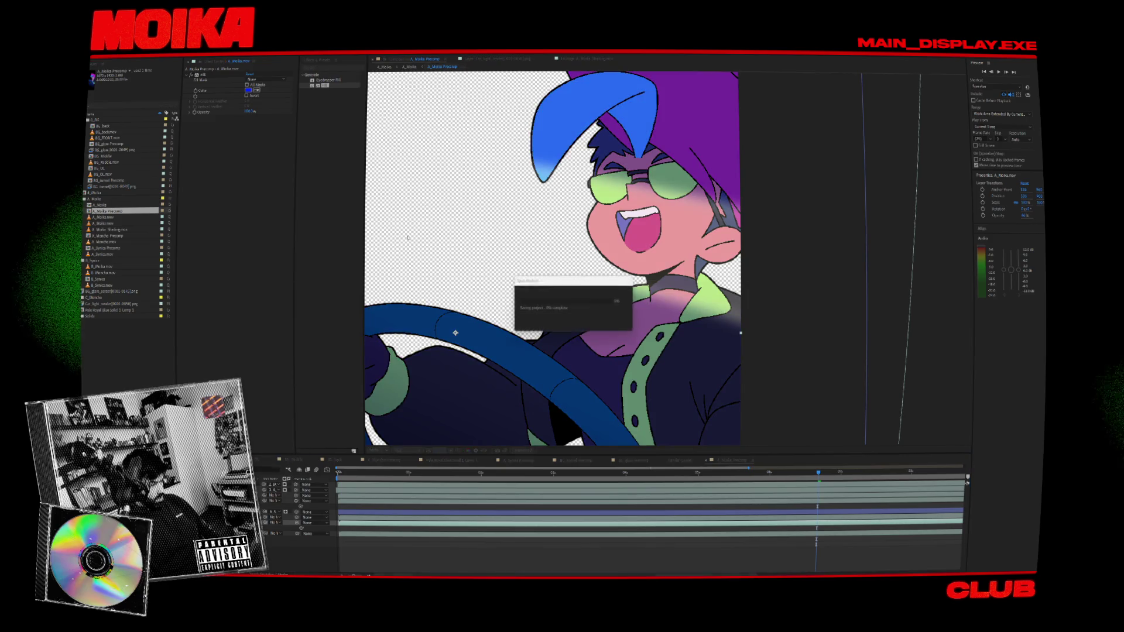
{"action": "left_click", "coordinate": [386, 67]}
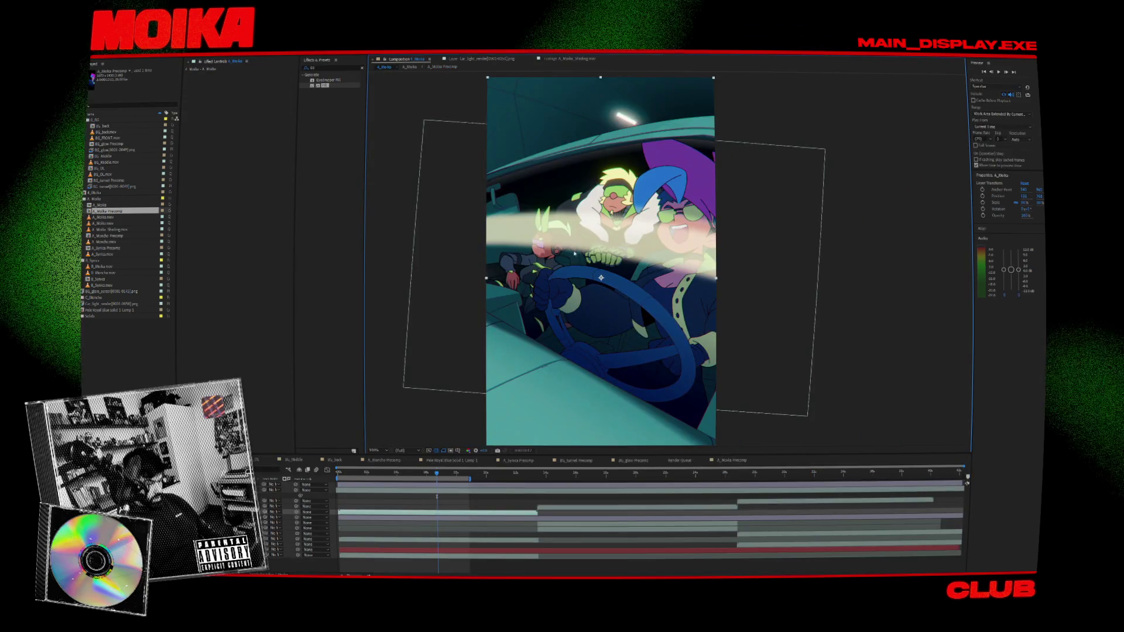
- Scrub the glare sweep, then open the driver's nested composition to inspect the glare layer's warp shape
{"action": "left_click", "coordinate": [365, 474]}
{"action": "mouse_move", "coordinate": [361, 474]}
{"action": "left_mouse_down"}
{"action": "mouse_move", "coordinate": [422, 487]}
{"action": "mouse_move", "coordinate": [395, 487]}
{"action": "left_mouse_up"}
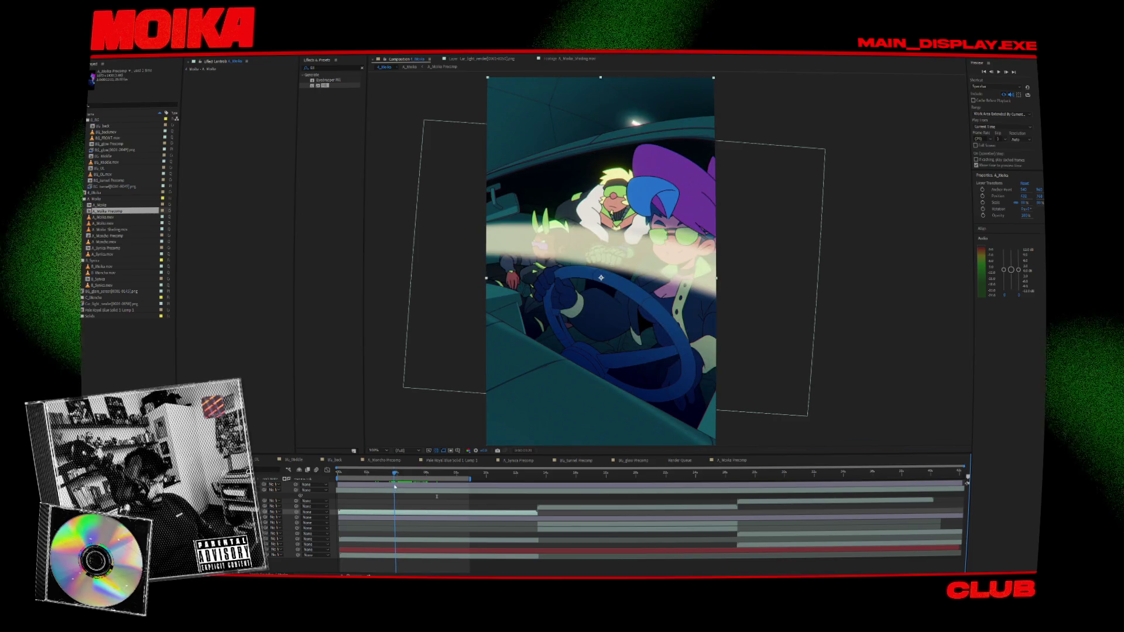
{"action": "double_click", "coordinate": [740, 232]}
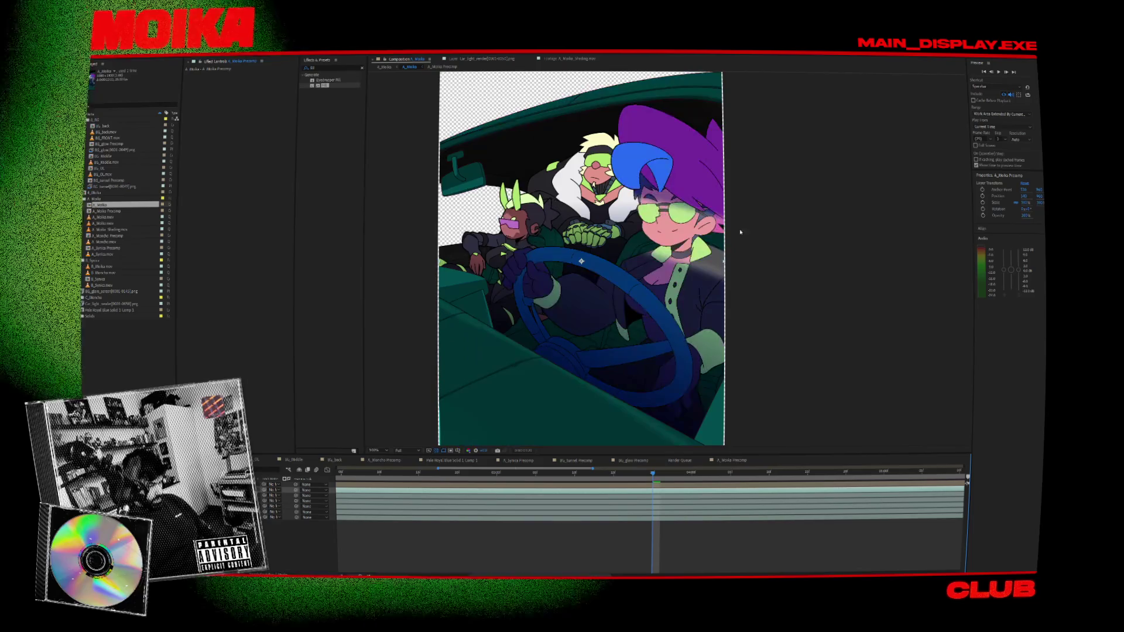
{"action": "double_click", "coordinate": [625, 258]}
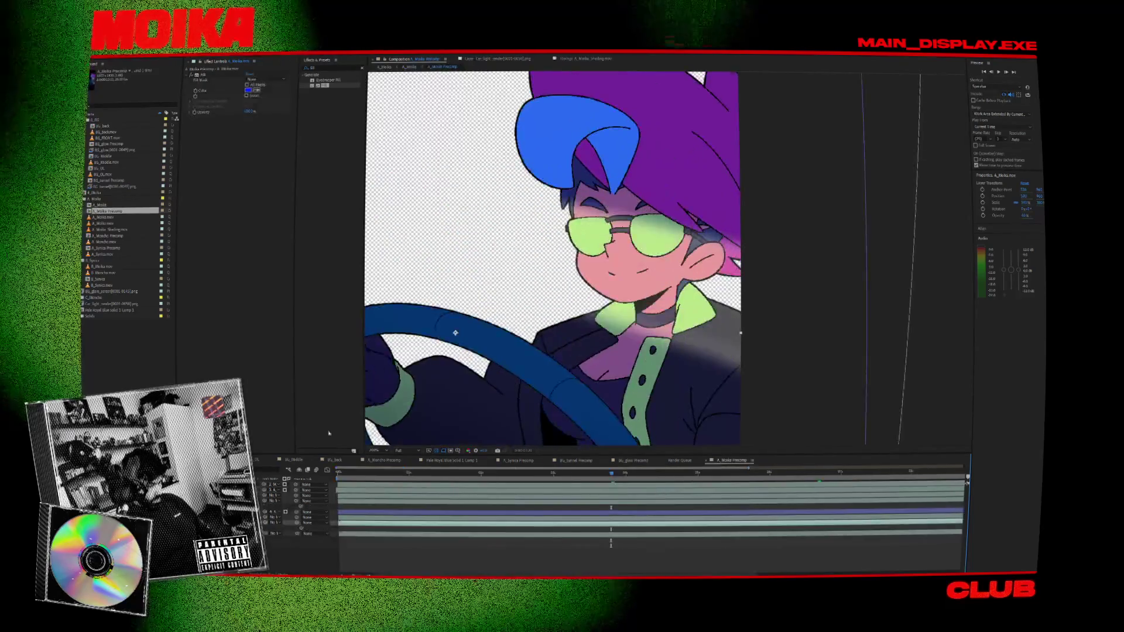
{"action": "left_click", "coordinate": [966, 485]}
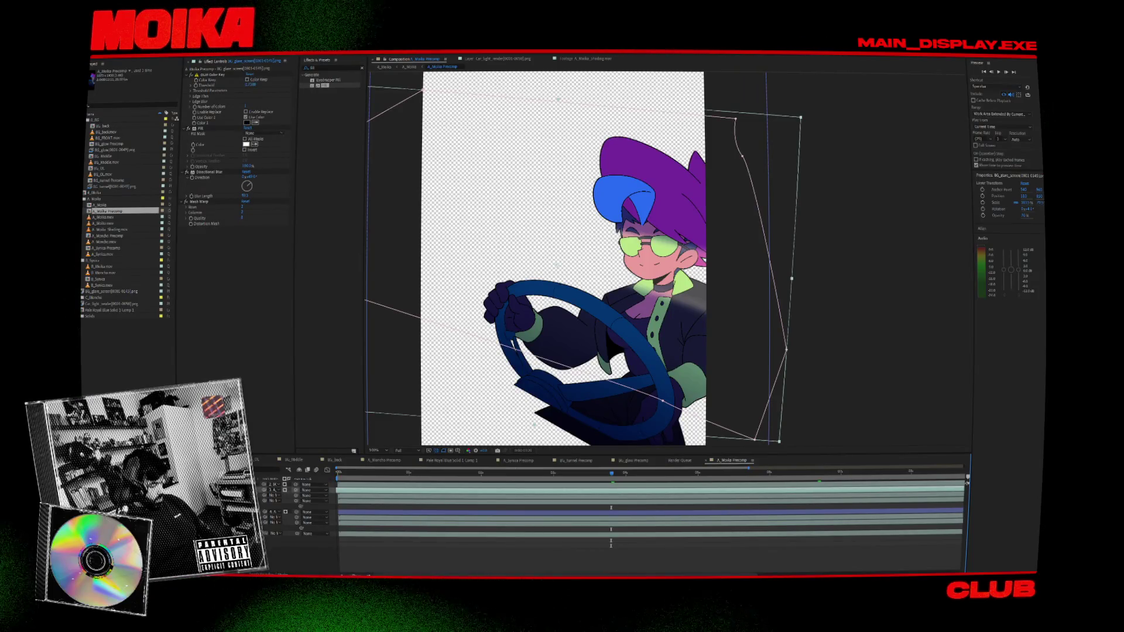
- Re-enter the driver composition and drag the glare's Mesh Warp shape larger and further right
{"action": "left_click", "coordinate": [386, 68]}
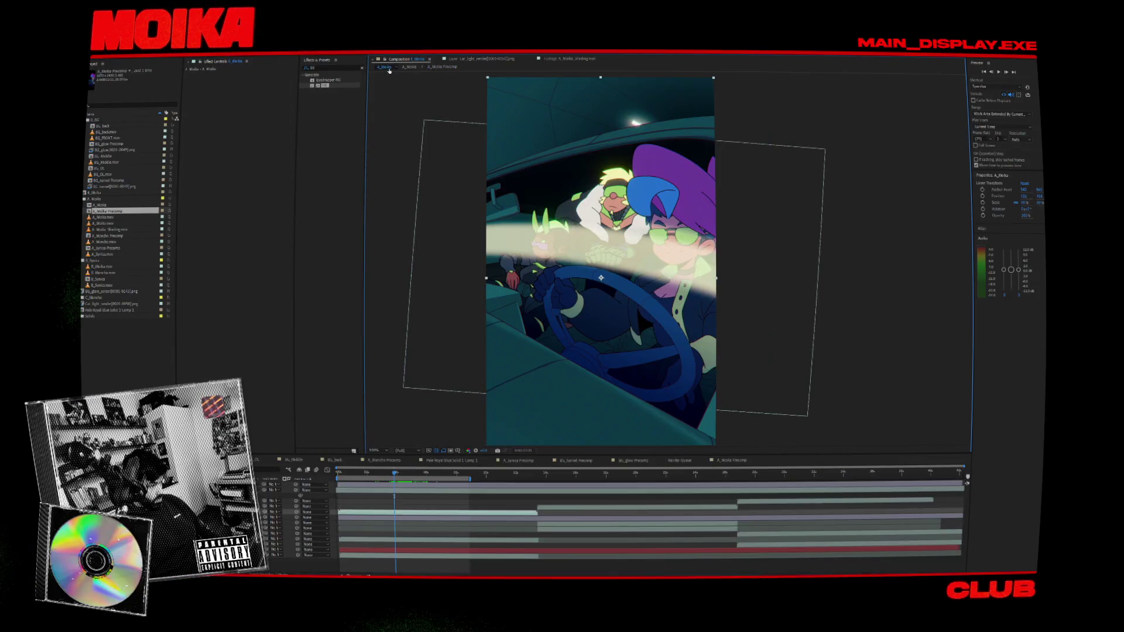
{"action": "left_click", "coordinate": [409, 66]}
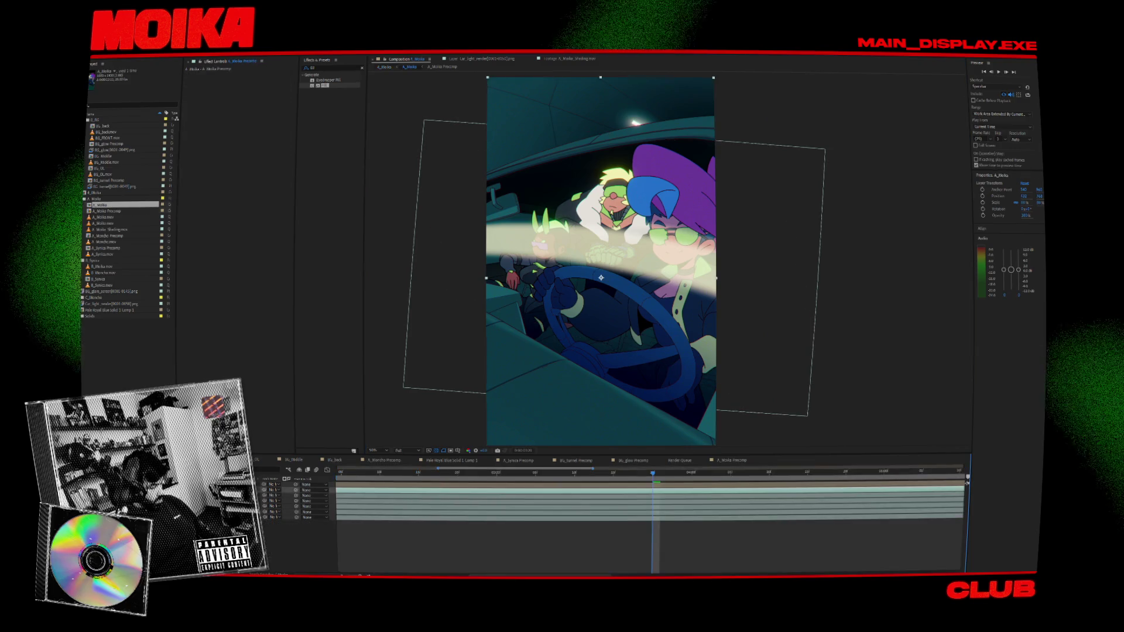
{"action": "double_click", "coordinate": [965, 485]}
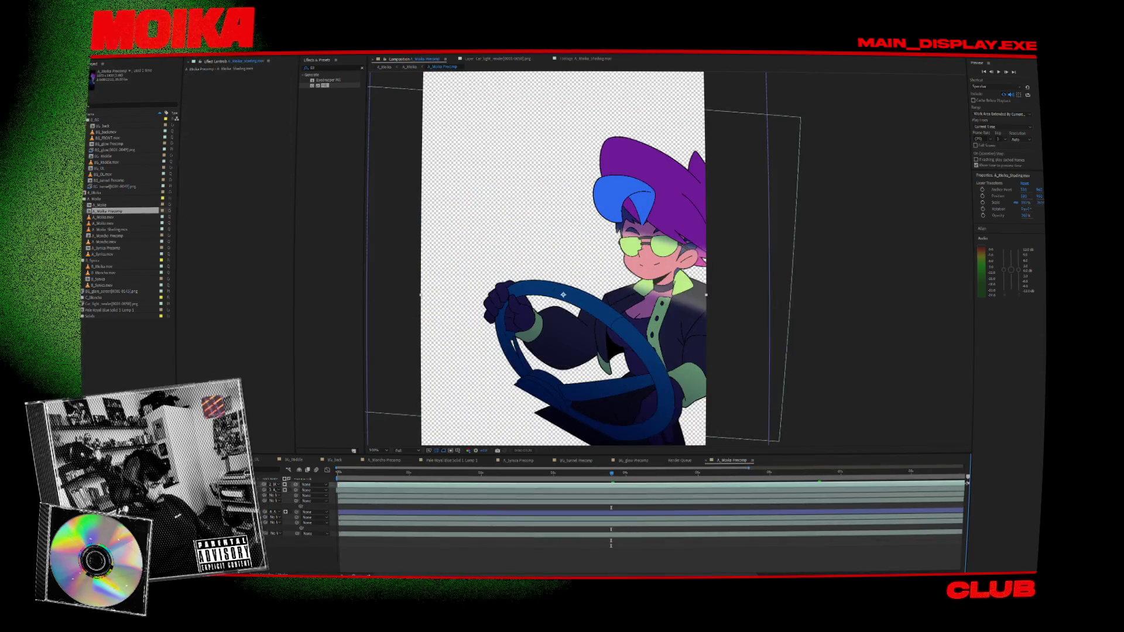
{"action": "scroll", "coordinate": [649, 274], "scroll_direction": "up", "scroll_amount": 2}
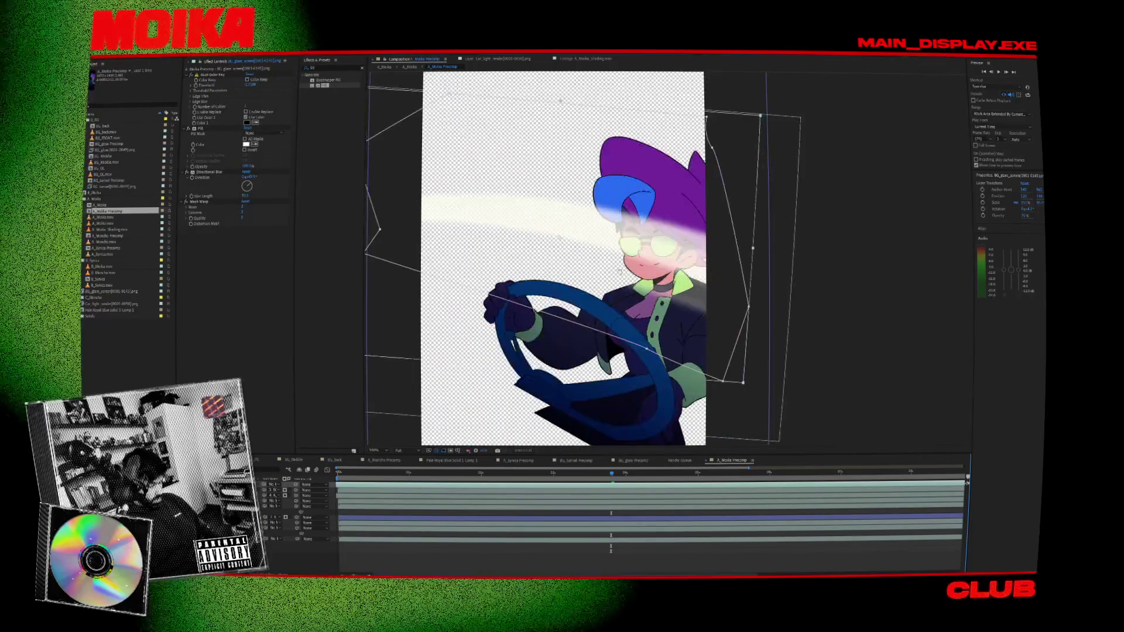
{"action": "mouse_move", "coordinate": [727, 399]}
{"action": "left_mouse_down"}
{"action": "mouse_move", "coordinate": [764, 433]}
{"action": "mouse_move", "coordinate": [748, 380]}
{"action": "left_mouse_up"}
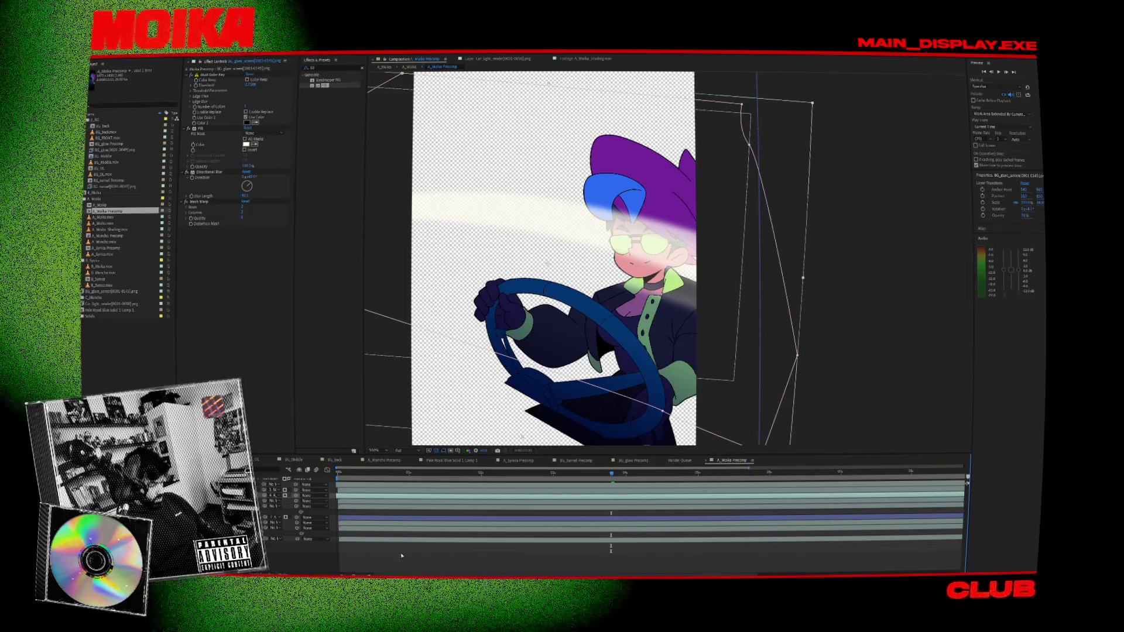
{"action": "scroll", "coordinate": [346, 561], "scroll_direction": "up", "scroll_amount": 5}
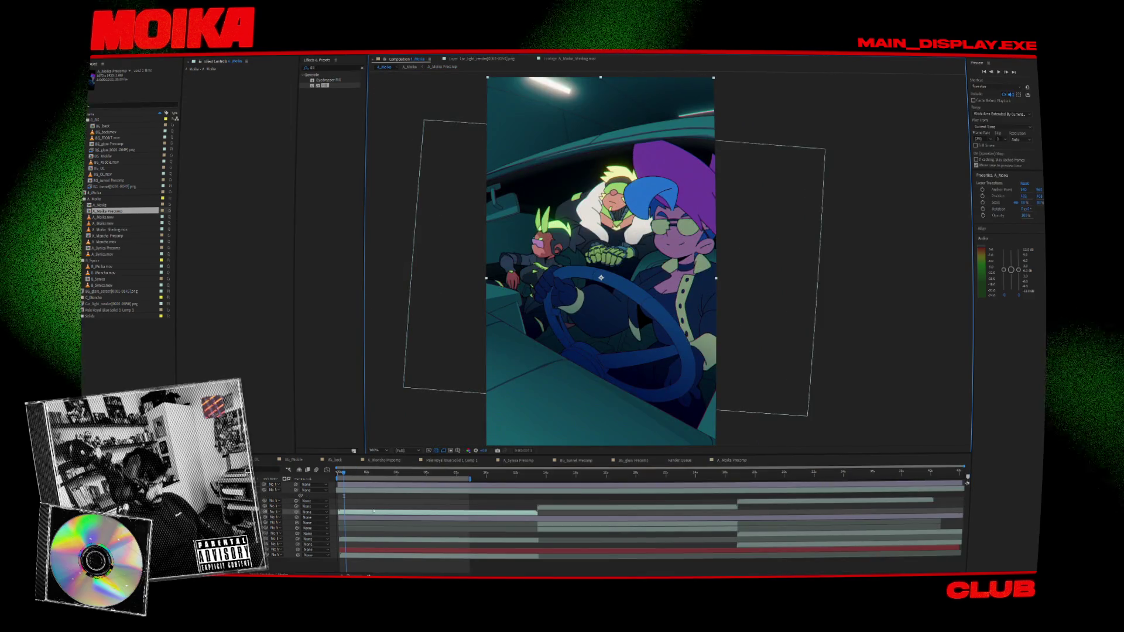
- Scrub to frames showing the glare streak, then open A_Moika Precomp in the viewer
{"action": "left_click", "coordinate": [349, 473]}
{"action": "left_click_drag", "start_coordinate": [351, 478], "coordinate": [404, 496]}
{"action": "double_click", "coordinate": [405, 496]}
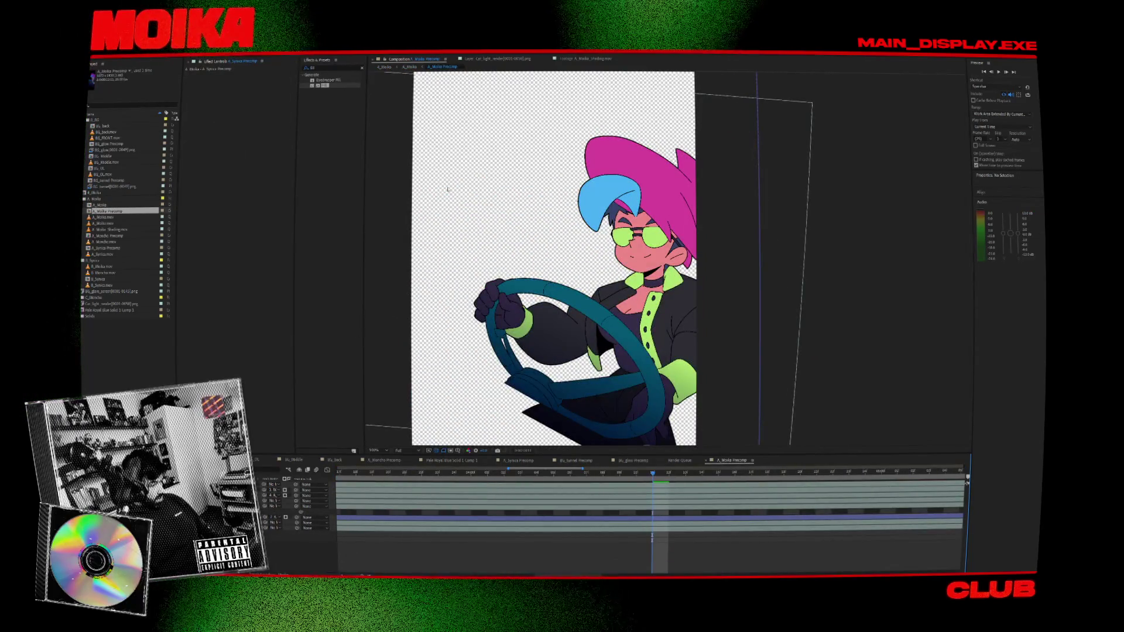
{"action": "left_click_drag", "start_coordinate": [325, 85], "coordinate": [553, 292]}
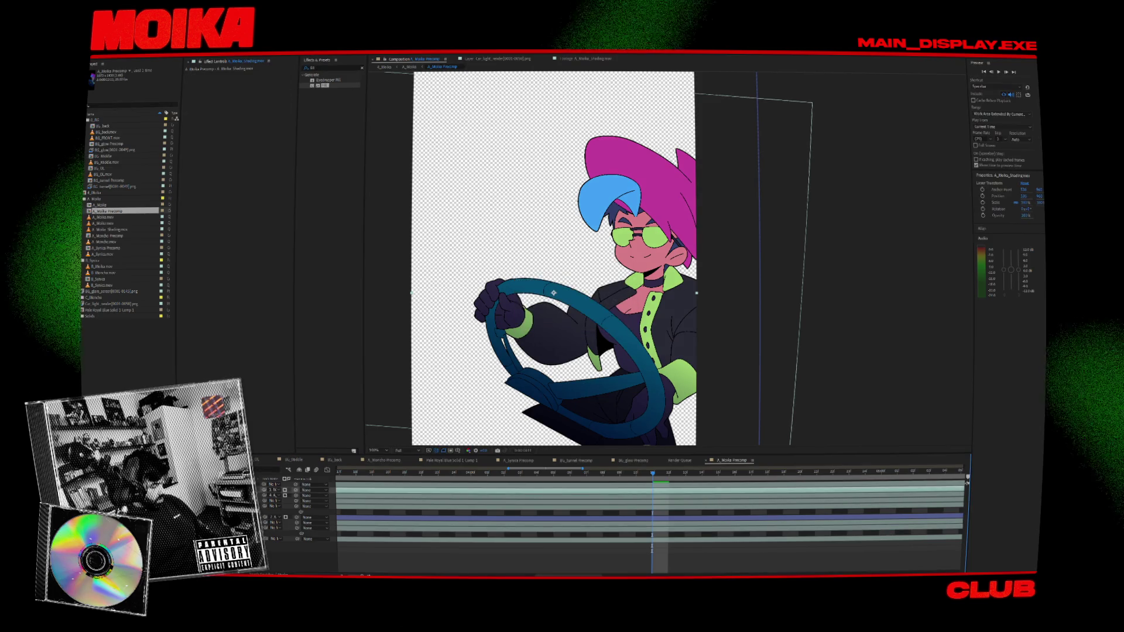
- Try Color Dodge on BG_glare_screen, then set it back to Normal blending
{"action": "left_click", "coordinate": [274, 495]}
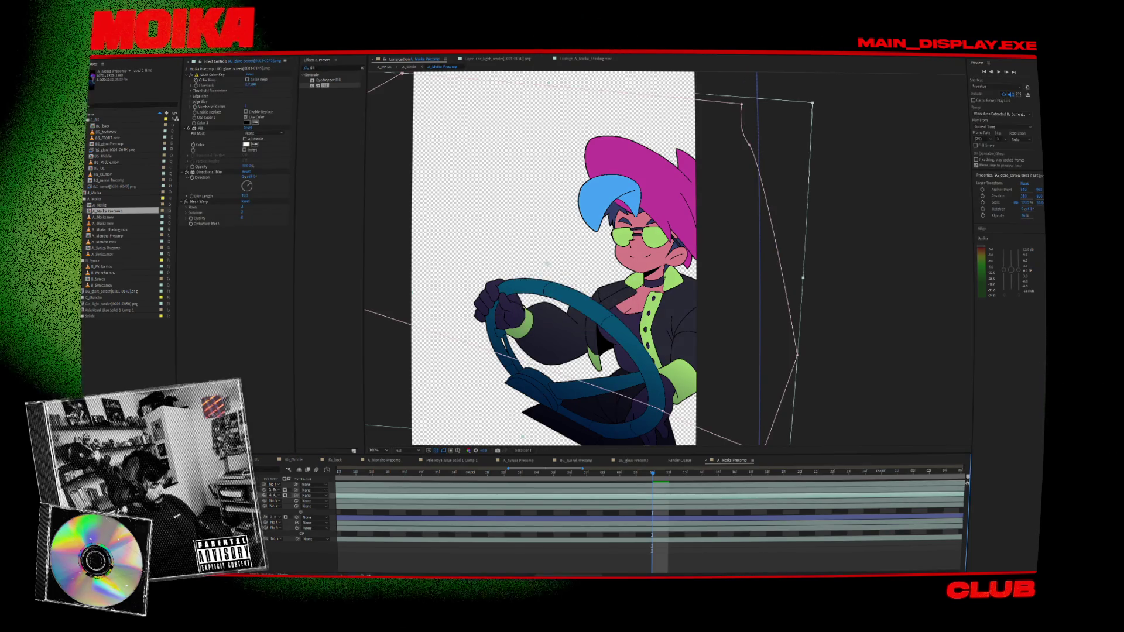
{"action": "left_click", "coordinate": [305, 495]}
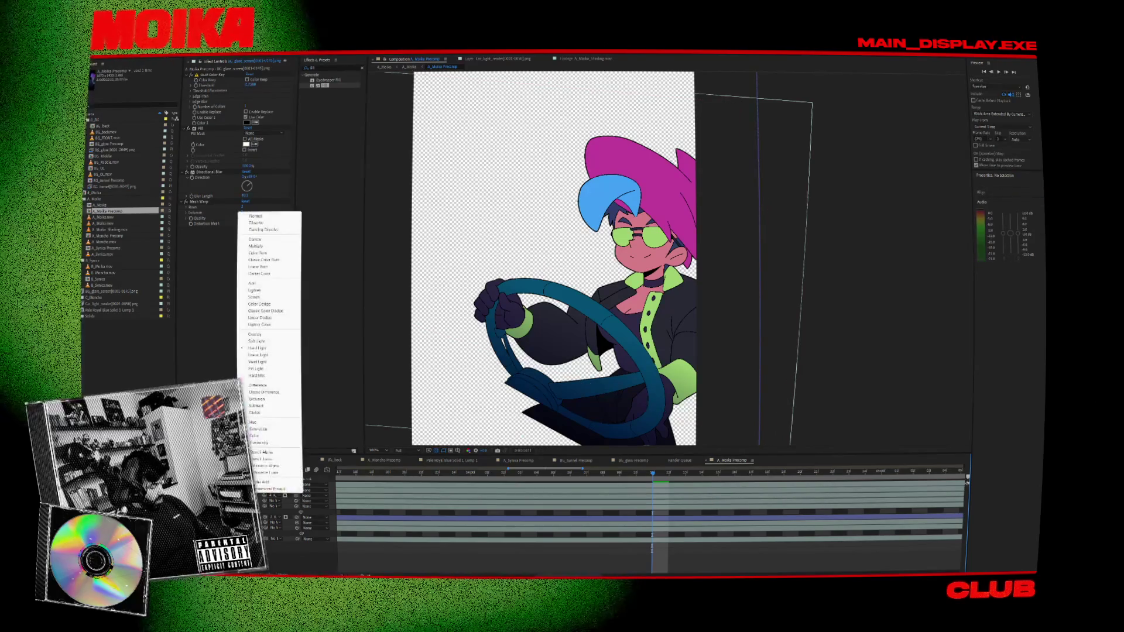
{"action": "left_click", "coordinate": [305, 495]}
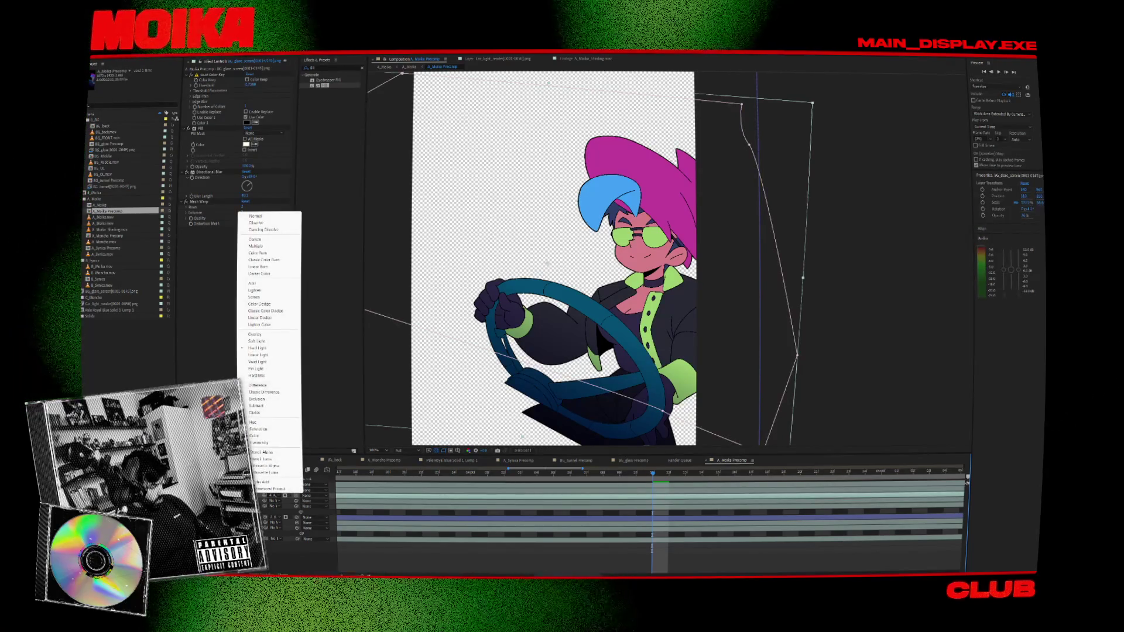
{"action": "left_click", "coordinate": [453, 470]}
{"action": "mouse_move", "coordinate": [454, 471]}
{"action": "left_mouse_down"}
{"action": "mouse_move", "coordinate": [377, 473]}
{"action": "mouse_move", "coordinate": [399, 476]}
{"action": "left_mouse_up"}
{"action": "left_click", "coordinate": [306, 495]}
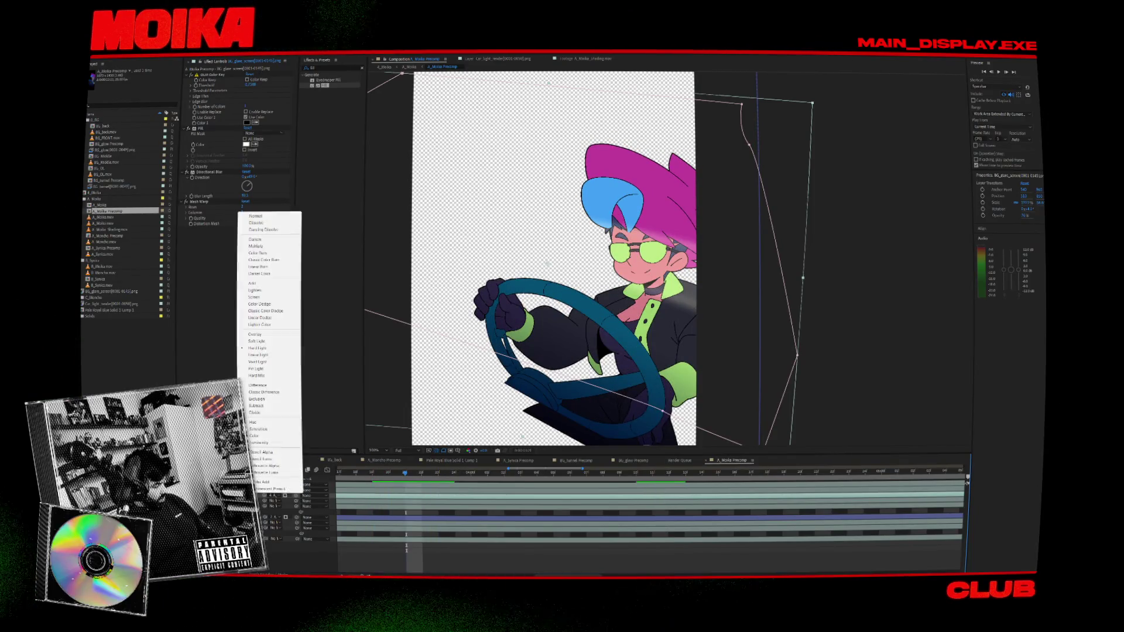
{"action": "left_click", "coordinate": [260, 304]}
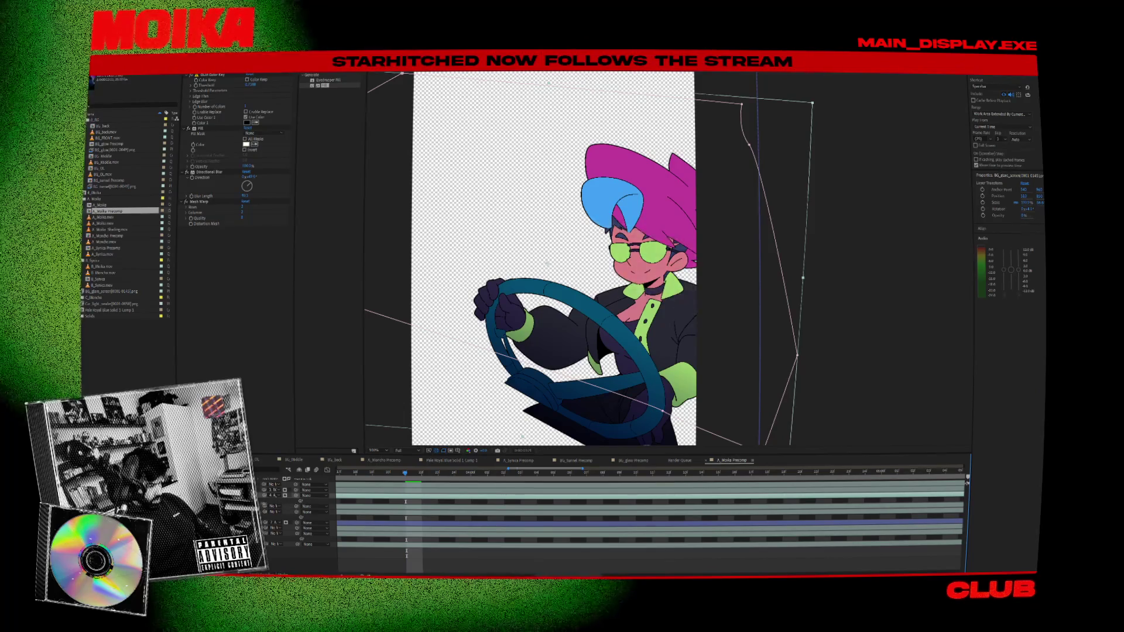
{"action": "left_click", "coordinate": [314, 506]}
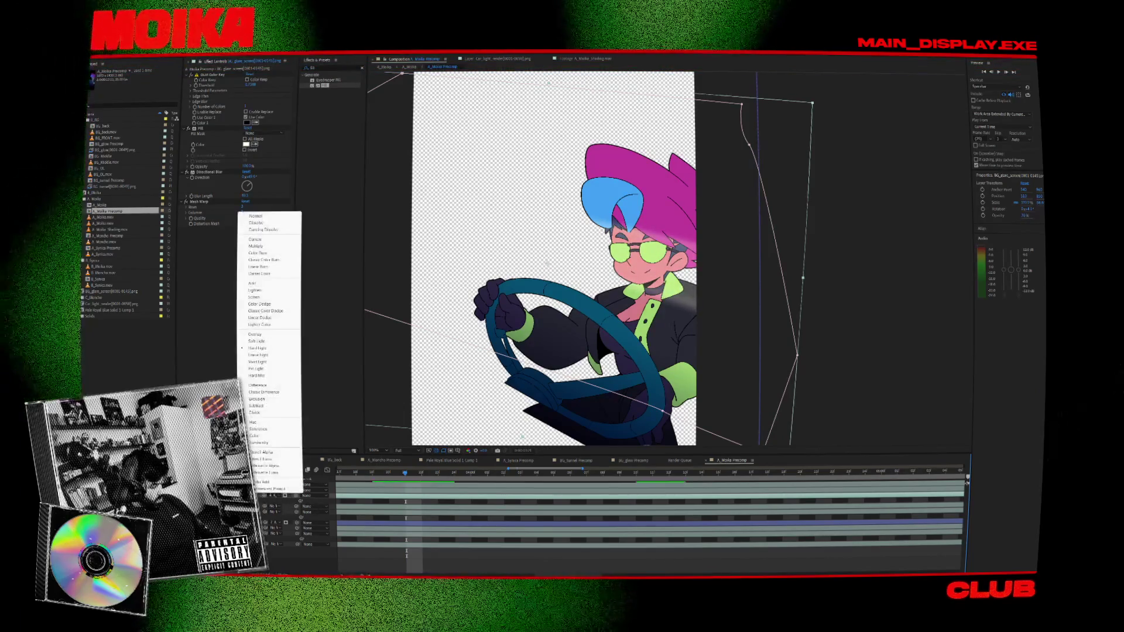
{"action": "left_click", "coordinate": [266, 216]}
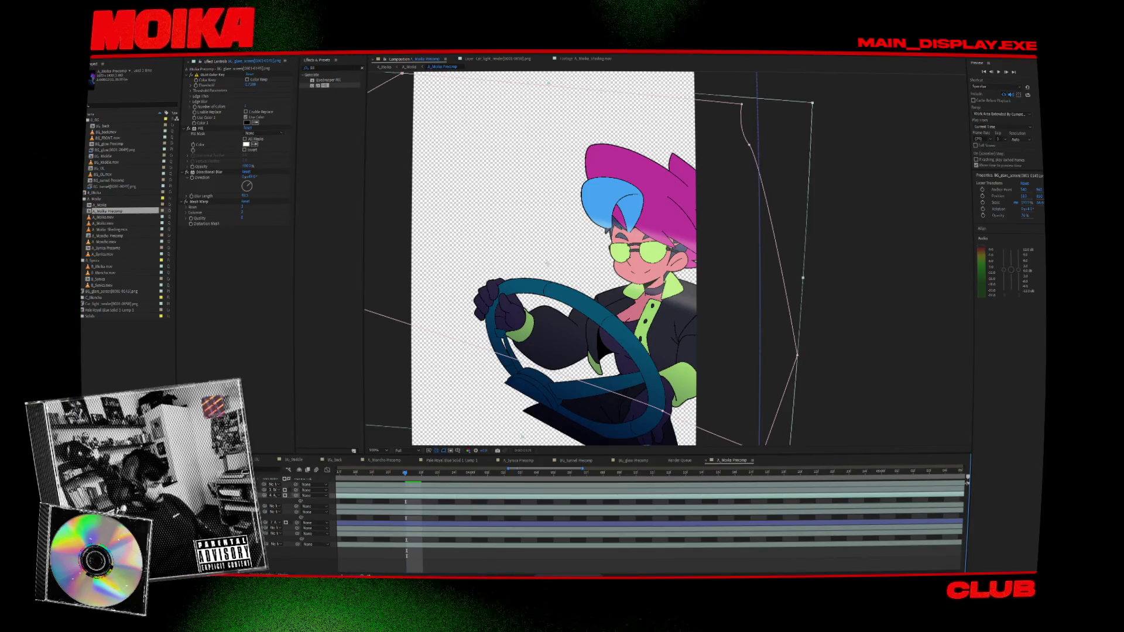
- Give the layer above A_Moika_Shading a lightening blend mode and return to A_Moika
{"action": "left_click", "coordinate": [275, 506]}
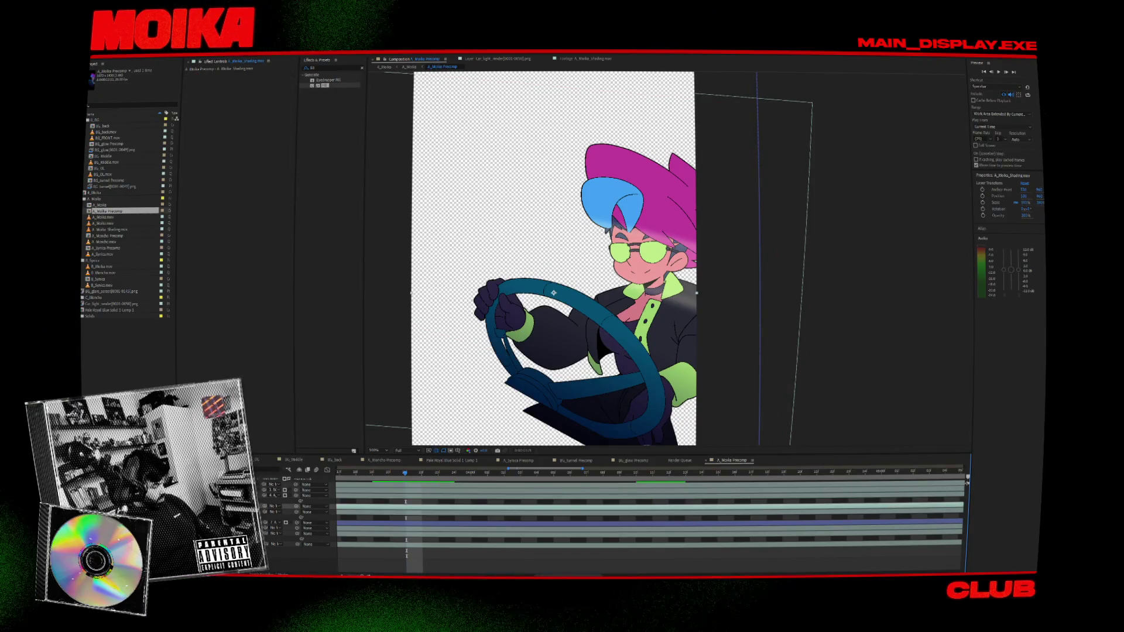
{"action": "left_click", "coordinate": [275, 490]}
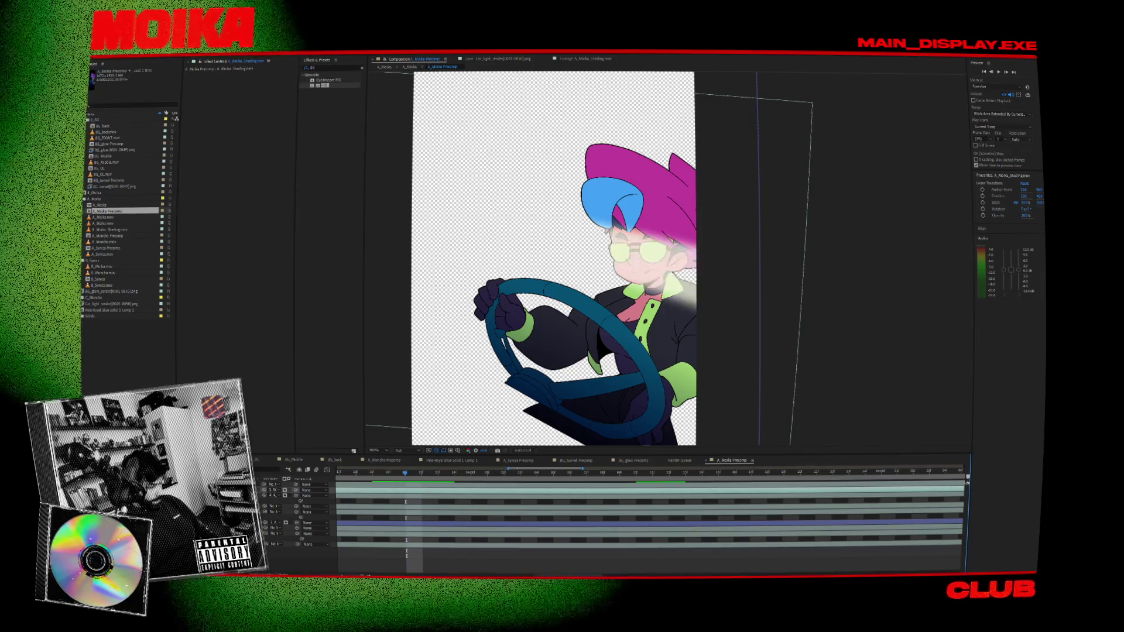
{"action": "left_click", "coordinate": [273, 490]}
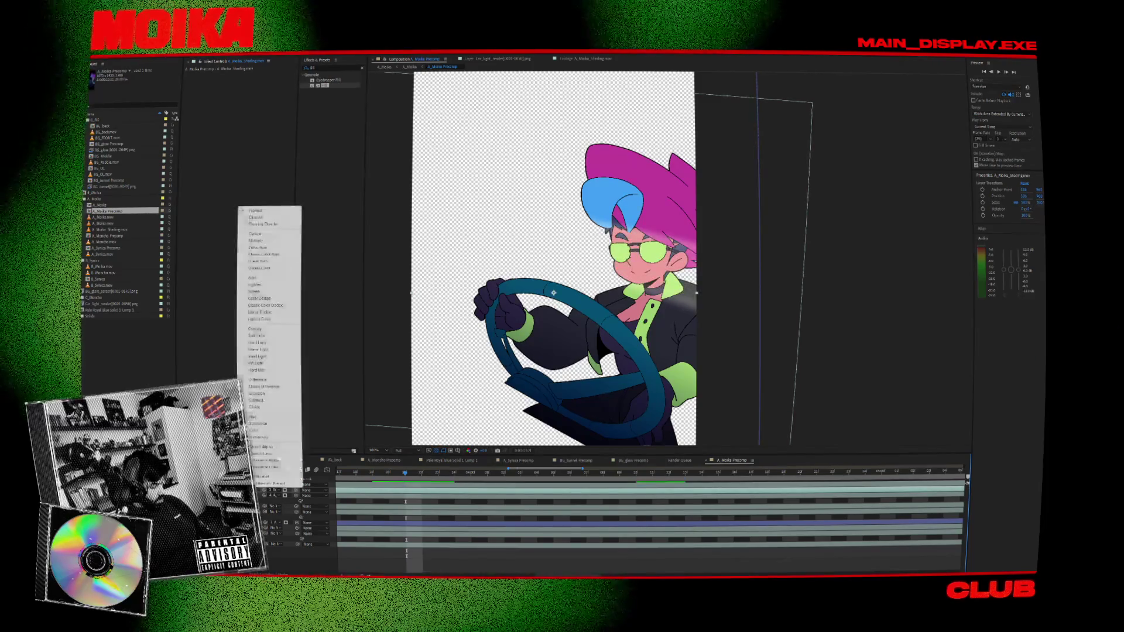
{"action": "left_click", "coordinate": [262, 291]}
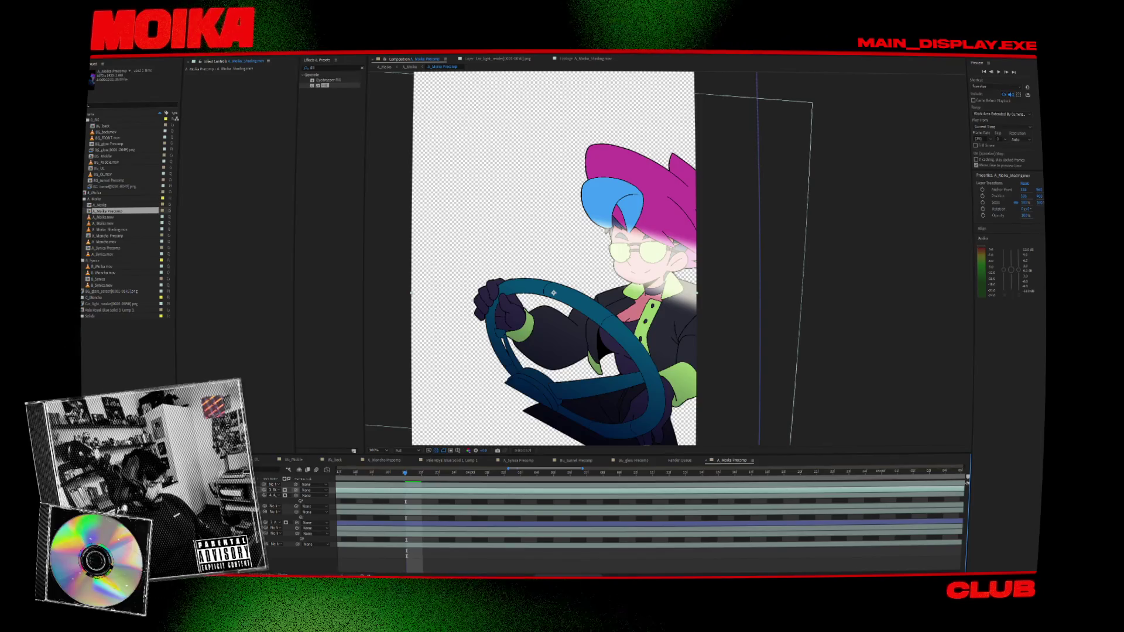
{"action": "left_click", "coordinate": [385, 67]}
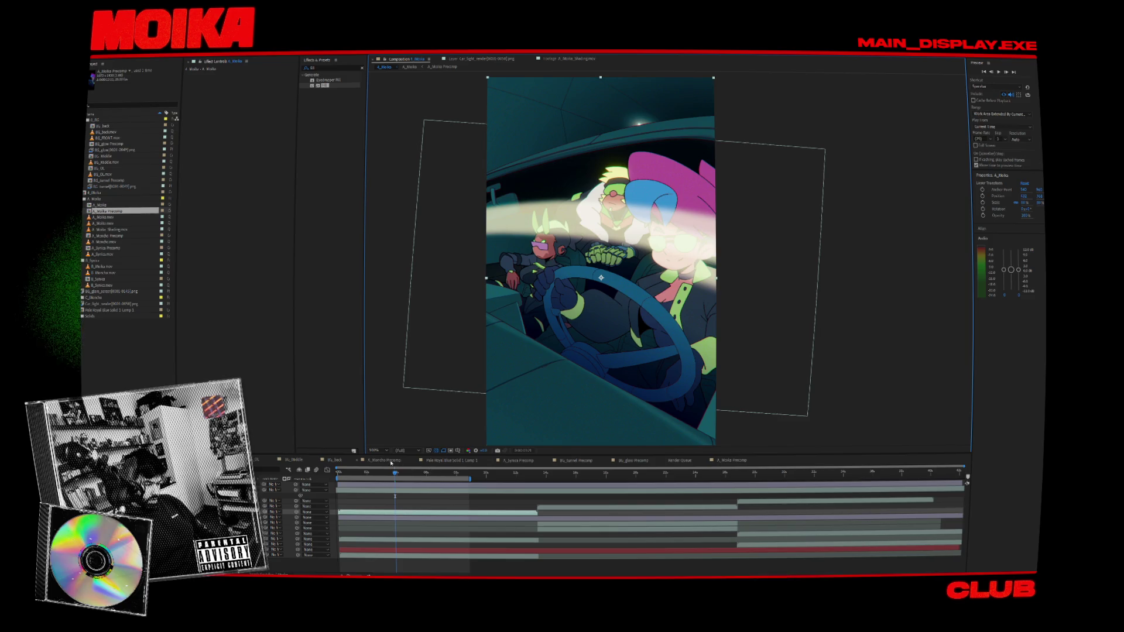
- Open A_Moika Precomp and change the fourth layer's blend mode
{"action": "left_click", "coordinate": [411, 67]}
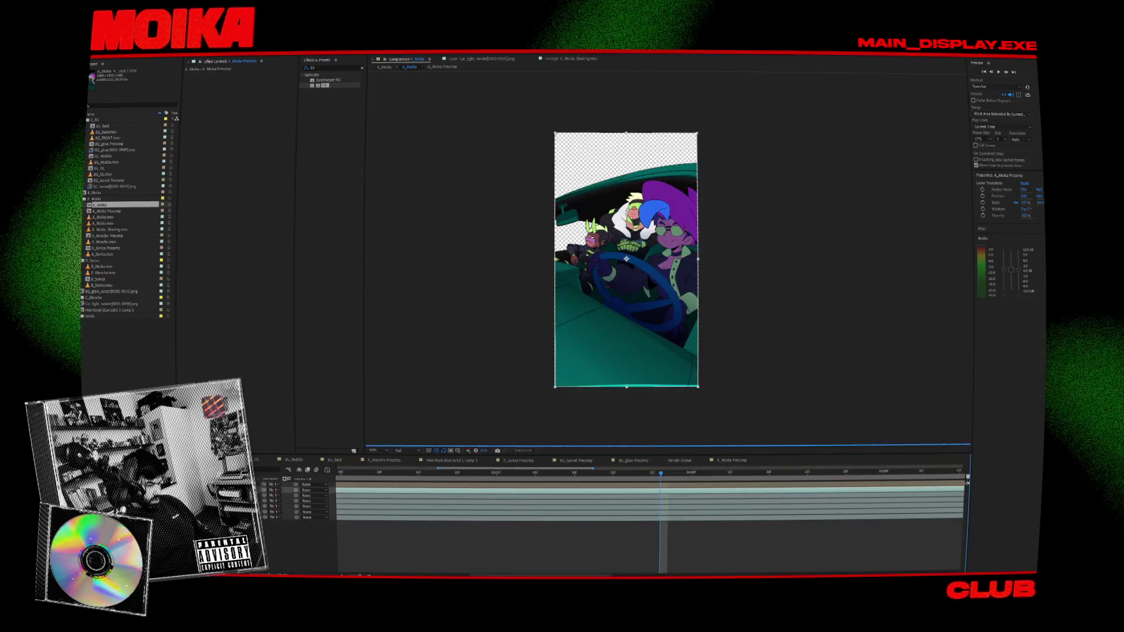
{"action": "double_click", "coordinate": [107, 211]}
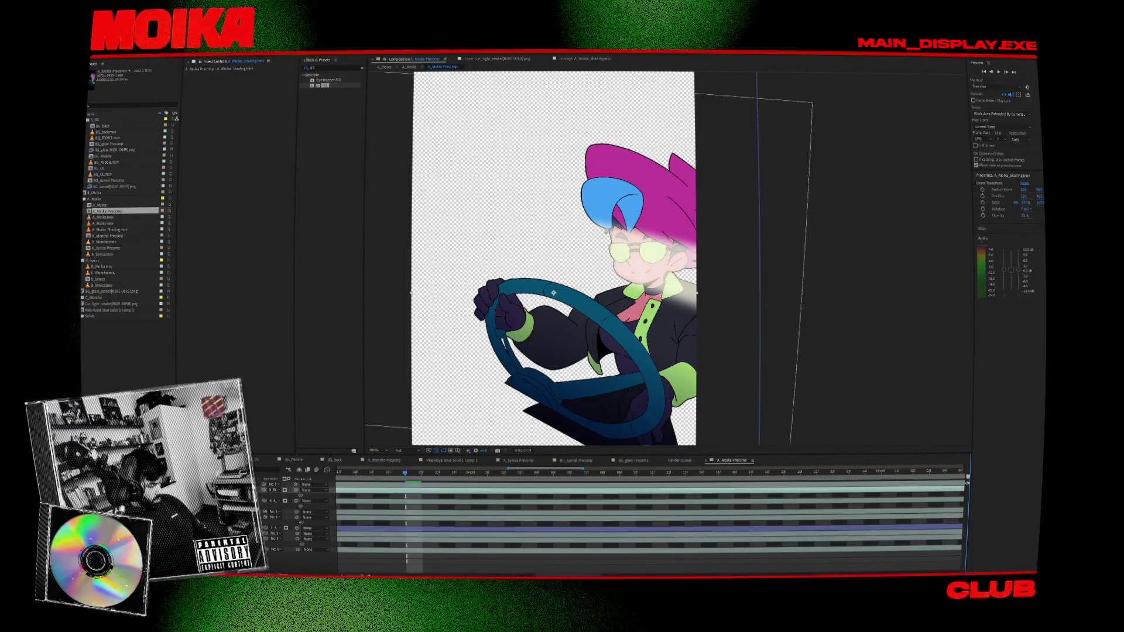
{"action": "left_click", "coordinate": [310, 500]}
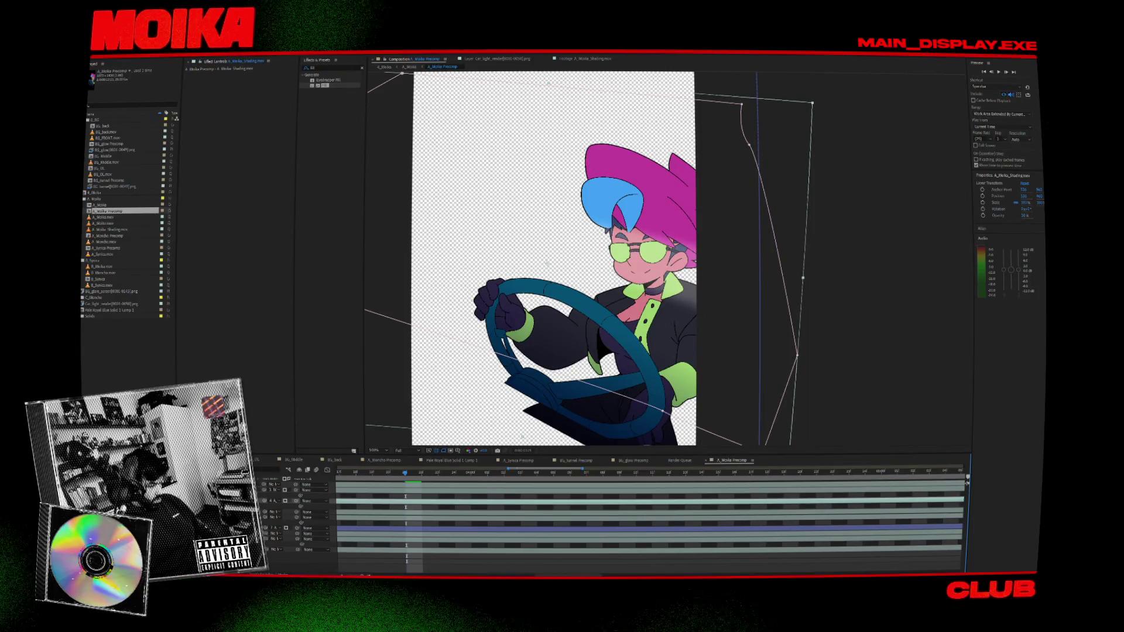
{"action": "left_click", "coordinate": [275, 500]}
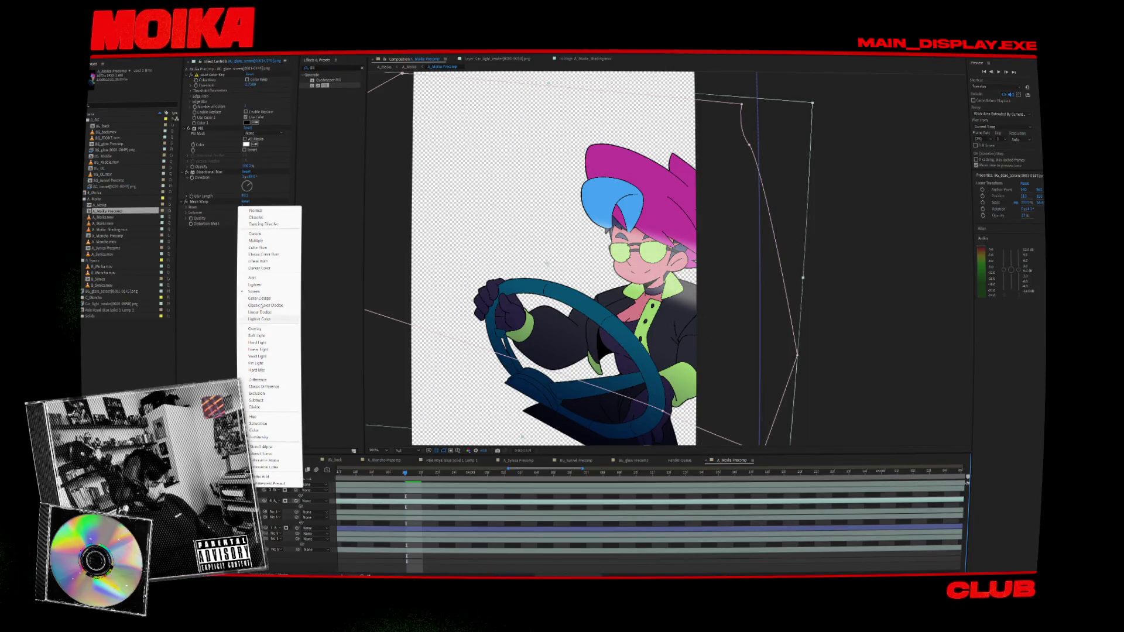
{"action": "left_click", "coordinate": [253, 291]}
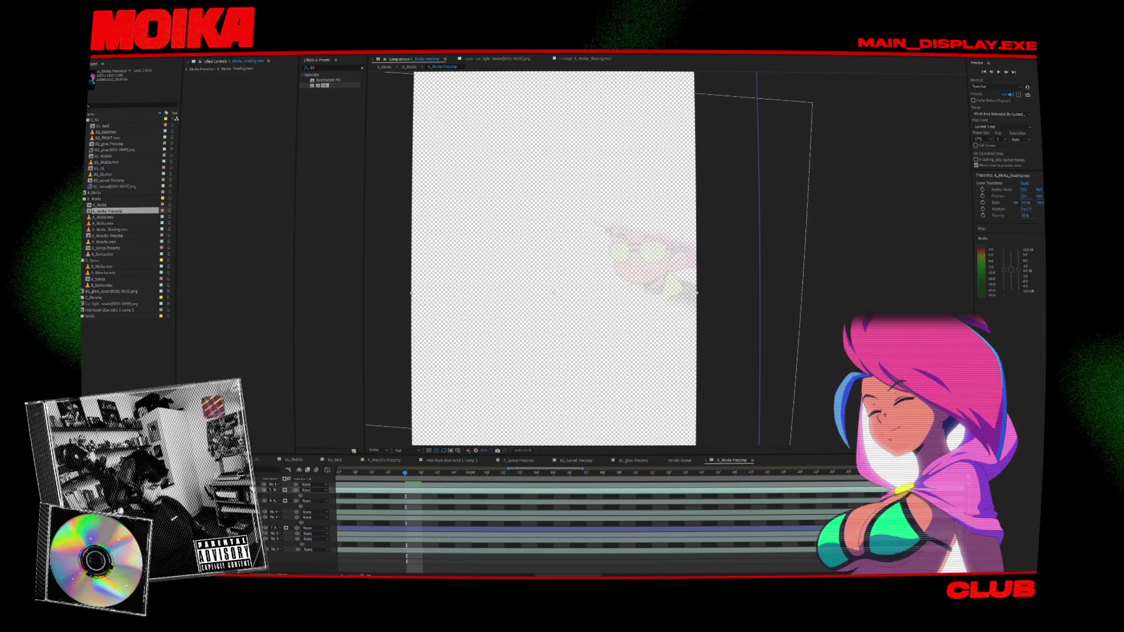
- Switch the shading layer to a blend mode that shows the driver fully, then return to A_Moika
{"action": "left_click", "coordinate": [274, 485]}
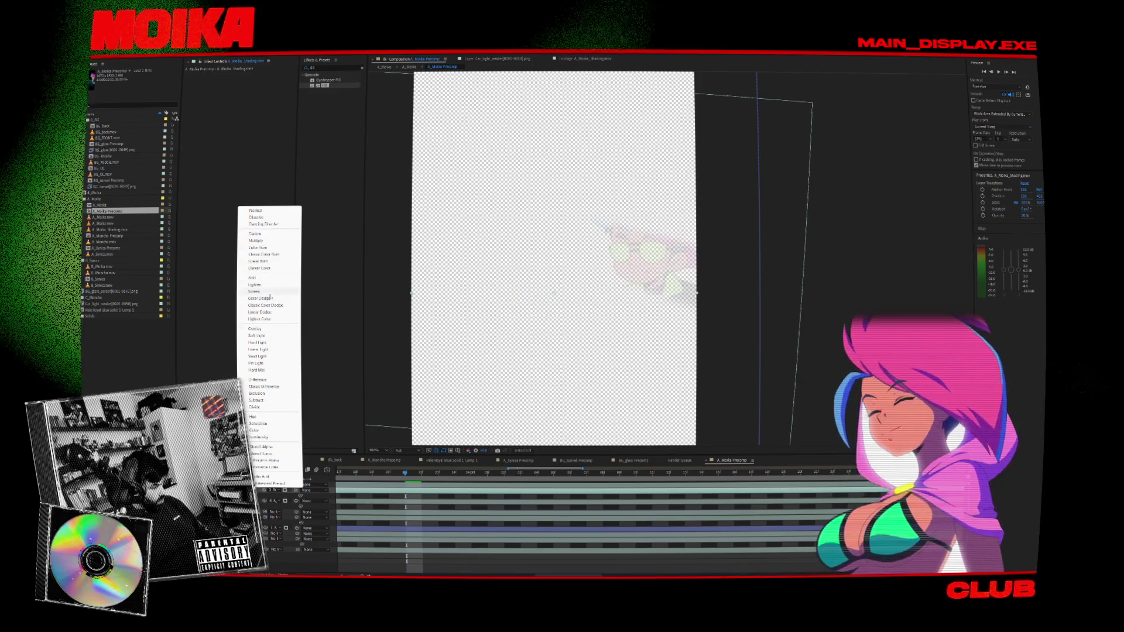
{"action": "left_click", "coordinate": [267, 336]}
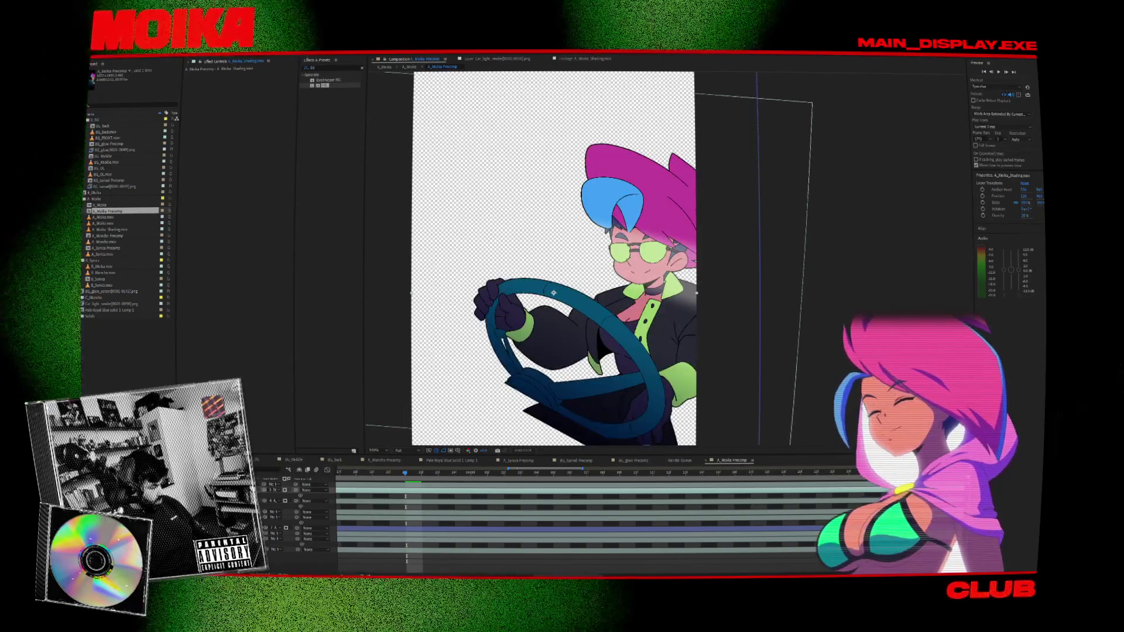
{"action": "left_click", "coordinate": [275, 501]}
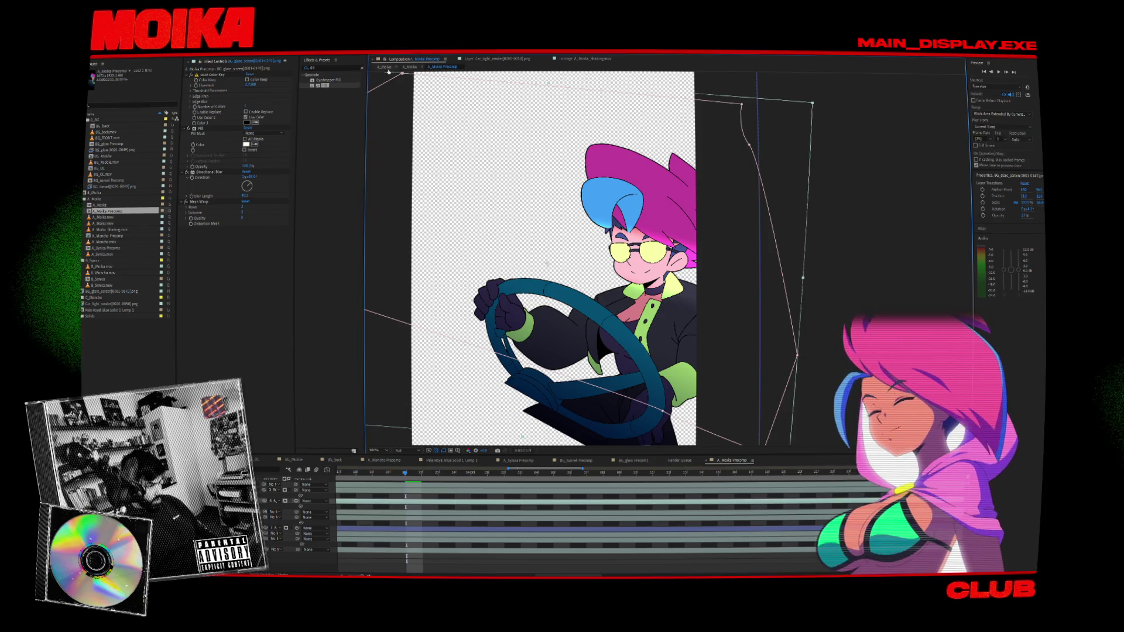
{"action": "left_click", "coordinate": [385, 68]}
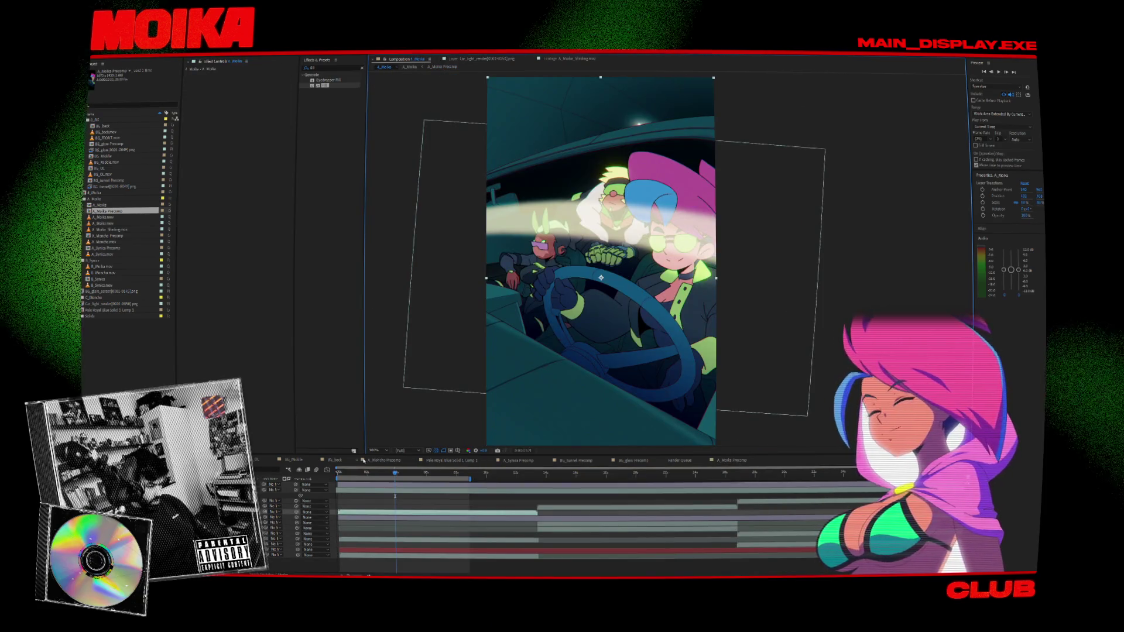
{"action": "left_click_drag", "start_coordinate": [395, 473], "coordinate": [369, 482]}
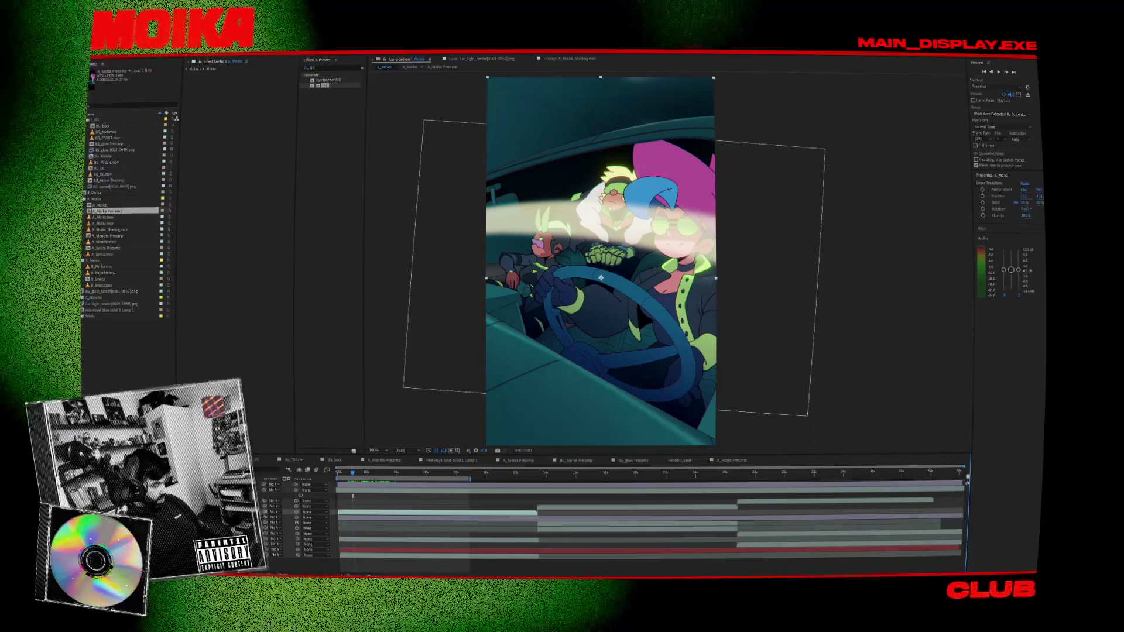
{"action": "double_click", "coordinate": [353, 495]}
- Zoom the view to 200% and apply a Glow effect to the A_Moika_Shading.mov layer
{"action": "key", "text": "slash"}
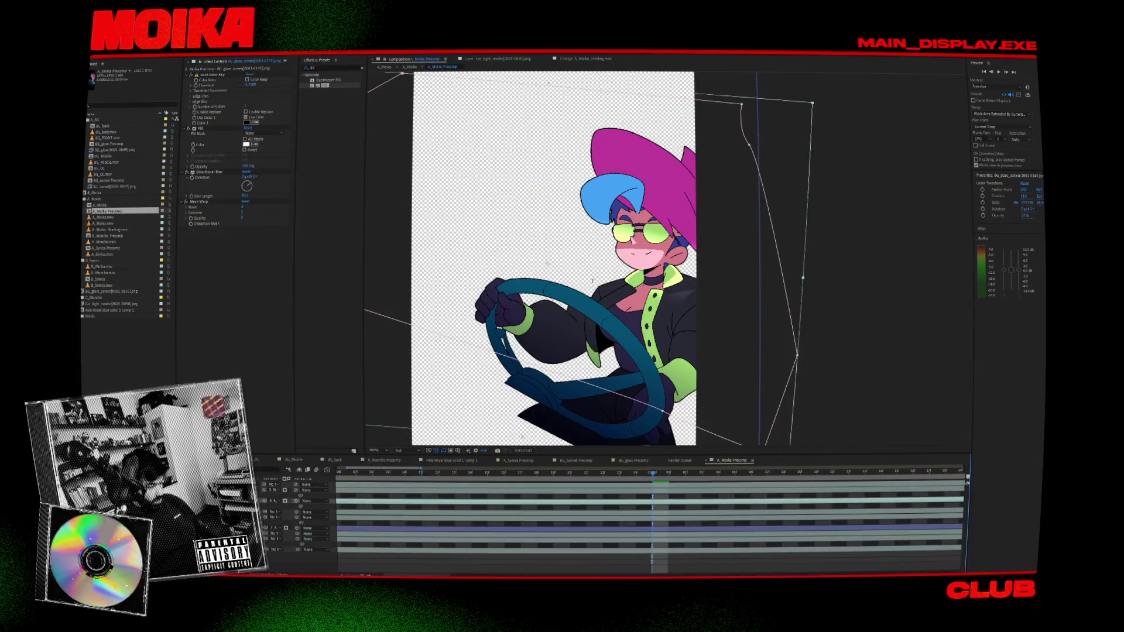
{"action": "key", "text": "period"}
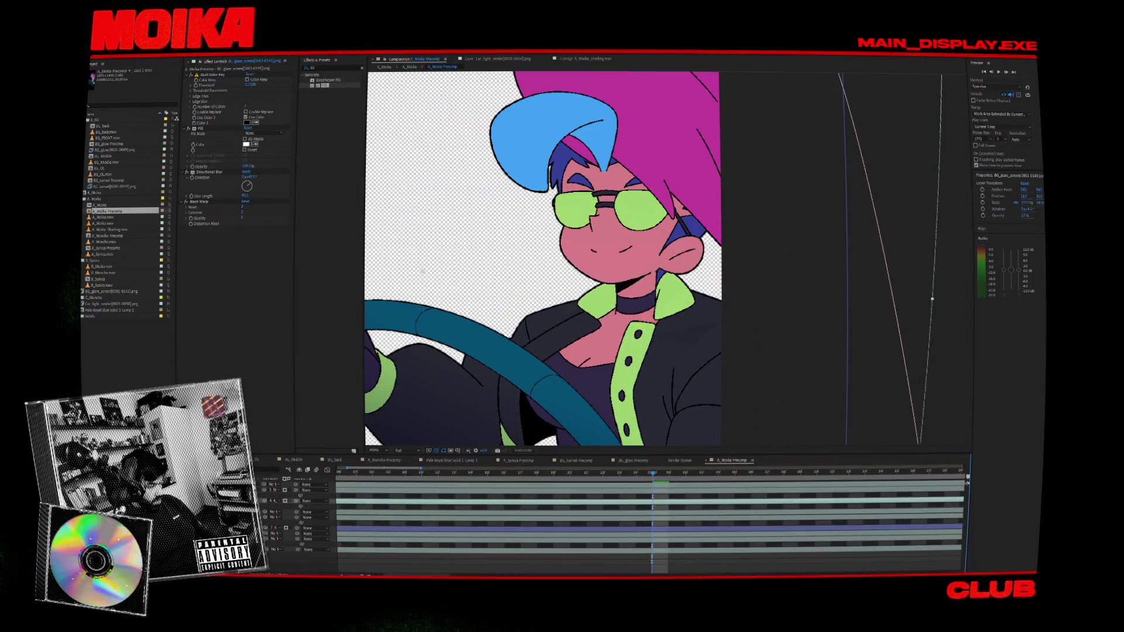
{"action": "key", "text": "ctrl+Up"}
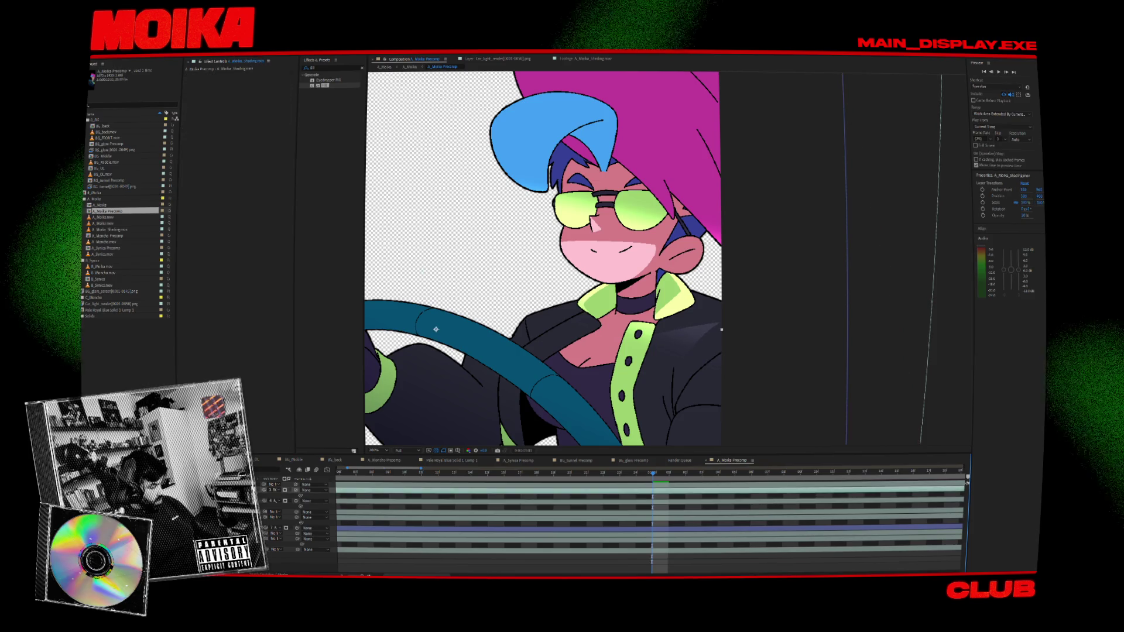
{"action": "left_click", "coordinate": [361, 67]}
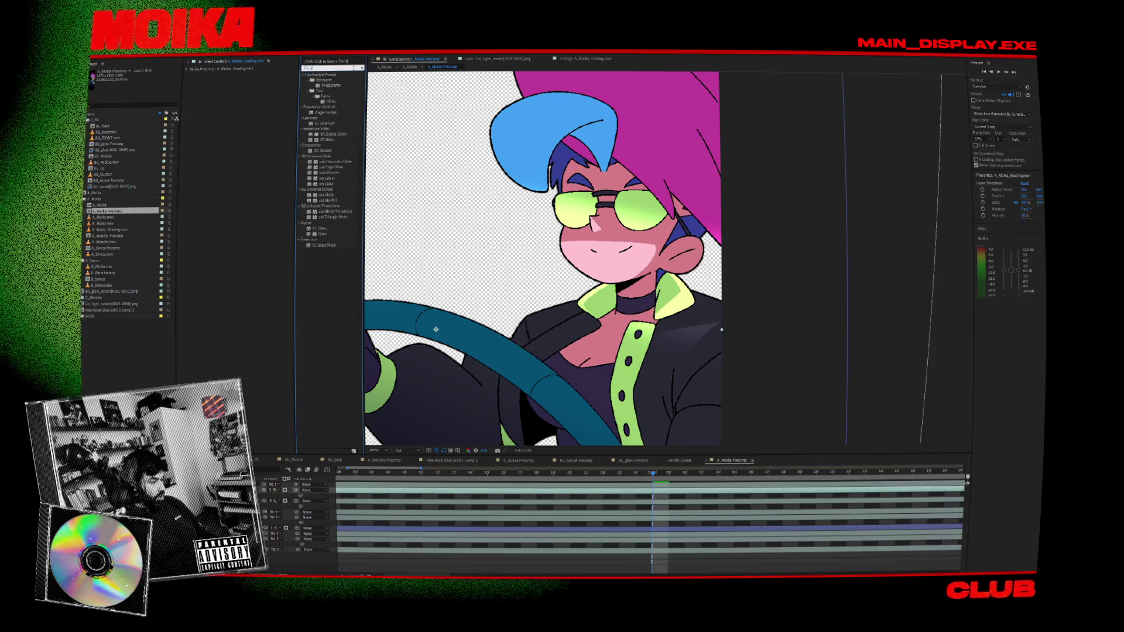
{"action": "type", "text": "glow"}
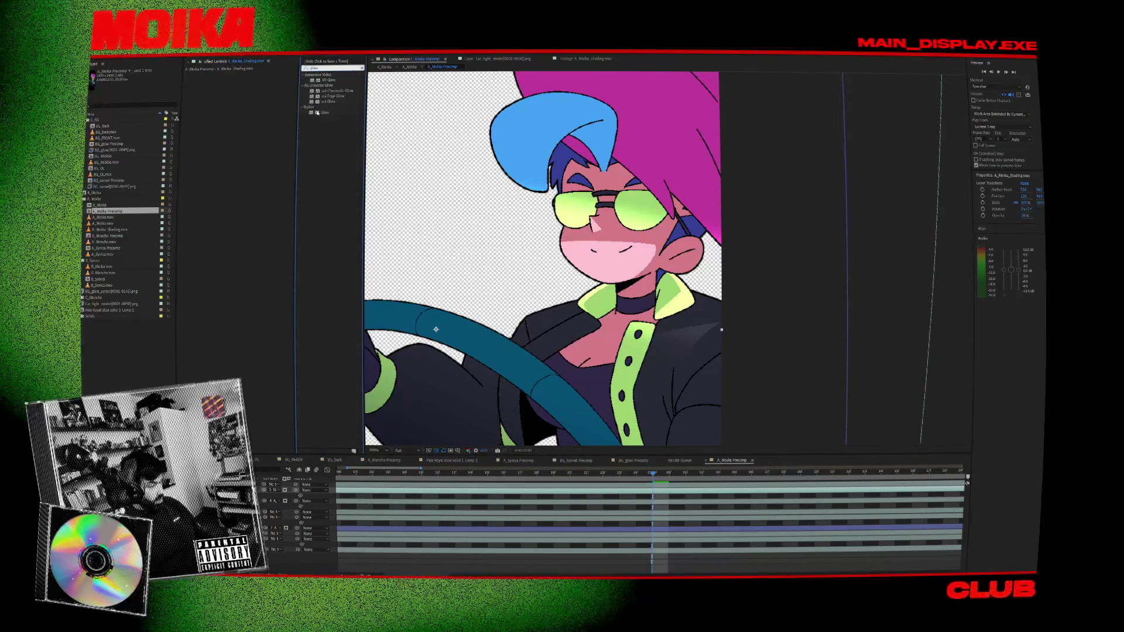
{"action": "double_click", "coordinate": [318, 113]}
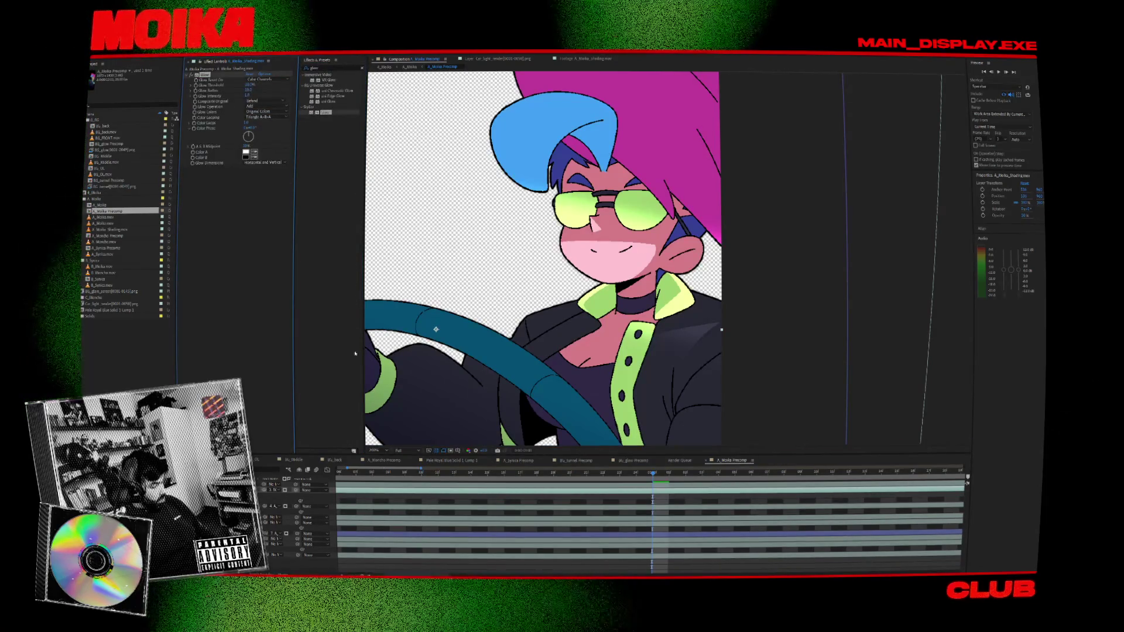
- Raise Glow Intensity to about 2.3, move the Glow onto BG_glow_screen, and return to A_Moika
{"action": "left_click", "coordinate": [441, 450]}
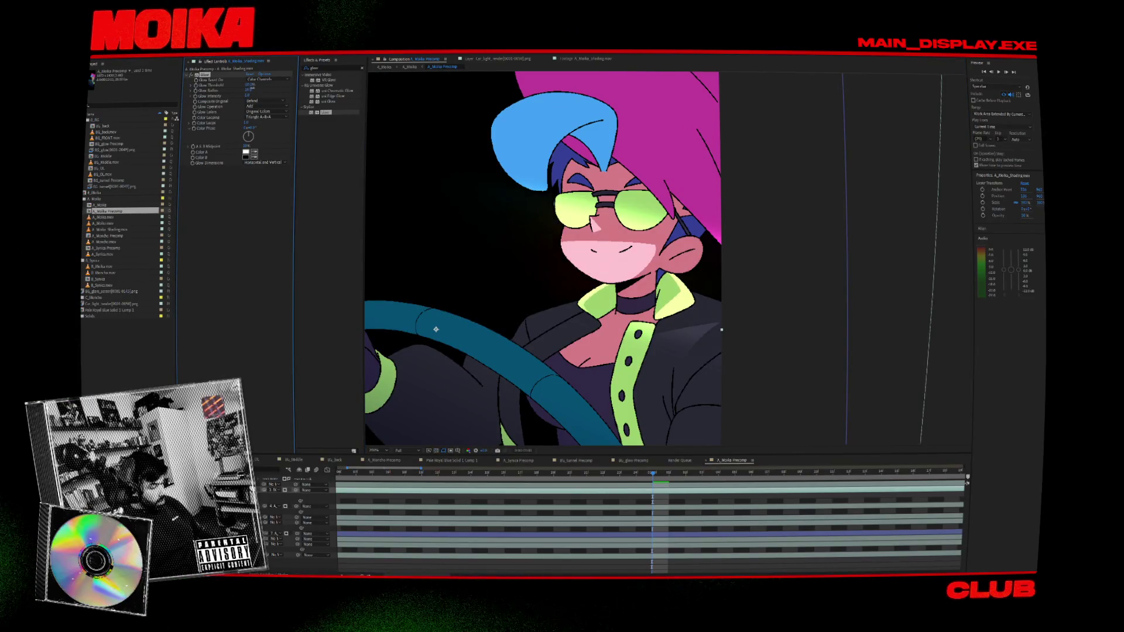
{"action": "left_click_drag", "start_coordinate": [246, 96], "coordinate": [280, 96]}
{"action": "left_click", "coordinate": [251, 85]}
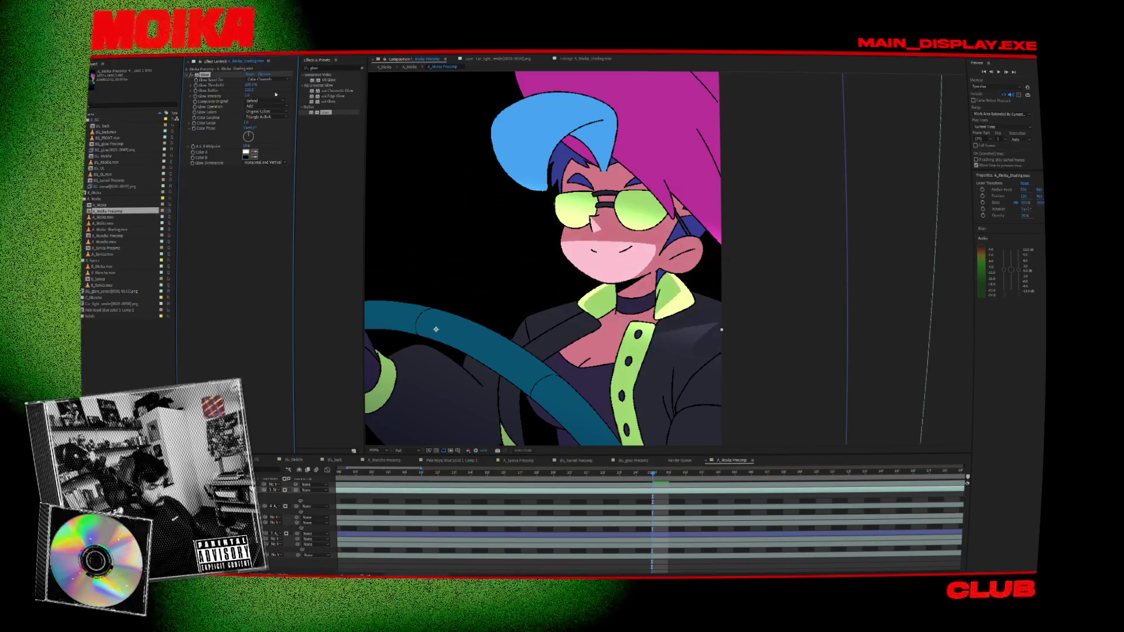
{"action": "left_click", "coordinate": [422, 271]}
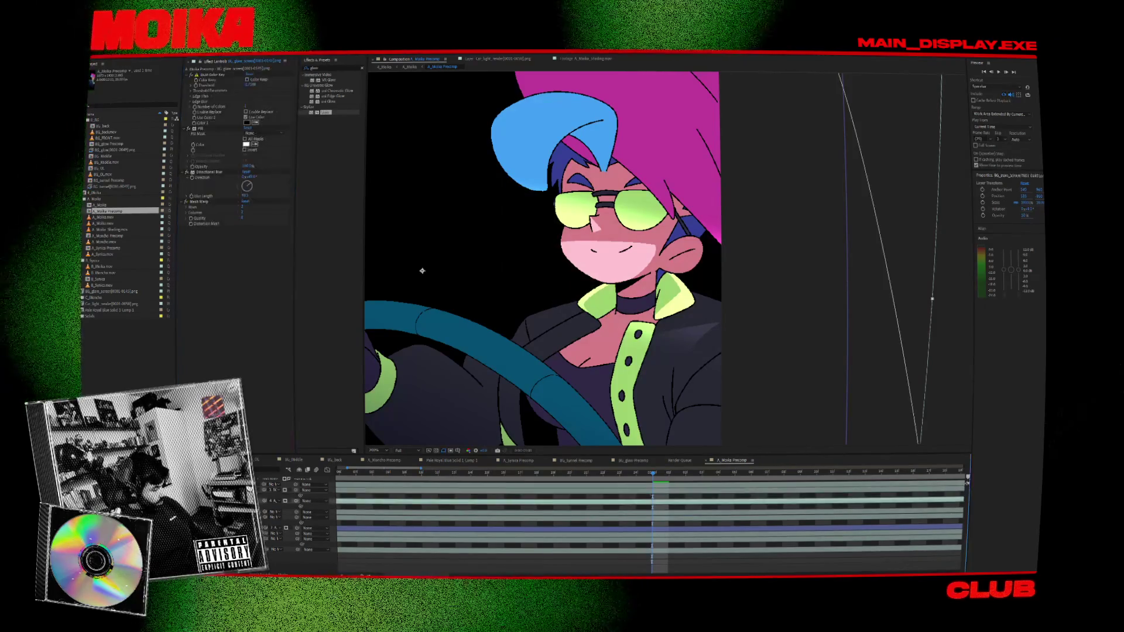
{"action": "key", "text": "Delete"}
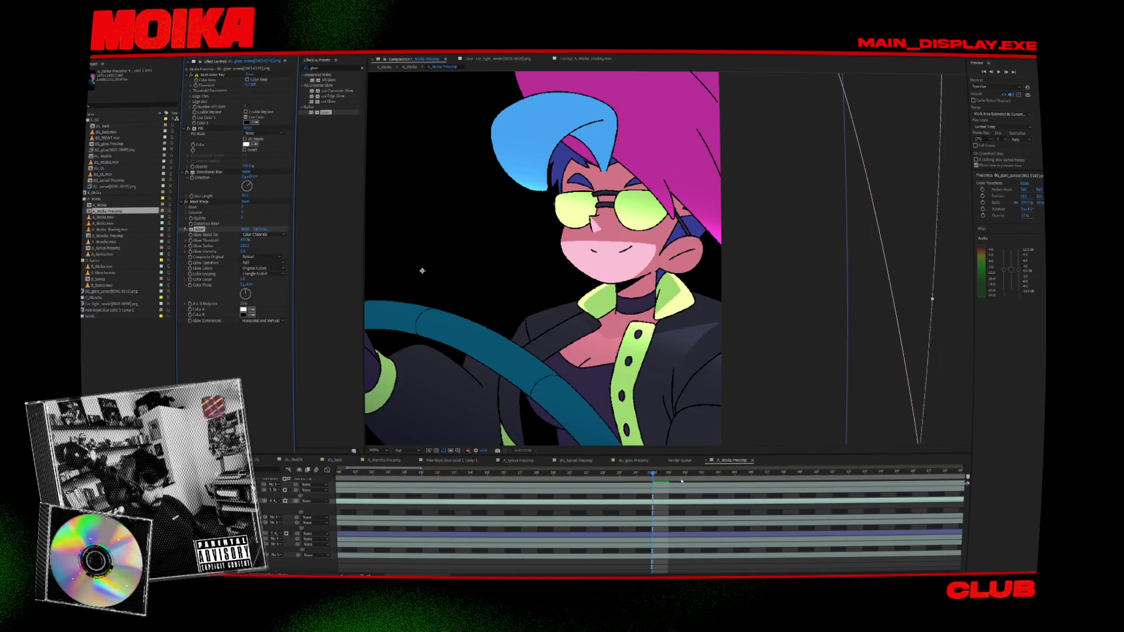
{"action": "mouse_move", "coordinate": [646, 478]}
{"action": "left_mouse_down"}
{"action": "mouse_move", "coordinate": [636, 478]}
{"action": "mouse_move", "coordinate": [650, 479]}
{"action": "left_mouse_up"}
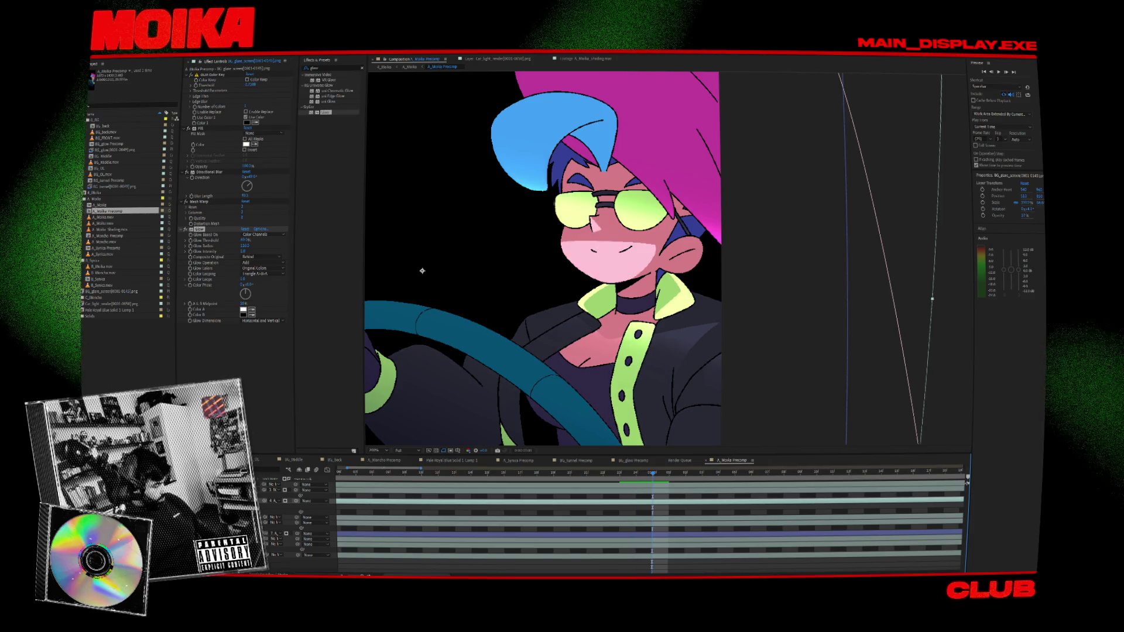
{"action": "left_click", "coordinate": [397, 105]}
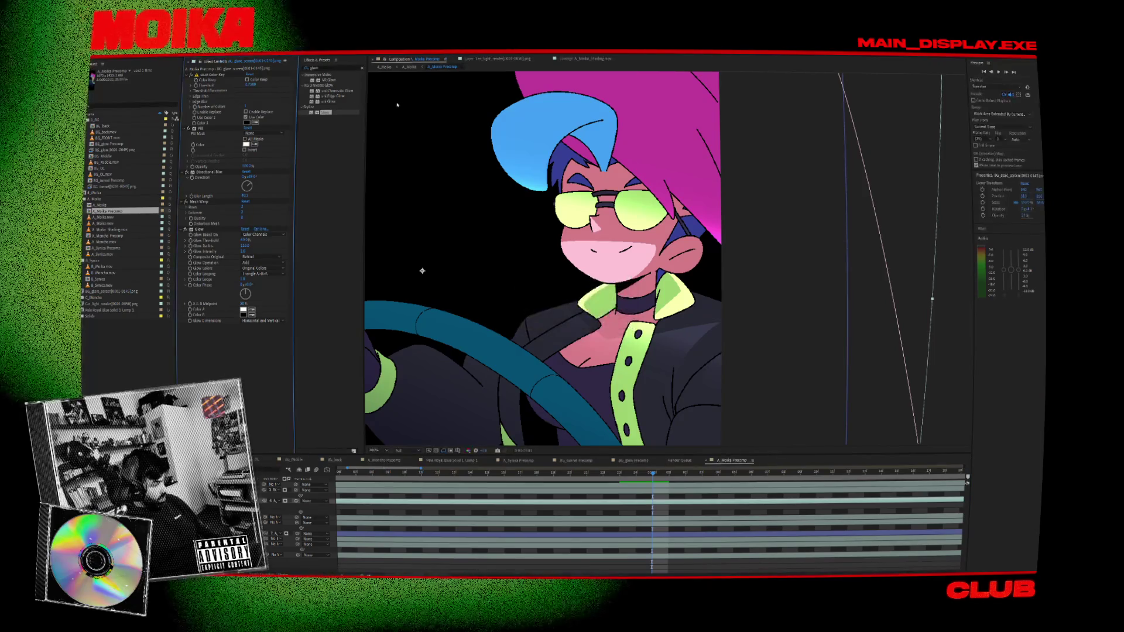
{"action": "left_click", "coordinate": [385, 67]}
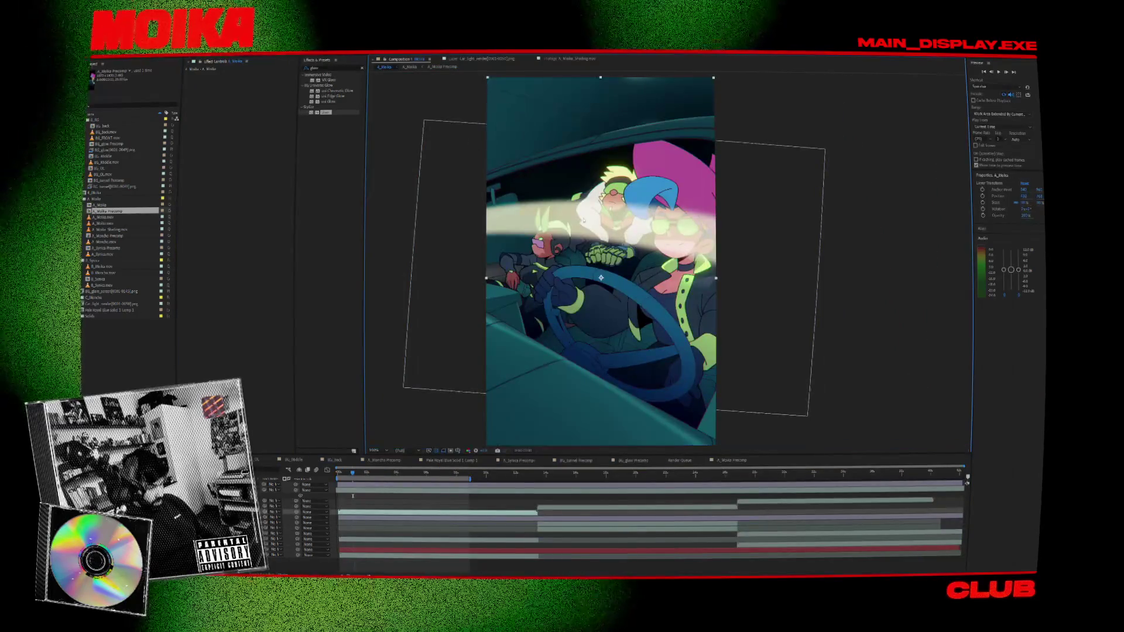
- Play and stop a preview of the car scene's glare sweep, then park the playhead
{"action": "key", "text": "space"}
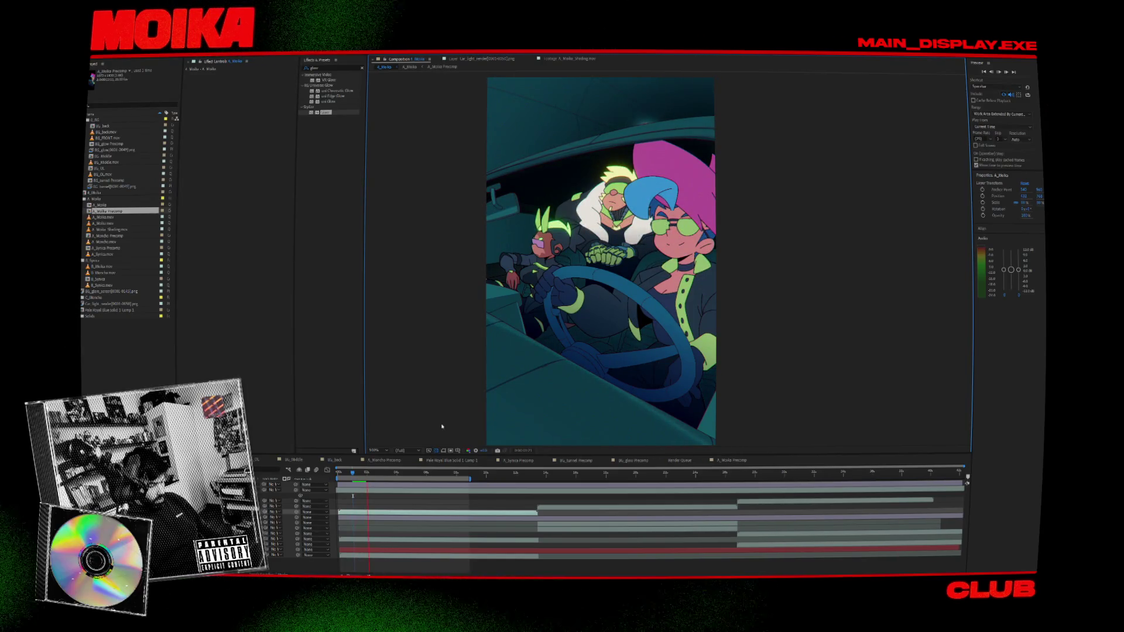
{"action": "key", "text": "space"}
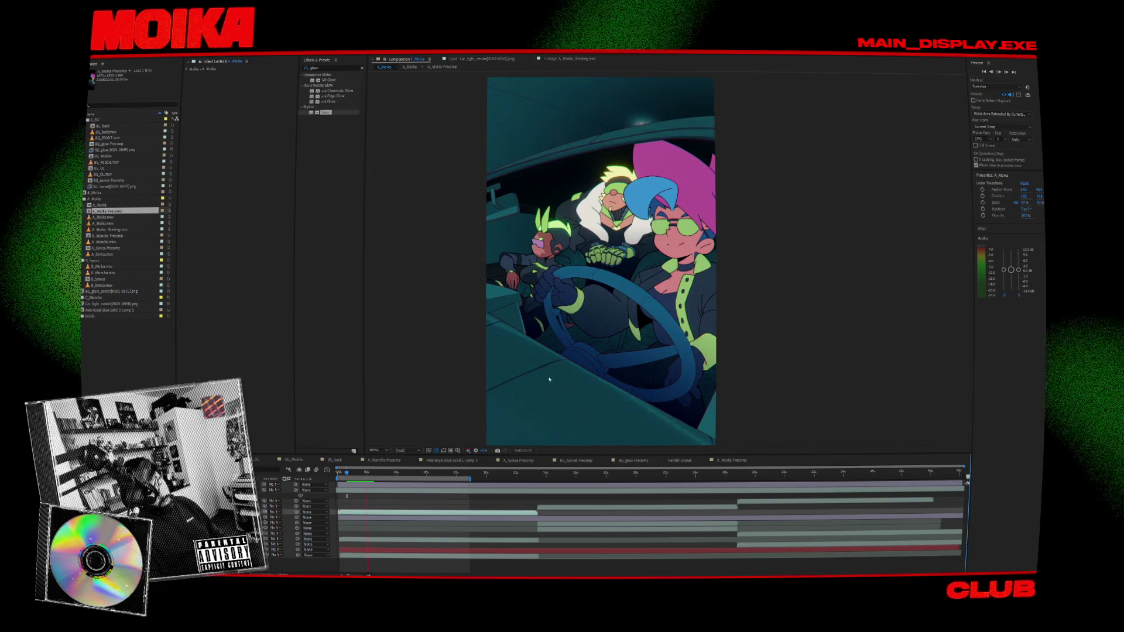
{"action": "left_click", "coordinate": [352, 474]}
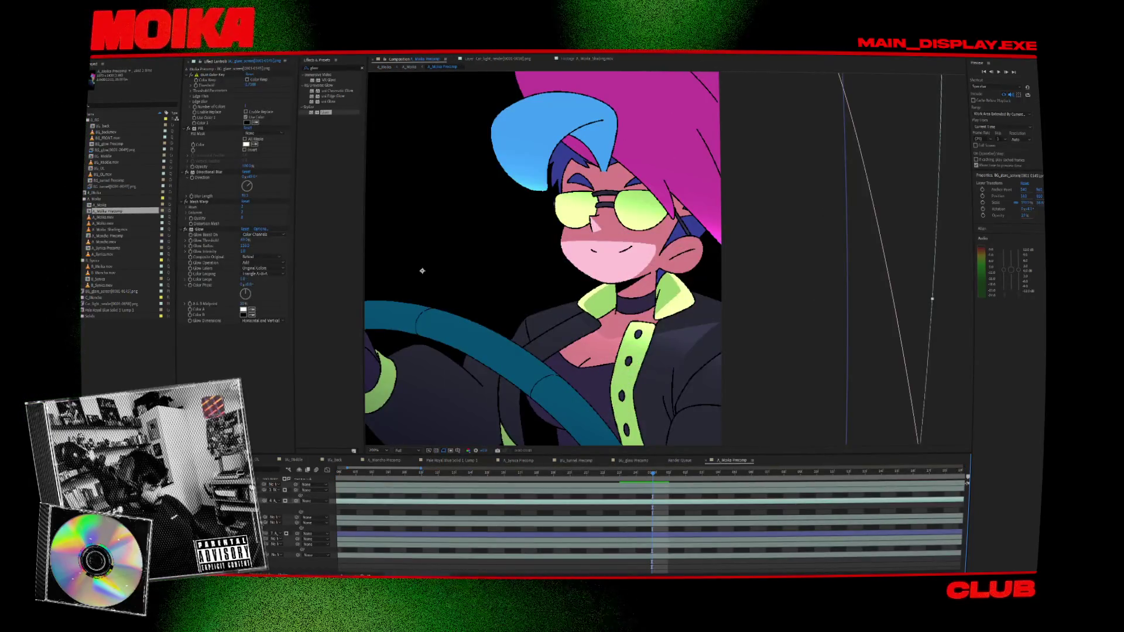
- Zoom the timeline in, scrub through the glare sweep, and fit the precomp in view
{"action": "left_click_drag", "start_coordinate": [420, 573], "coordinate": [433, 574]}
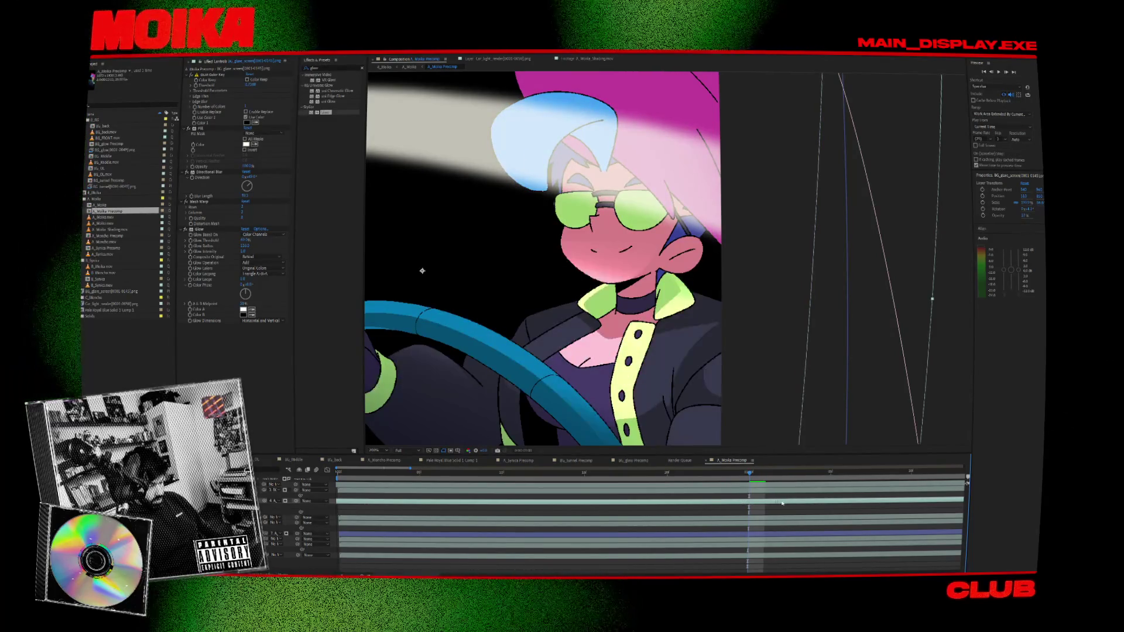
{"action": "mouse_move", "coordinate": [725, 473]}
{"action": "left_mouse_down"}
{"action": "mouse_move", "coordinate": [702, 473]}
{"action": "mouse_move", "coordinate": [843, 475]}
{"action": "mouse_move", "coordinate": [830, 474]}
{"action": "left_mouse_up"}
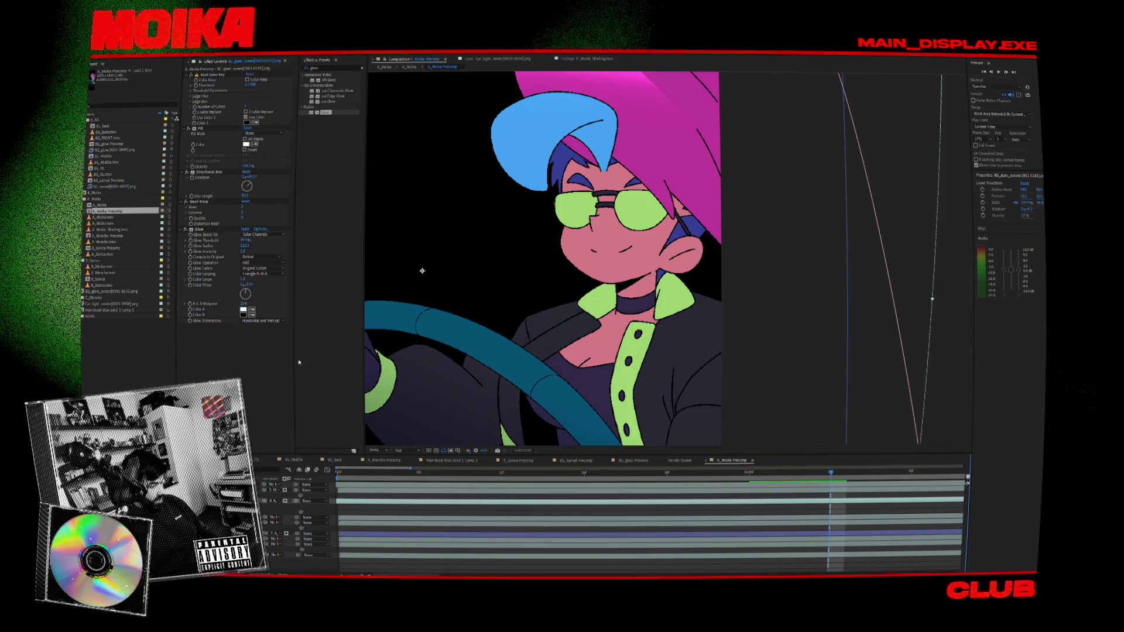
{"action": "key", "text": "comma"}
- In A_Moika, preview the car scene from the start twice and step through the glare frames
{"action": "left_click", "coordinate": [384, 67]}
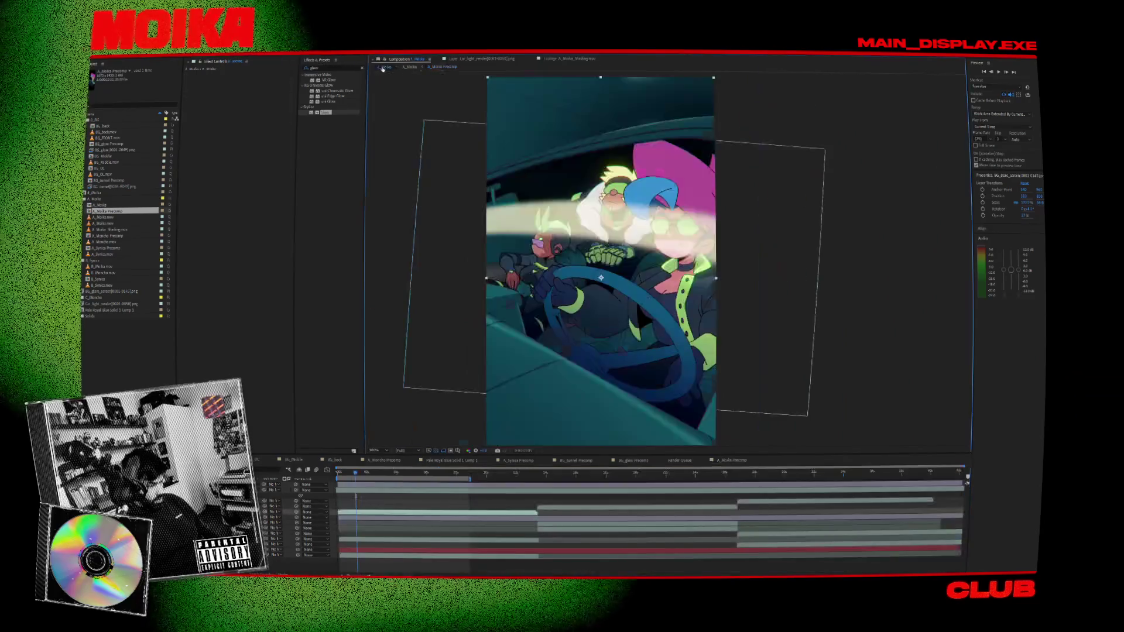
{"action": "left_click_drag", "start_coordinate": [383, 476], "coordinate": [337, 473]}
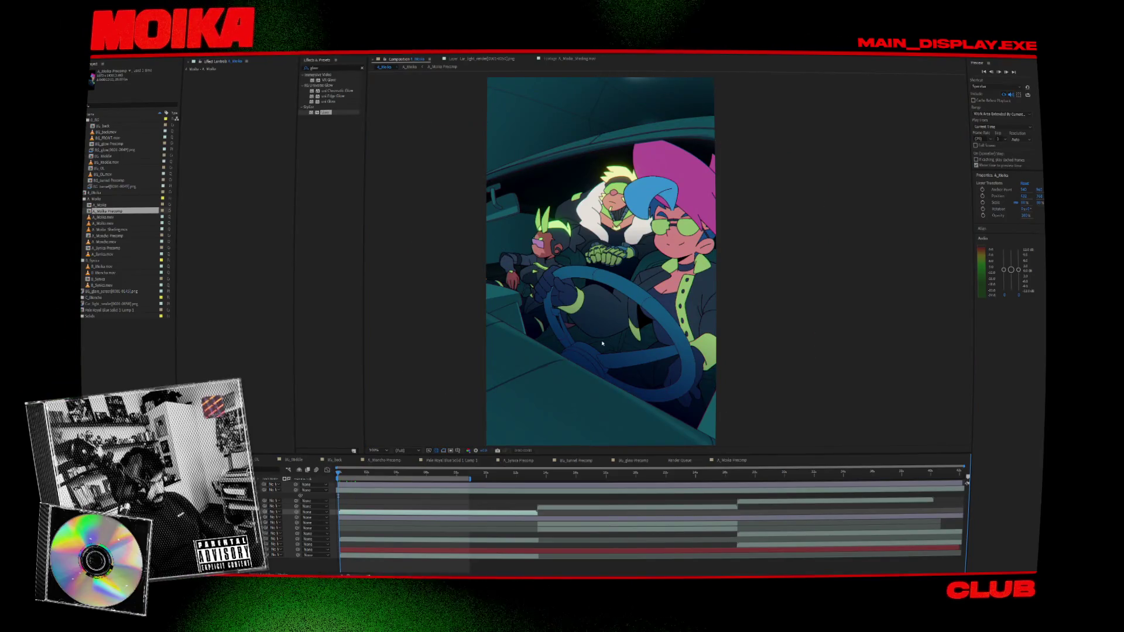
{"action": "key", "text": "space"}
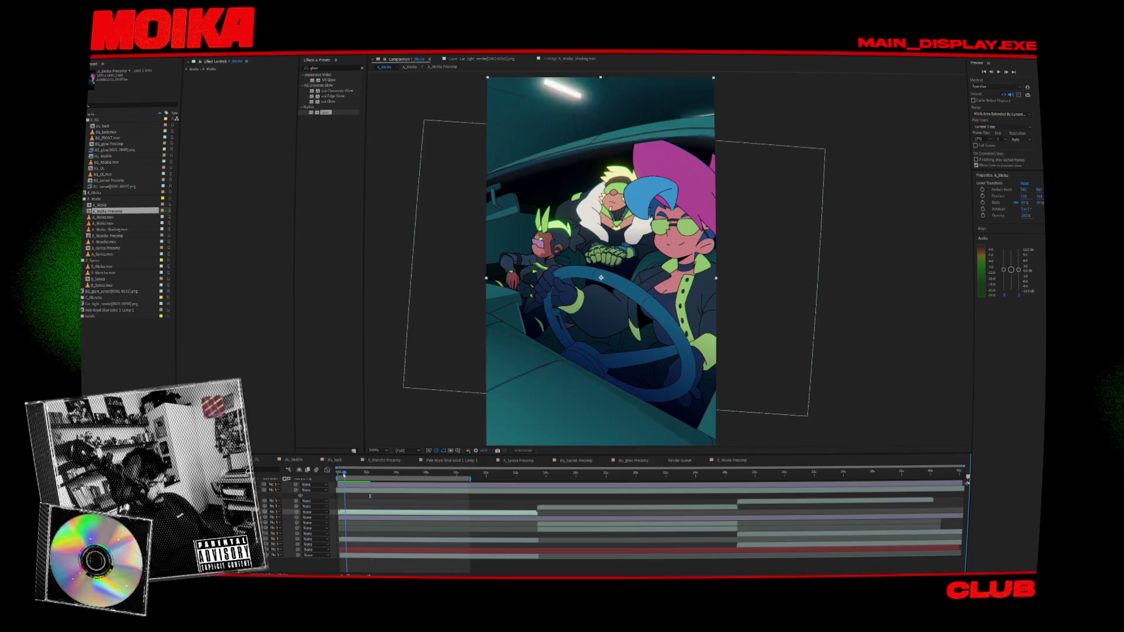
{"action": "key", "text": "space"}
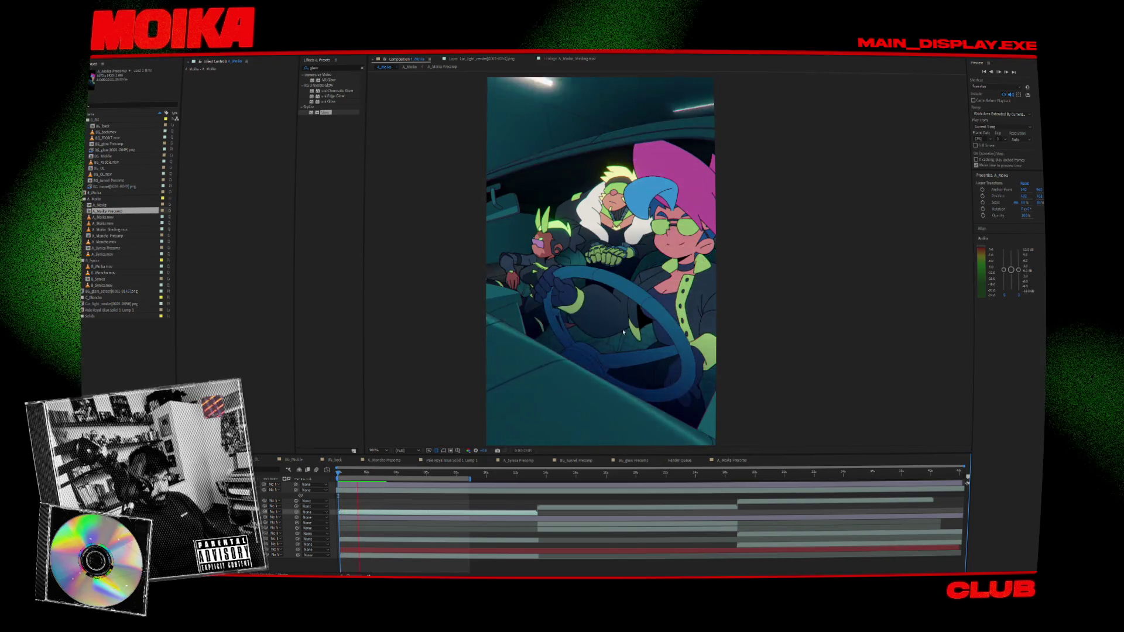
{"action": "key", "text": "space"}
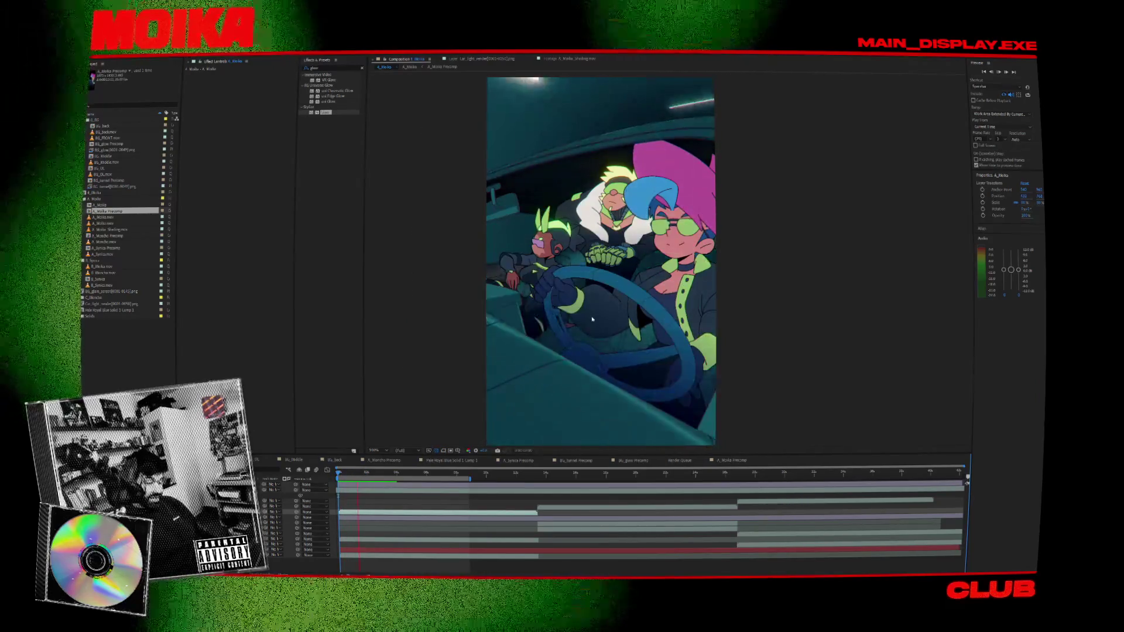
{"action": "key", "text": "space"}
{"action": "left_click_drag", "start_coordinate": [363, 471], "coordinate": [395, 492]}
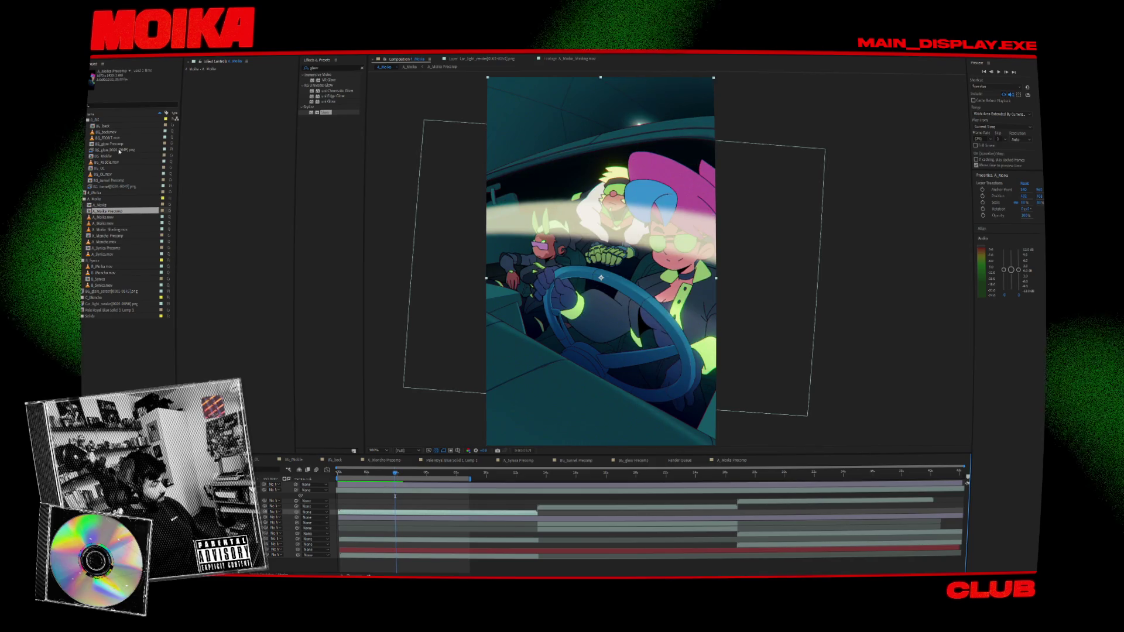
{"action": "left_click", "coordinate": [112, 292]}
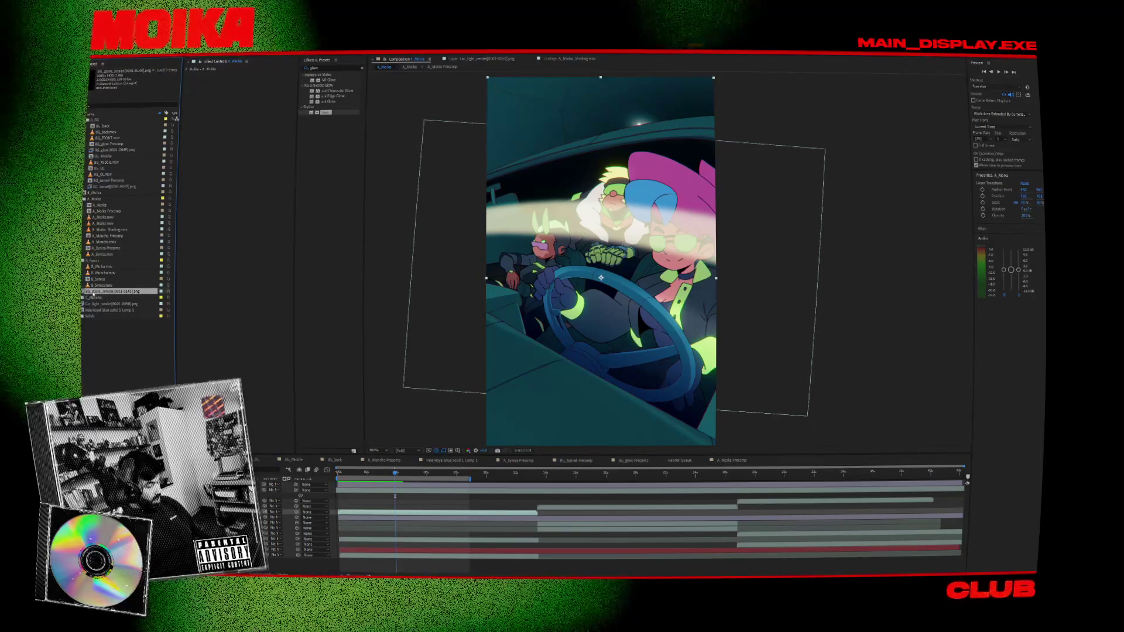
- Make a new comp from the BG_glare_screen sequence and open the BG_glare_screen Precomp
{"action": "right_click", "coordinate": [94, 292]}
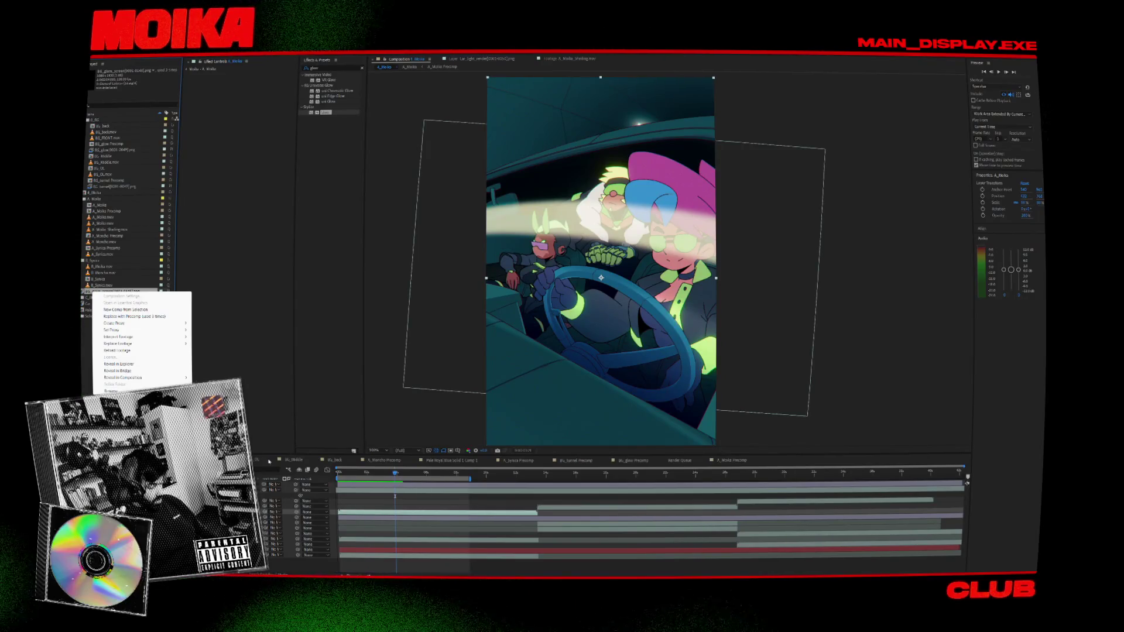
{"action": "left_click", "coordinate": [135, 316]}
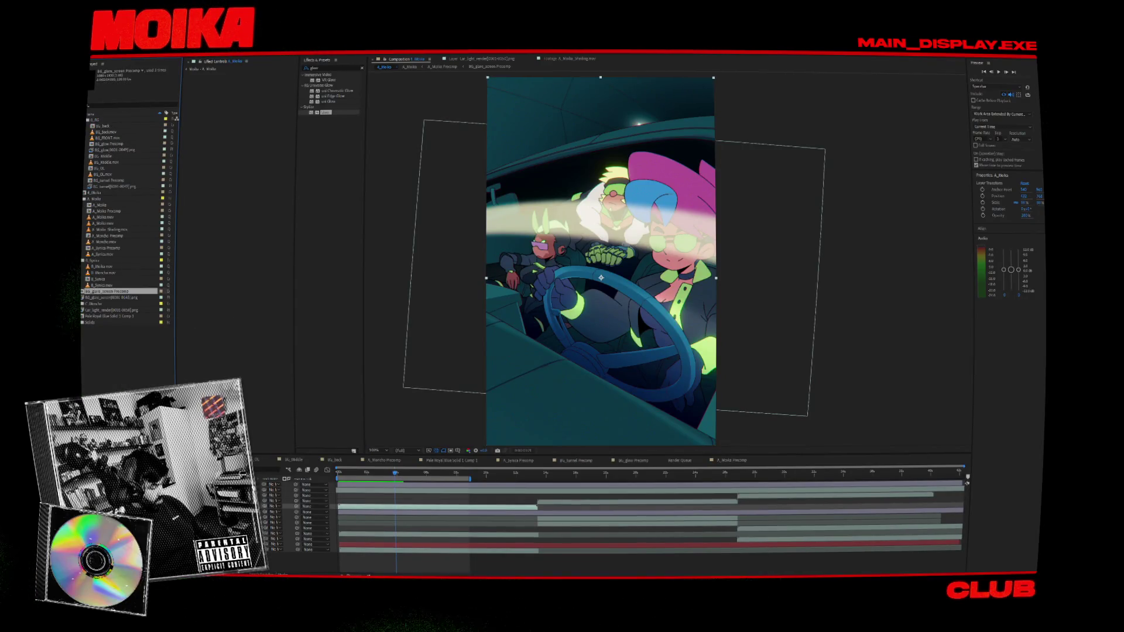
{"action": "double_click", "coordinate": [656, 504]}
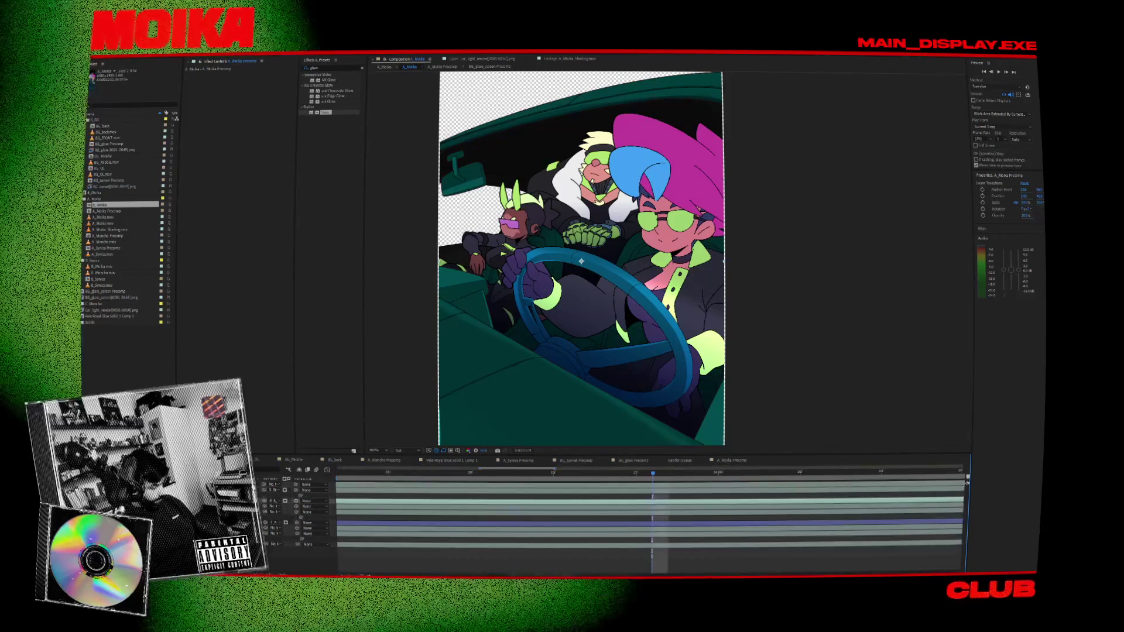
{"action": "double_click", "coordinate": [414, 486]}
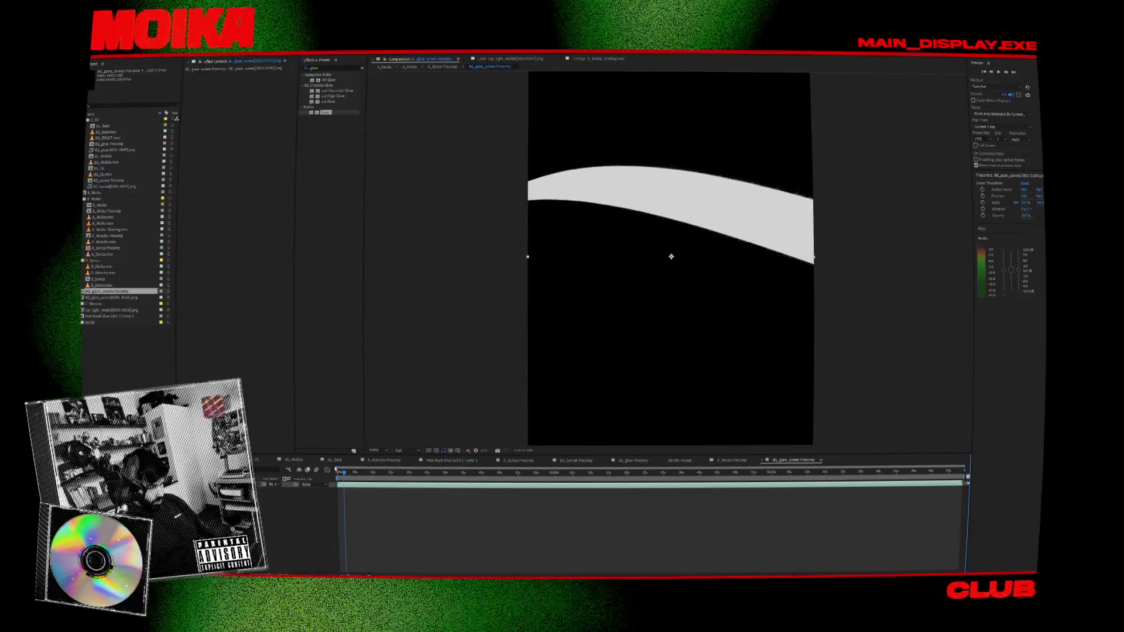
- Delete the extra layer, preview the glare band, and return to the A_Moika car scene
{"action": "left_click_drag", "start_coordinate": [347, 478], "coordinate": [369, 487]}
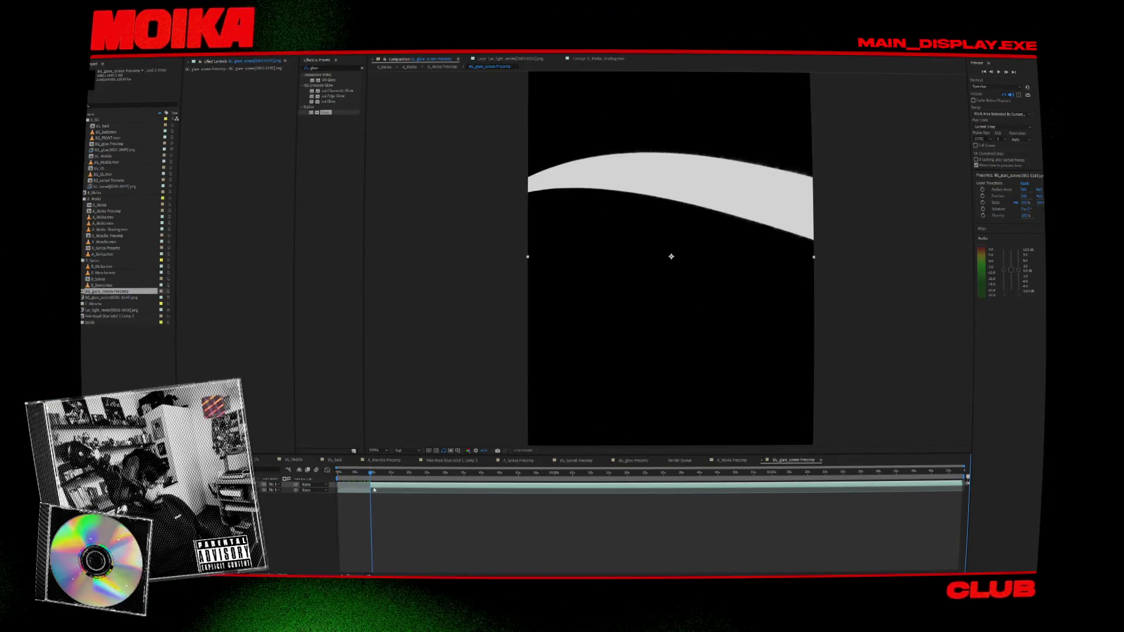
{"action": "key", "text": "Delete"}
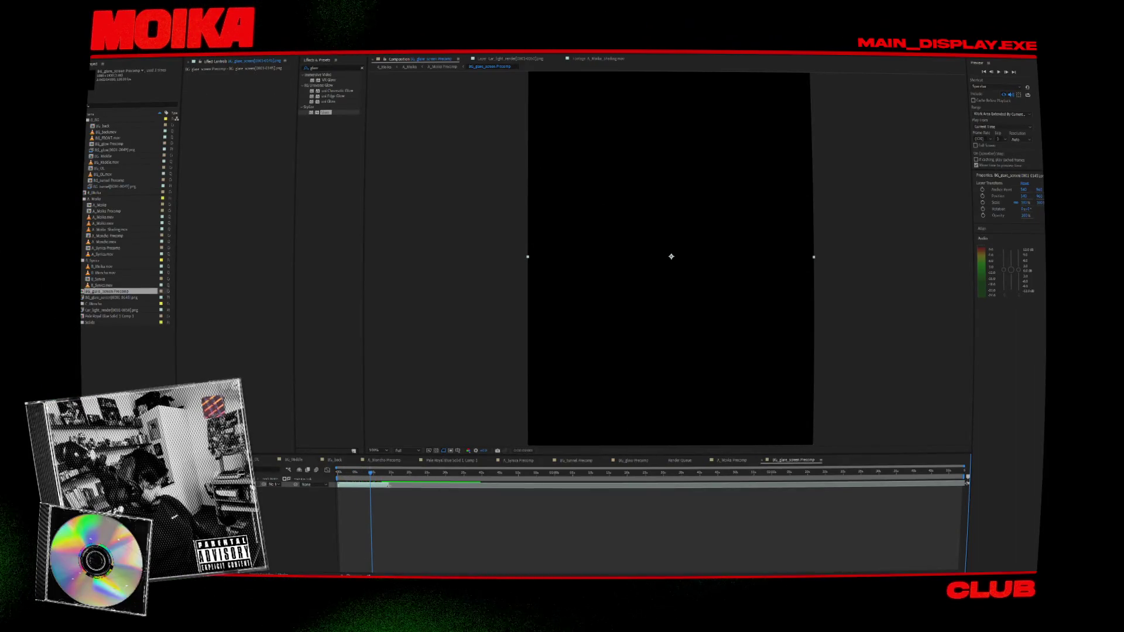
{"action": "key", "text": "space"}
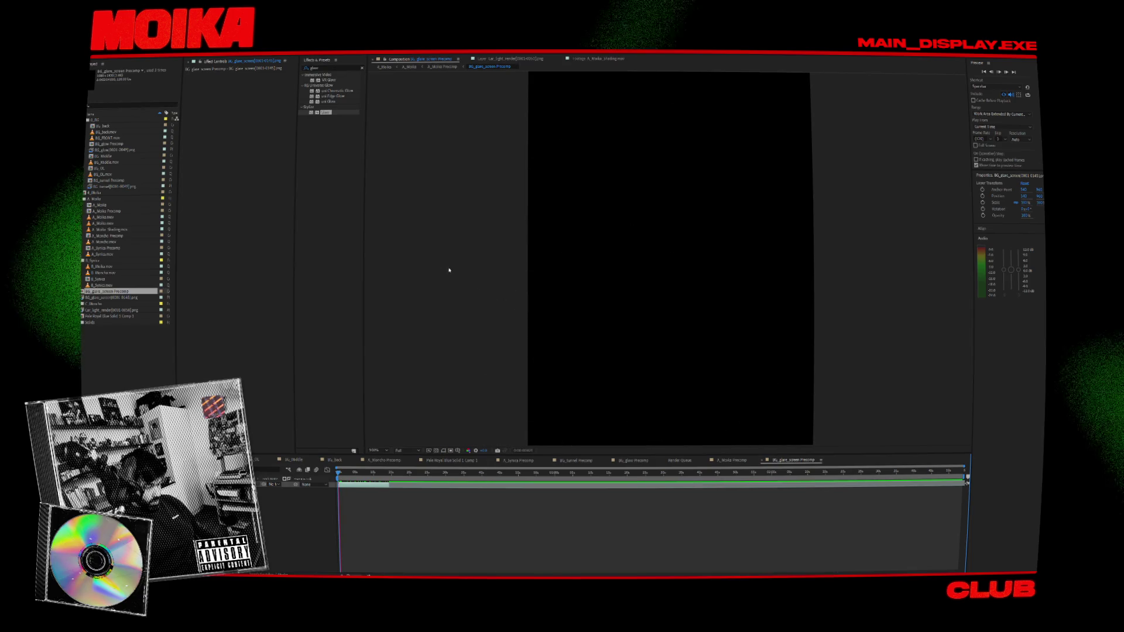
{"action": "left_click", "coordinate": [384, 67]}
{"action": "left_click", "coordinate": [349, 473]}
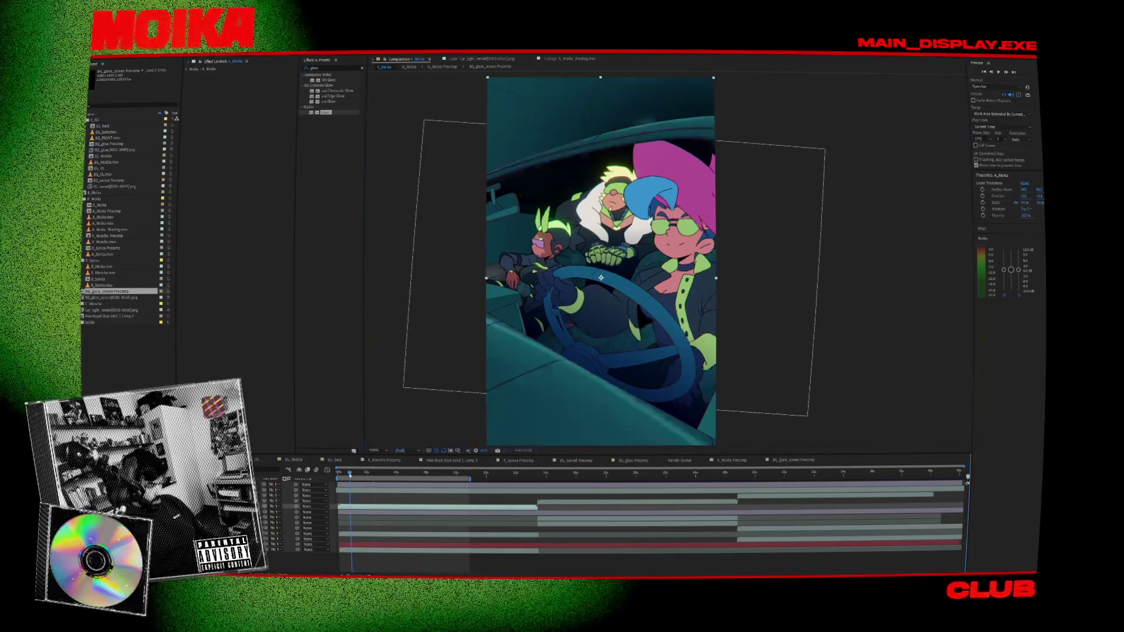
{"action": "key", "text": "Home"}
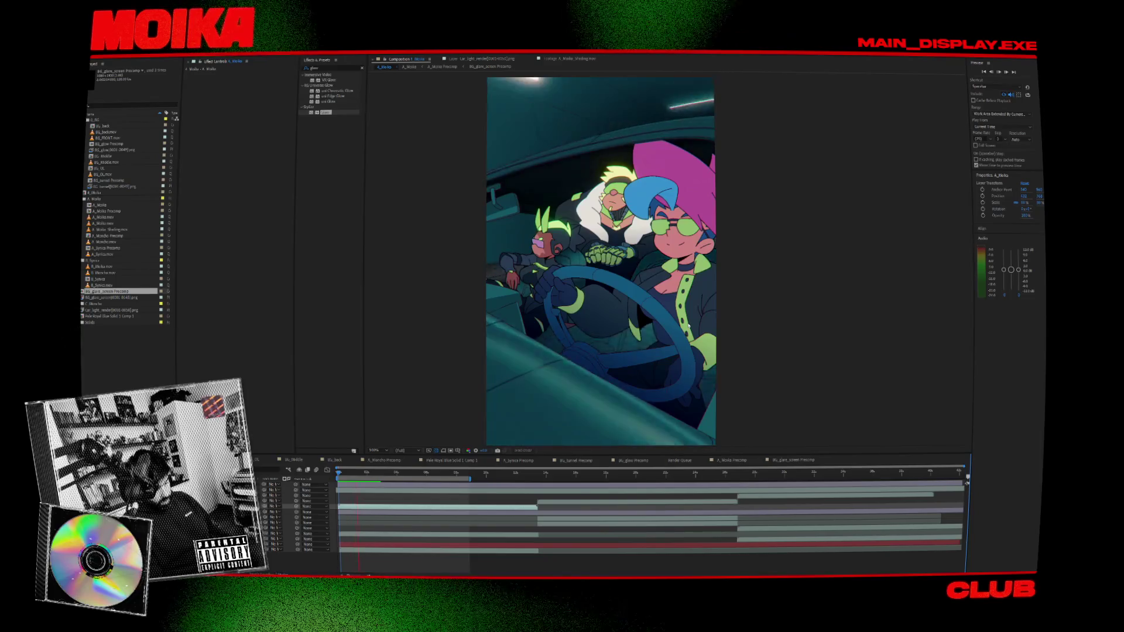
{"action": "left_click", "coordinate": [366, 471]}
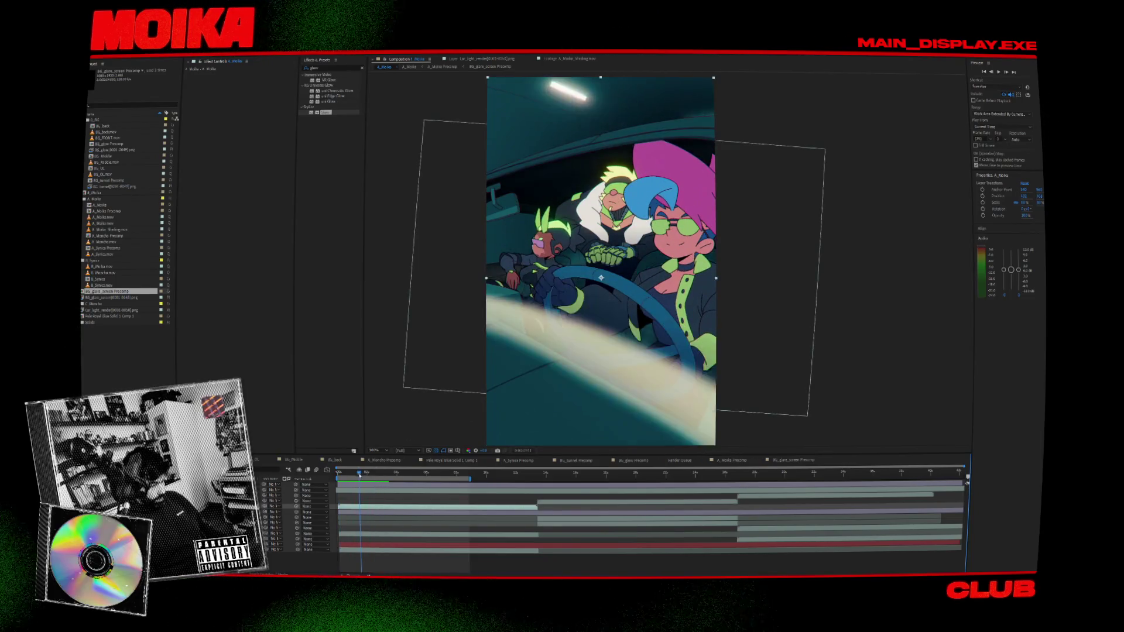
{"action": "double_click", "coordinate": [367, 511]}
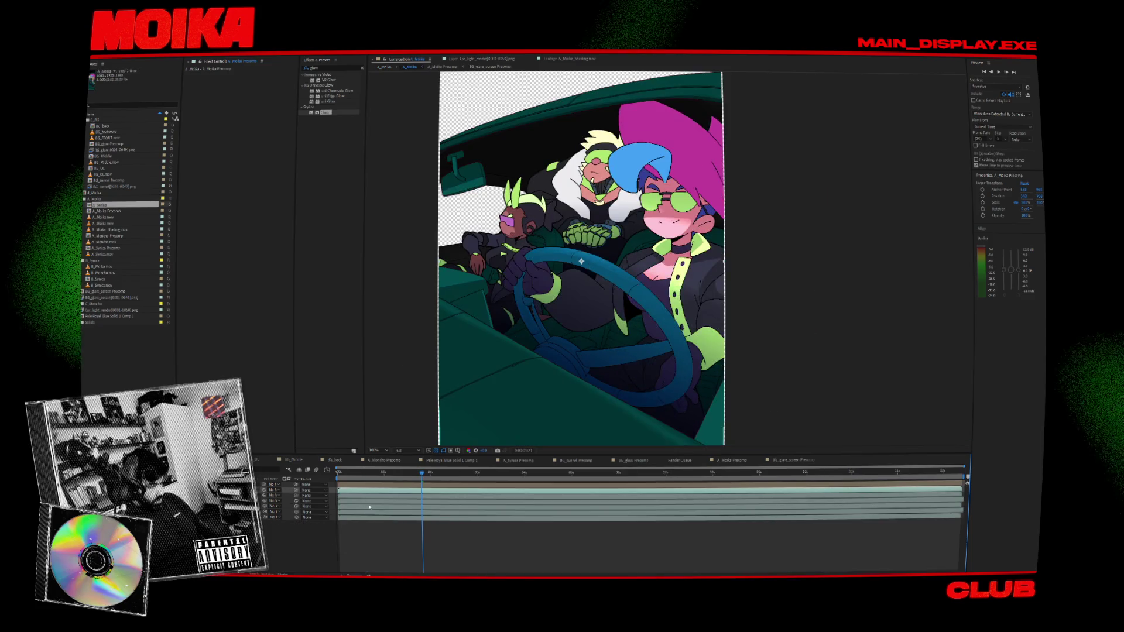
- Drop a Glow effect onto the glare layer in A_Moika Precomp, zoom the timeline, and return to the car scene
{"action": "double_click", "coordinate": [581, 261]}
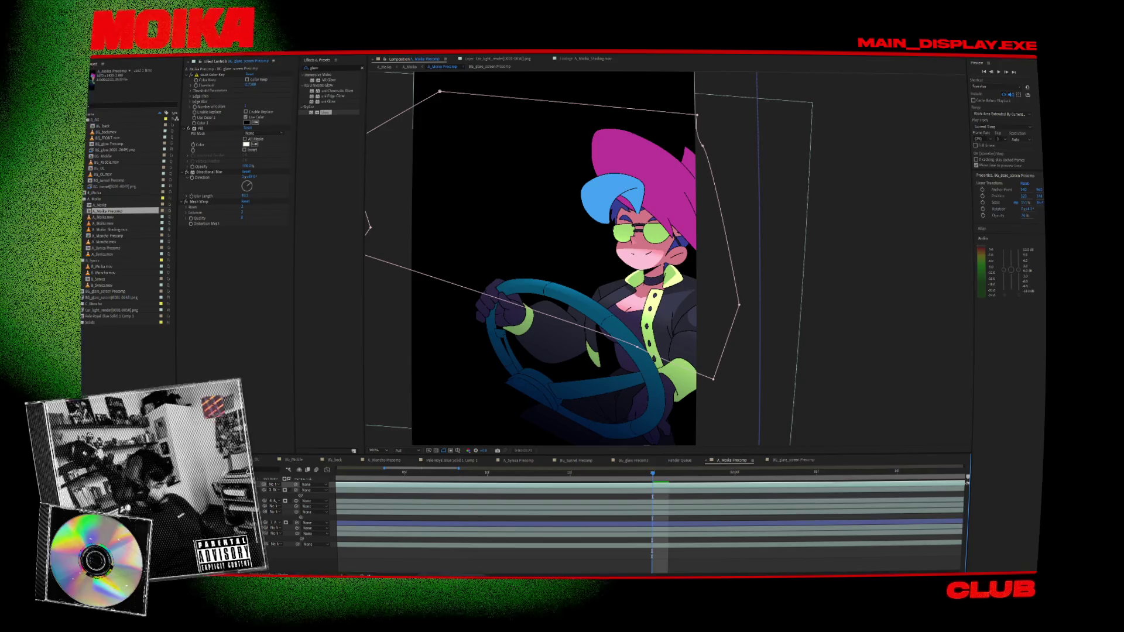
{"action": "left_click_drag", "start_coordinate": [328, 101], "coordinate": [547, 263]}
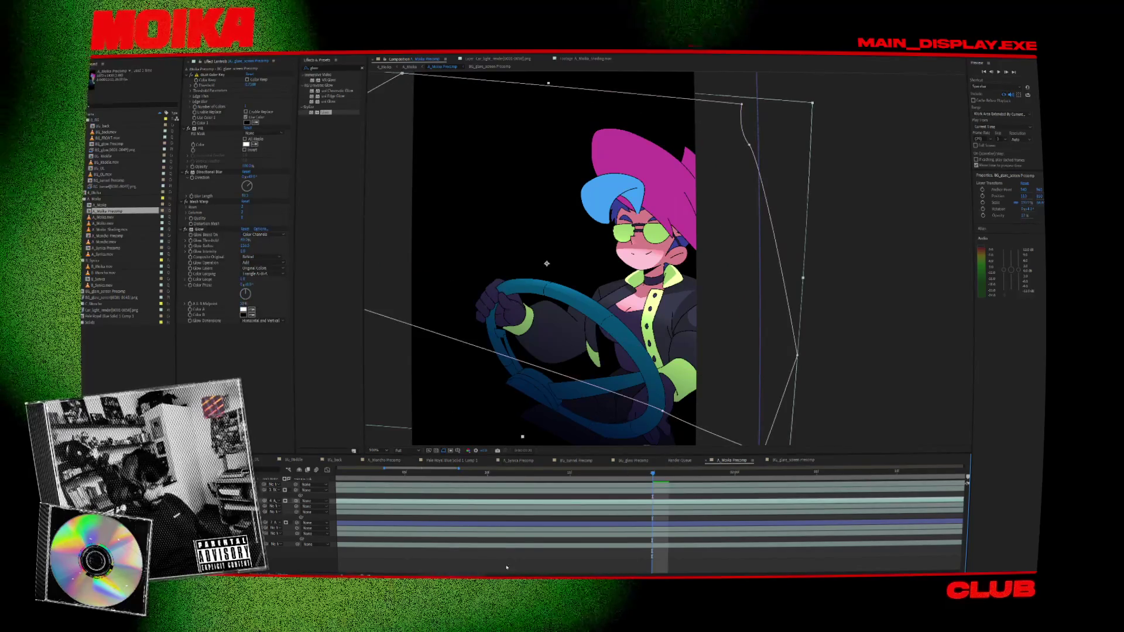
{"action": "left_click_drag", "start_coordinate": [369, 572], "coordinate": [392, 572]}
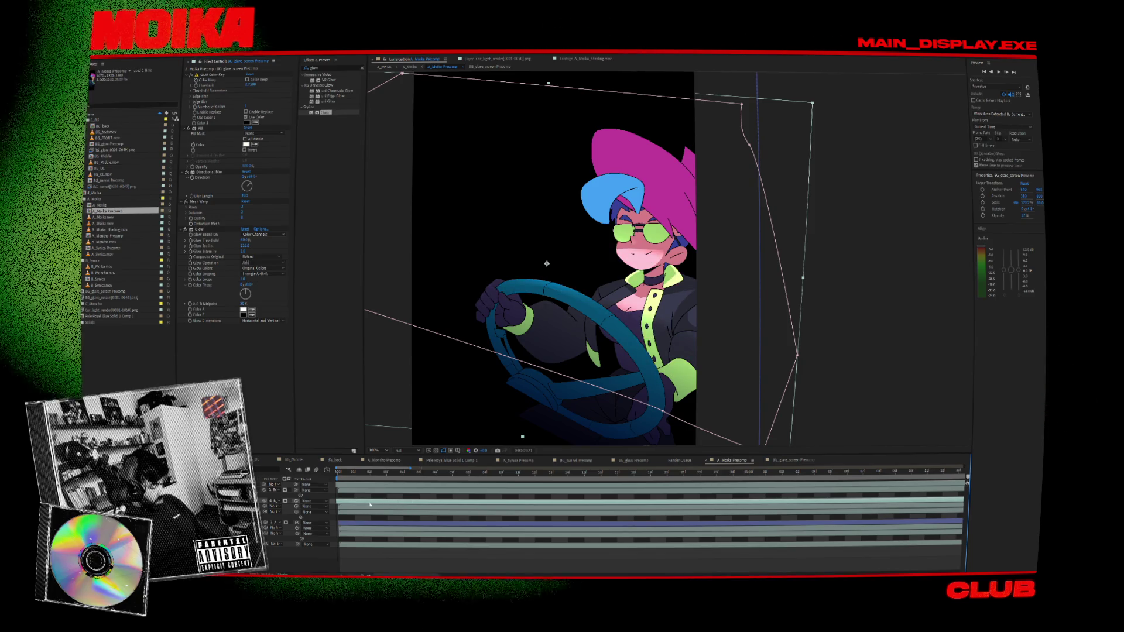
{"action": "scroll", "coordinate": [407, 513], "scroll_direction": "up", "scroll_amount": 3}
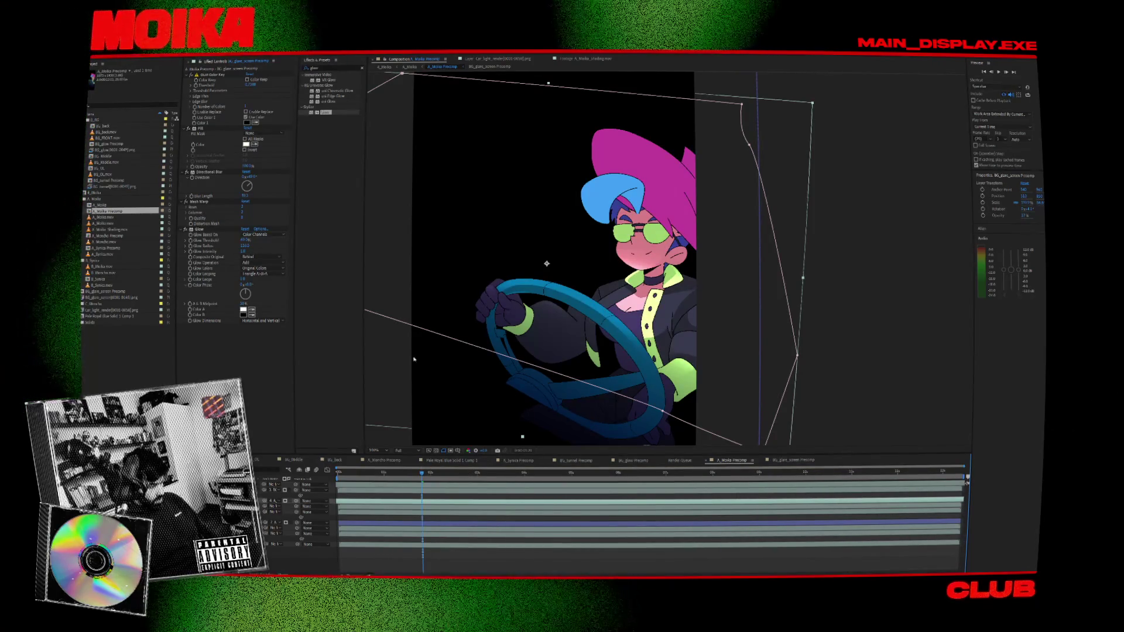
{"action": "left_click", "coordinate": [410, 68]}
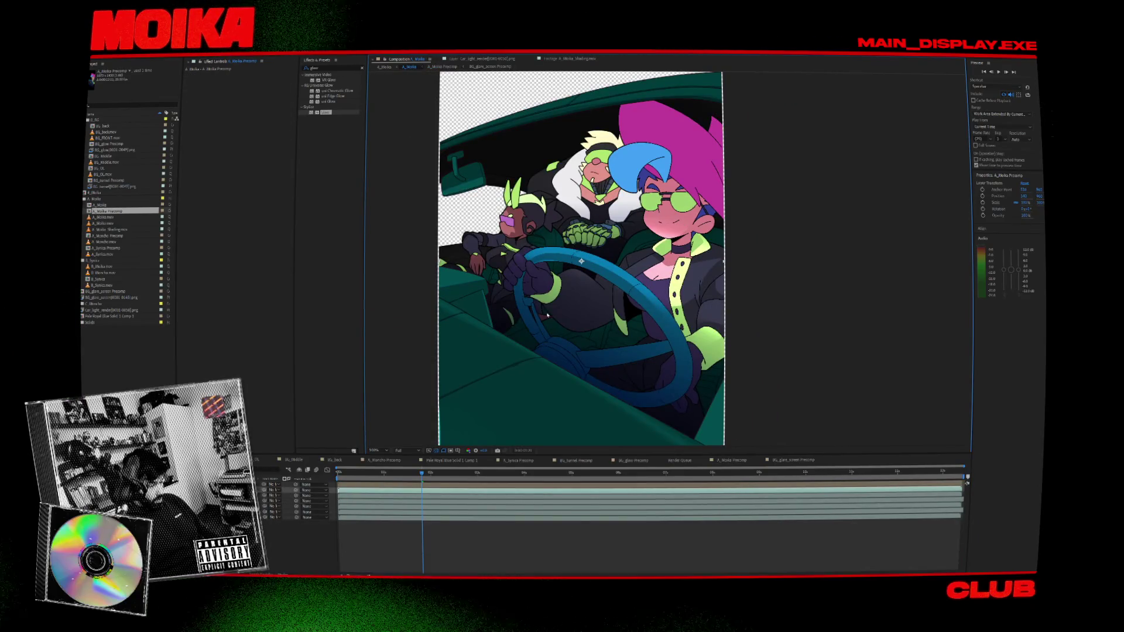
{"action": "left_click_drag", "start_coordinate": [414, 477], "coordinate": [409, 477]}
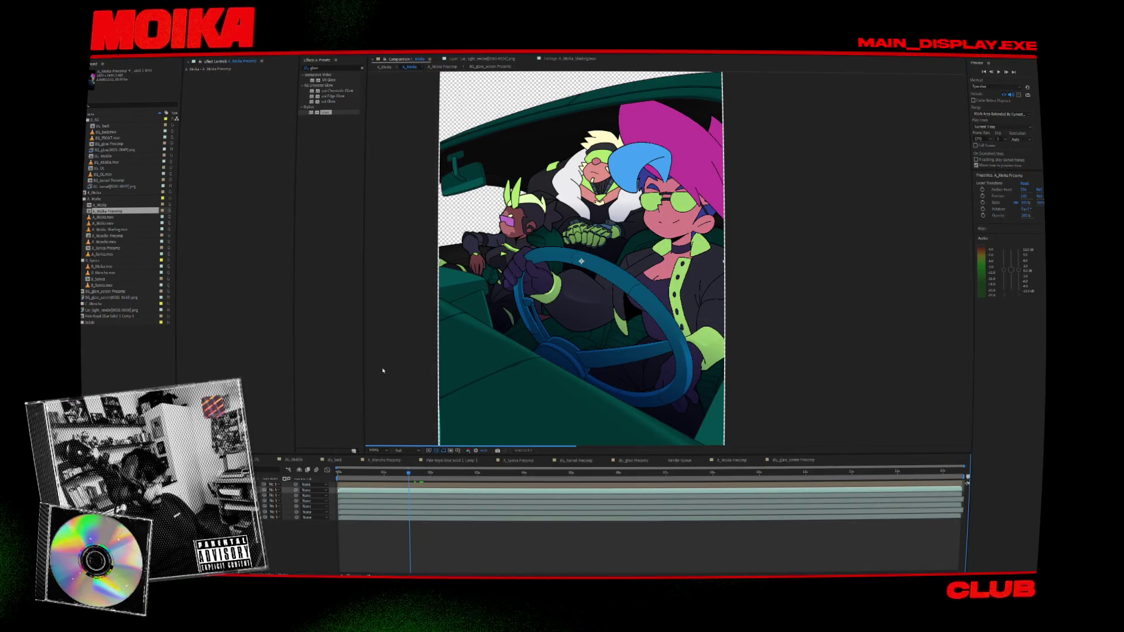
{"action": "left_click", "coordinate": [387, 67]}
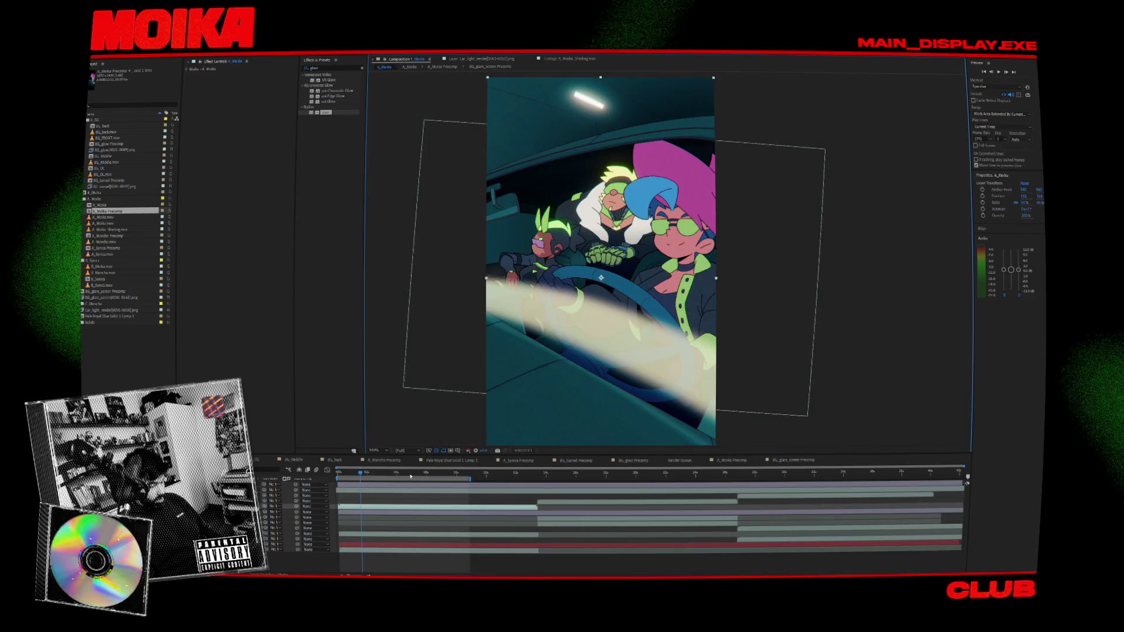
- Scrub to where the glare crosses, return to the first frame, and play then stop a preview
{"action": "left_click", "coordinate": [367, 473]}
{"action": "left_click_drag", "start_coordinate": [368, 473], "coordinate": [338, 473]}
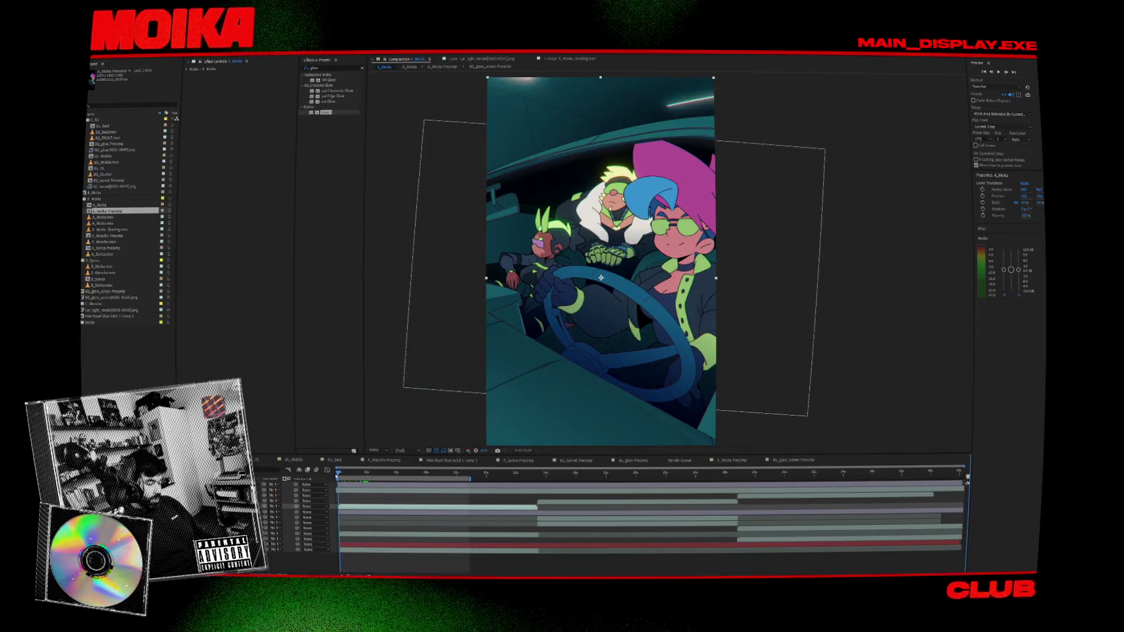
{"action": "left_click", "coordinate": [478, 364]}
{"action": "key", "text": "space"}
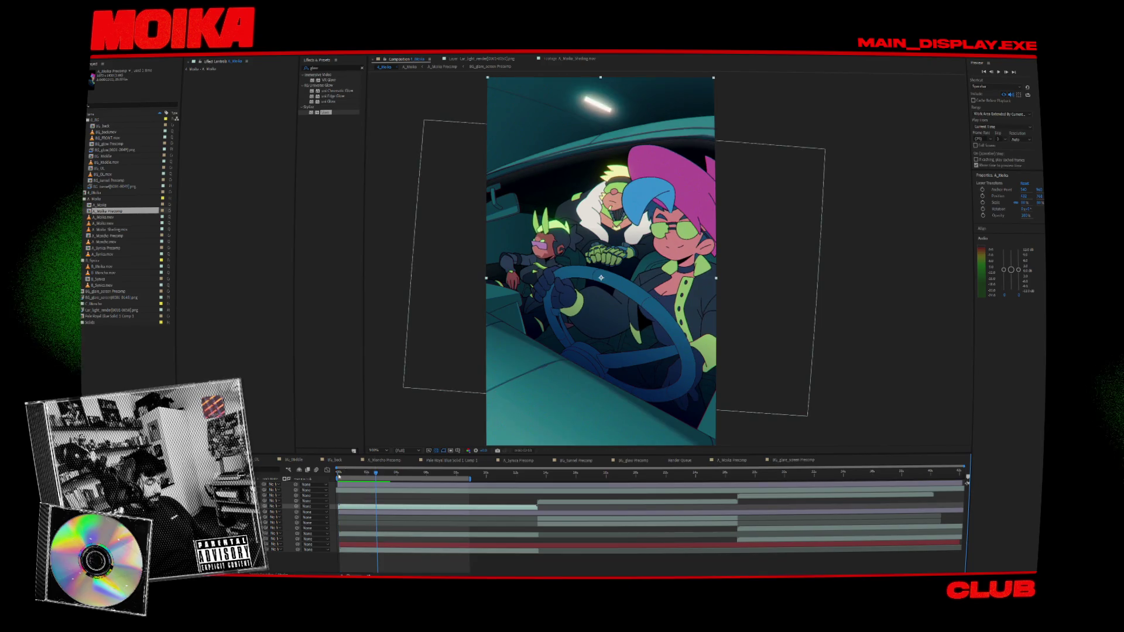
{"action": "key", "text": "space"}
{"action": "key", "text": "space"}
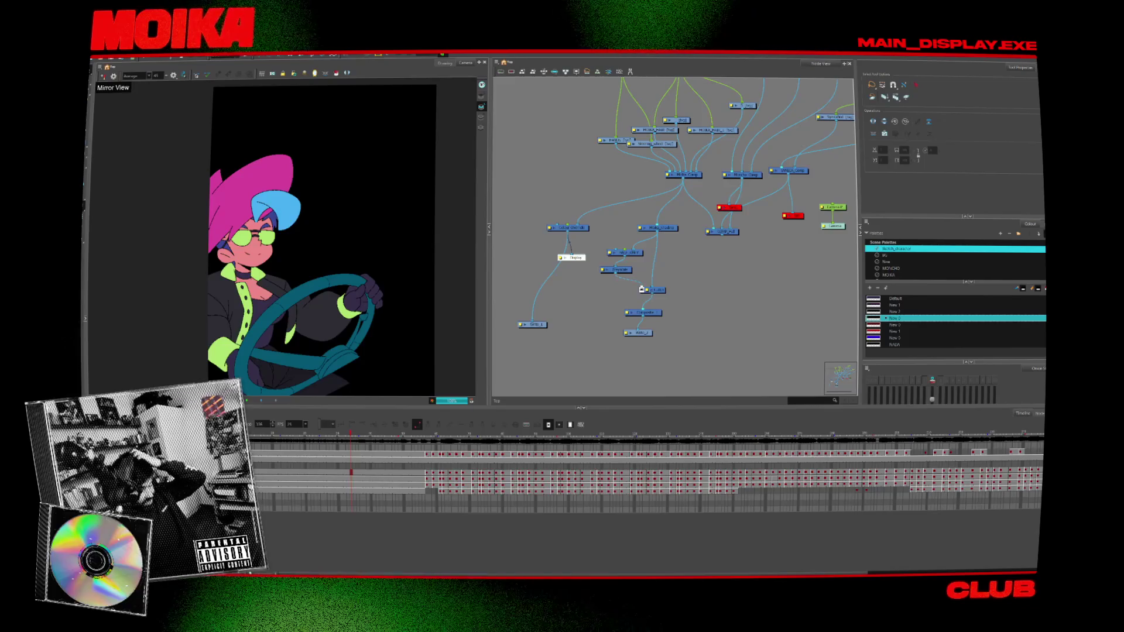
- Relaunch After Effects from the Start menu, reaching its notice that it quit unexpectedly
{"action": "key", "text": "super"}
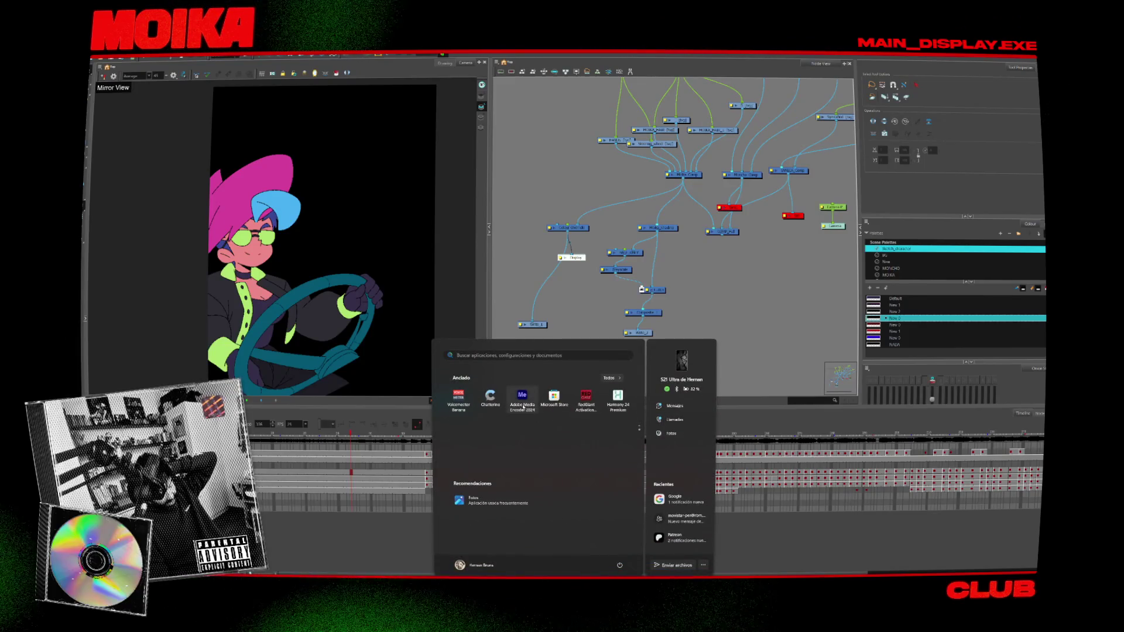
{"action": "left_click", "coordinate": [451, 422]}
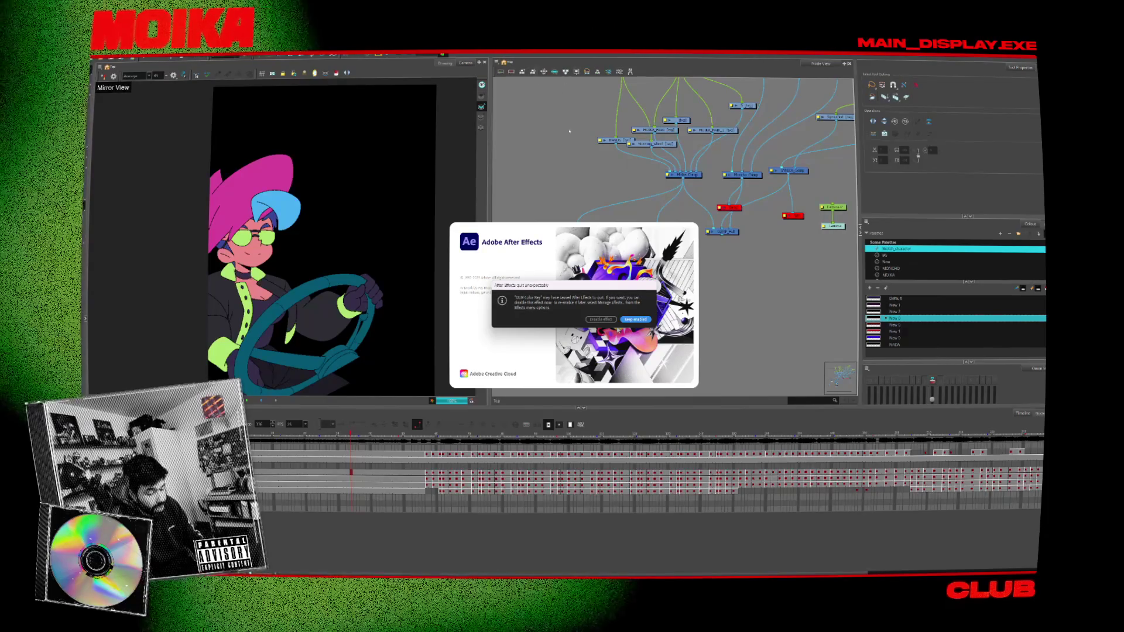
- Keep the effect enabled past the crash notice and open the Car_radio_after project
{"action": "left_click", "coordinate": [638, 320]}
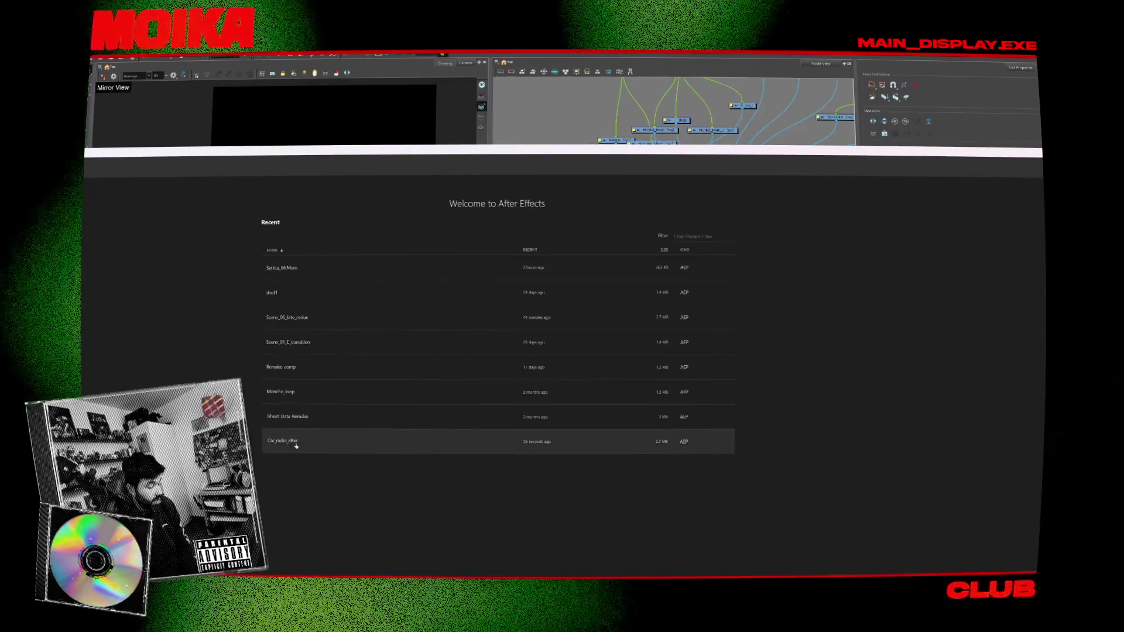
{"action": "left_click", "coordinate": [296, 446]}
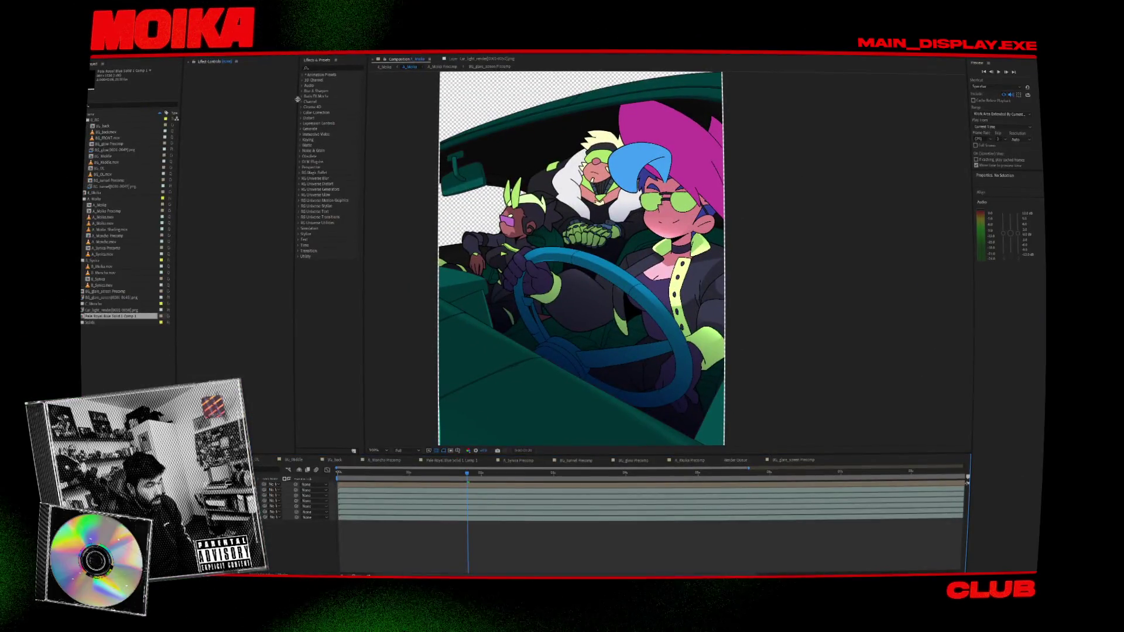
- Switch to the full car interior composition and preview the glare sweep from the start
{"action": "left_click", "coordinate": [382, 68]}
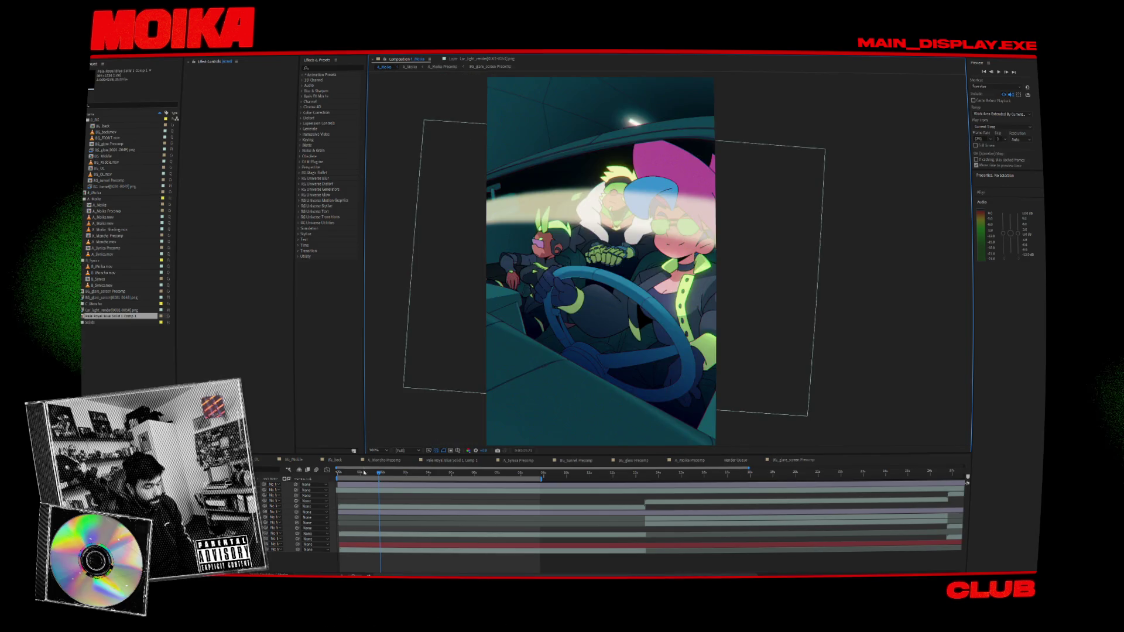
{"action": "left_click_drag", "start_coordinate": [373, 475], "coordinate": [369, 476]}
{"action": "key", "text": "space"}
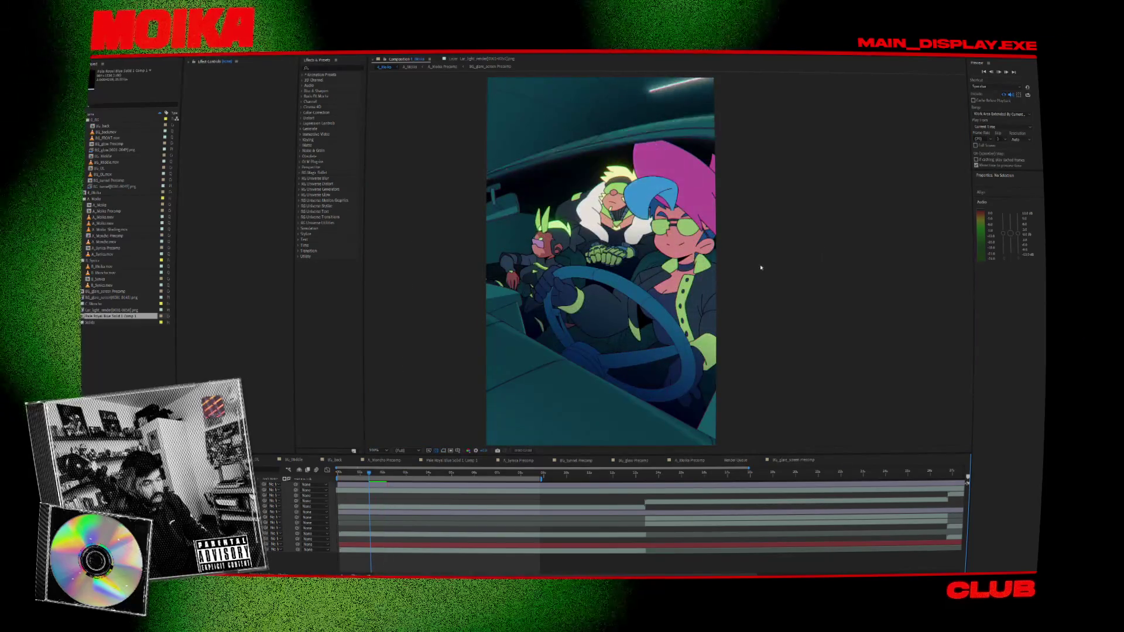
{"action": "key", "text": "space"}
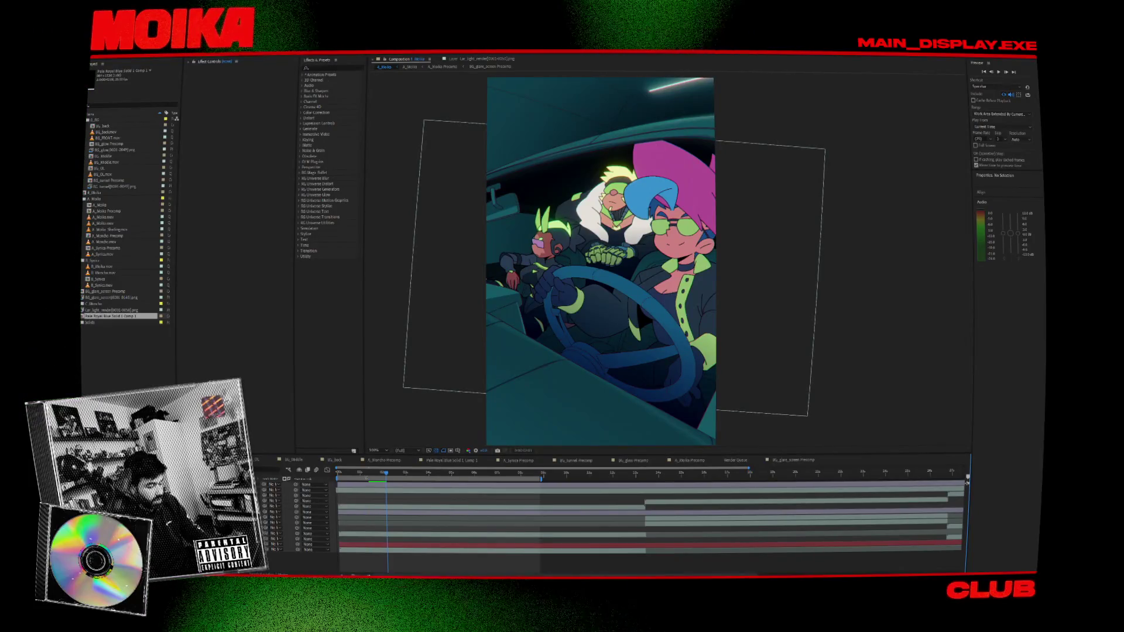
{"action": "left_click_drag", "start_coordinate": [345, 475], "coordinate": [338, 475]}
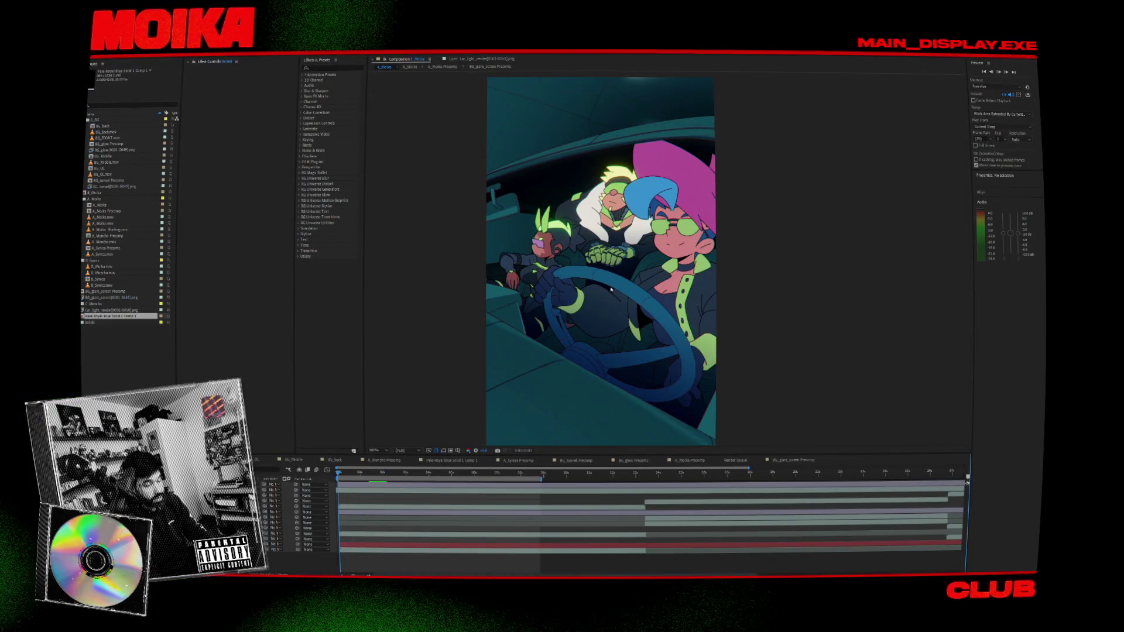
{"action": "key", "text": "space"}
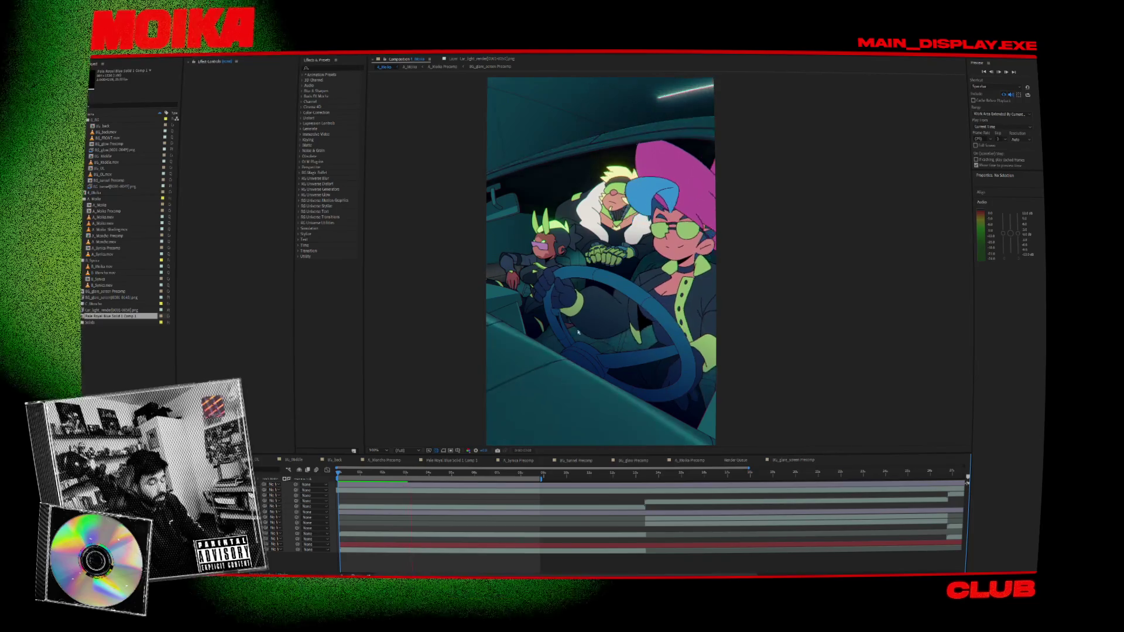
- Replay the shot from its first frame and pan the viewer up and left
{"action": "left_click", "coordinate": [380, 473]}
{"action": "key", "text": "Home"}
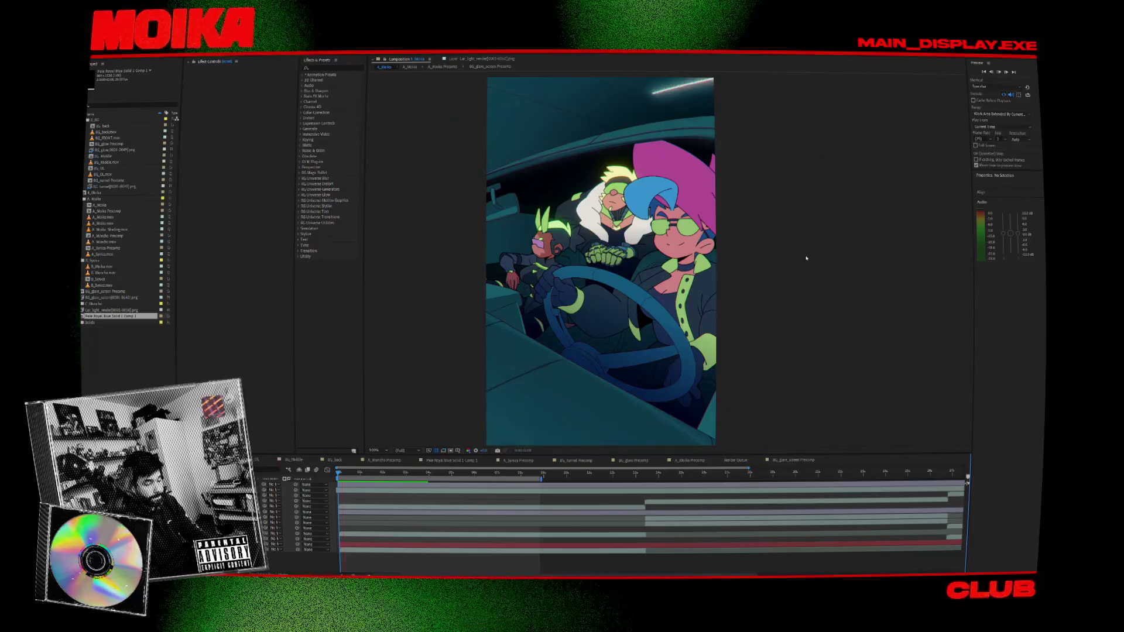
{"action": "key", "text": "space"}
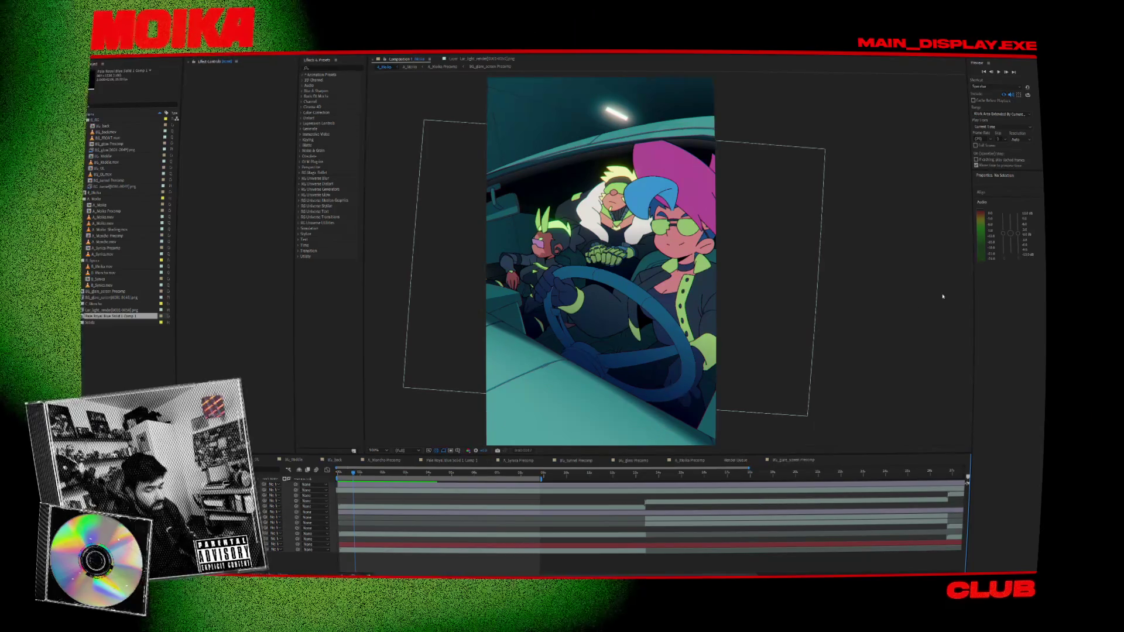
{"action": "left_click_drag", "start_coordinate": [876, 308], "coordinate": [856, 315]}
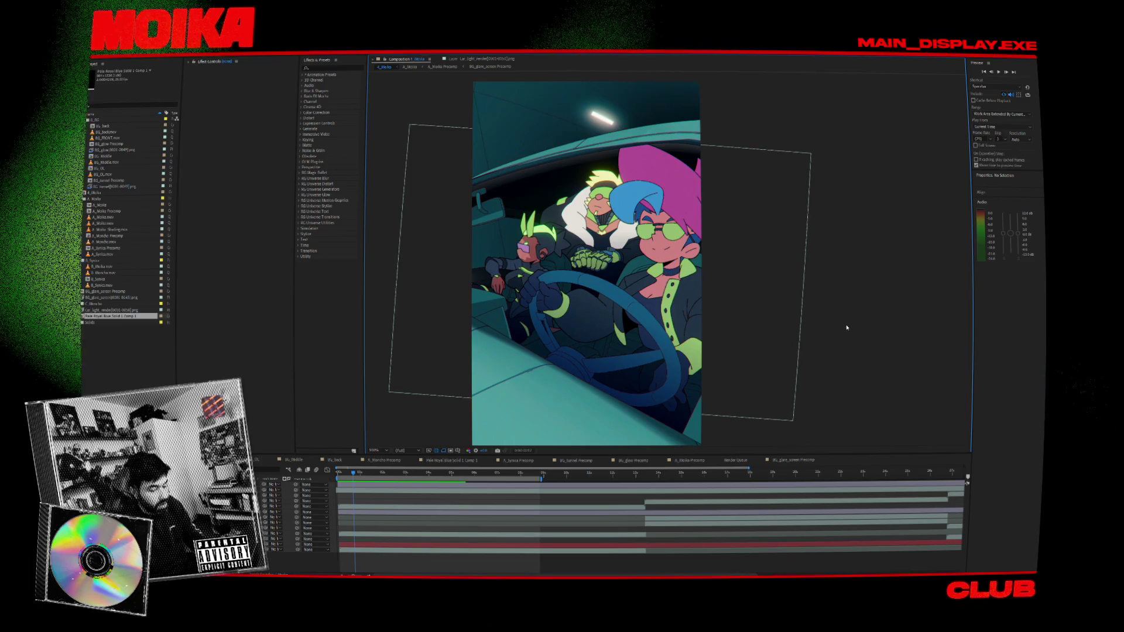
{"action": "left_click_drag", "start_coordinate": [845, 327], "coordinate": [829, 317]}
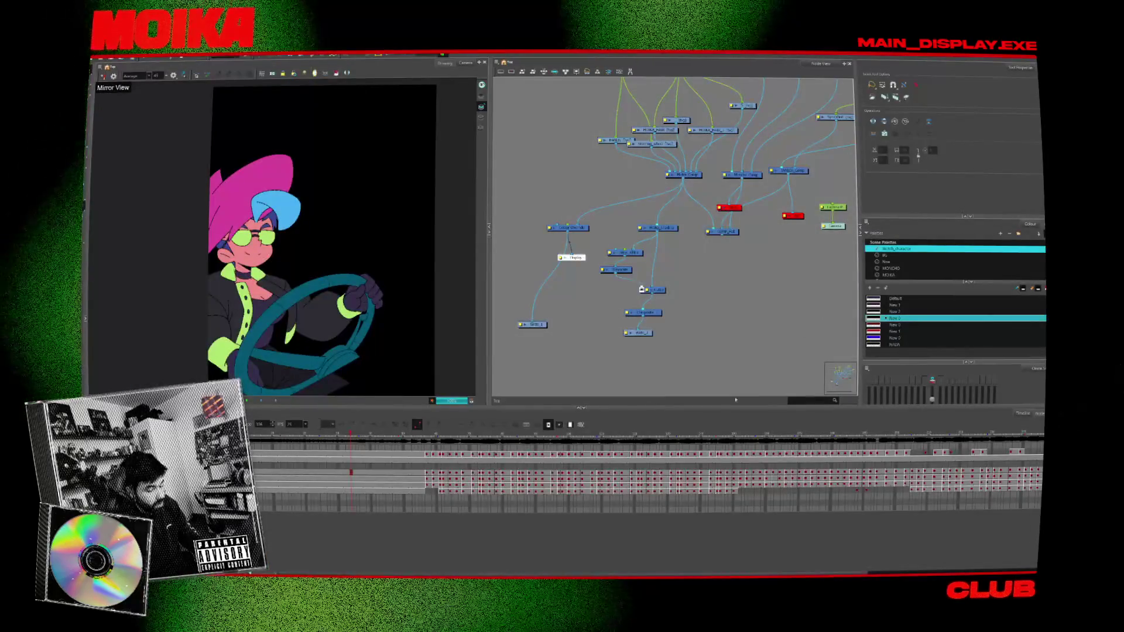
- Search 'after' in the Start menu and launch Adobe After Effects 2024
{"action": "key", "text": "super"}
{"action": "type", "text": "after"}
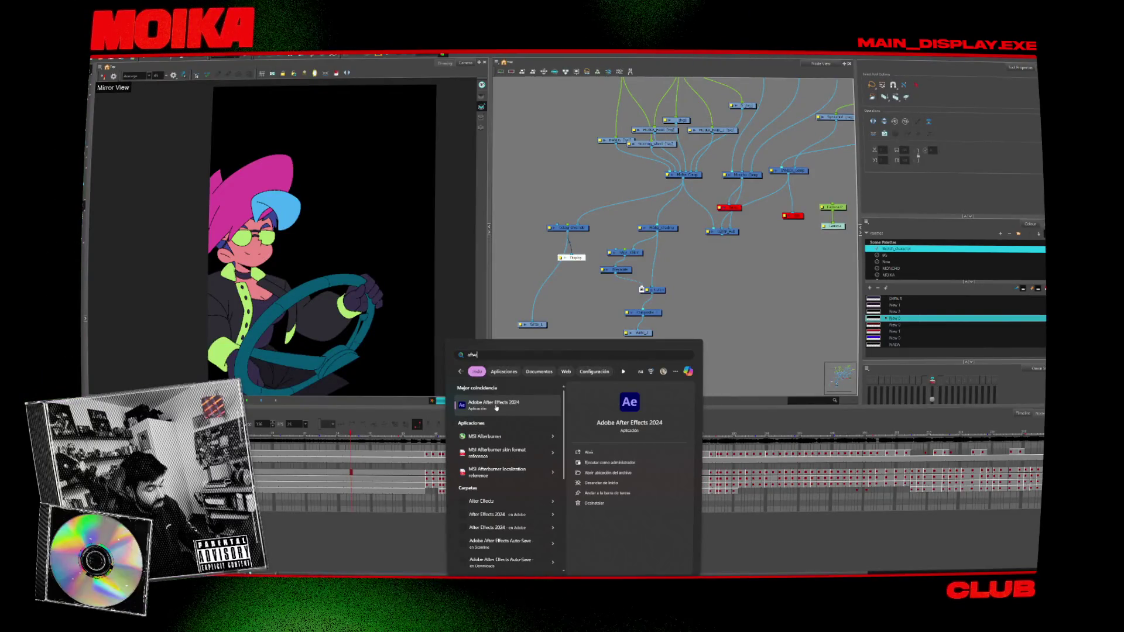
{"action": "left_click", "coordinate": [497, 408]}
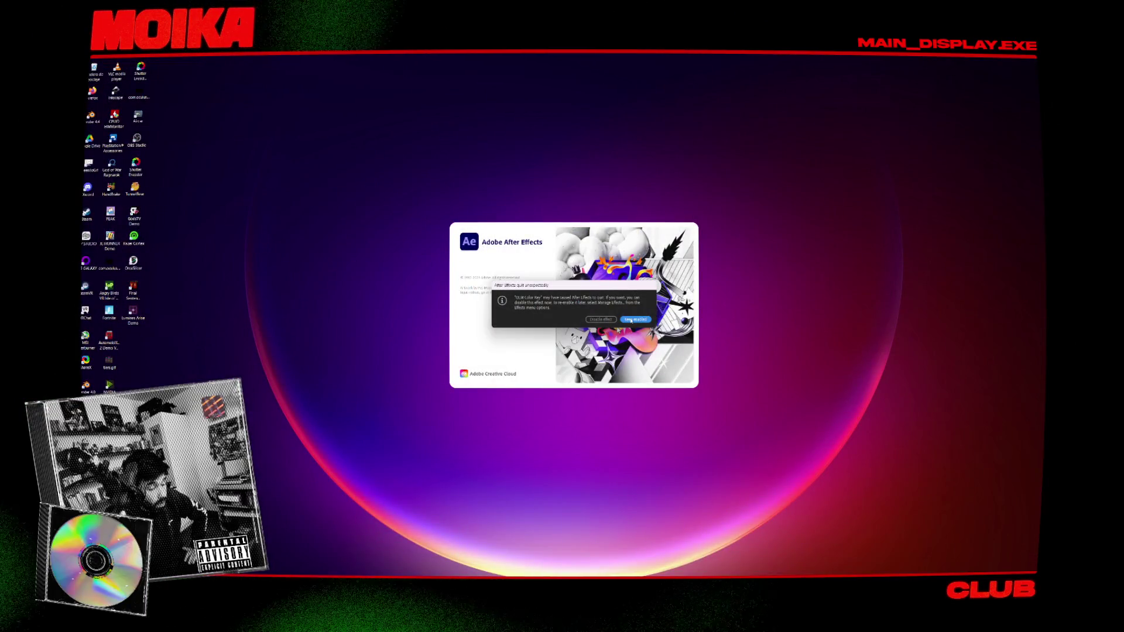
- Keep the effect enabled after the crash and reopen the latest car interior project
{"action": "left_click", "coordinate": [631, 320]}
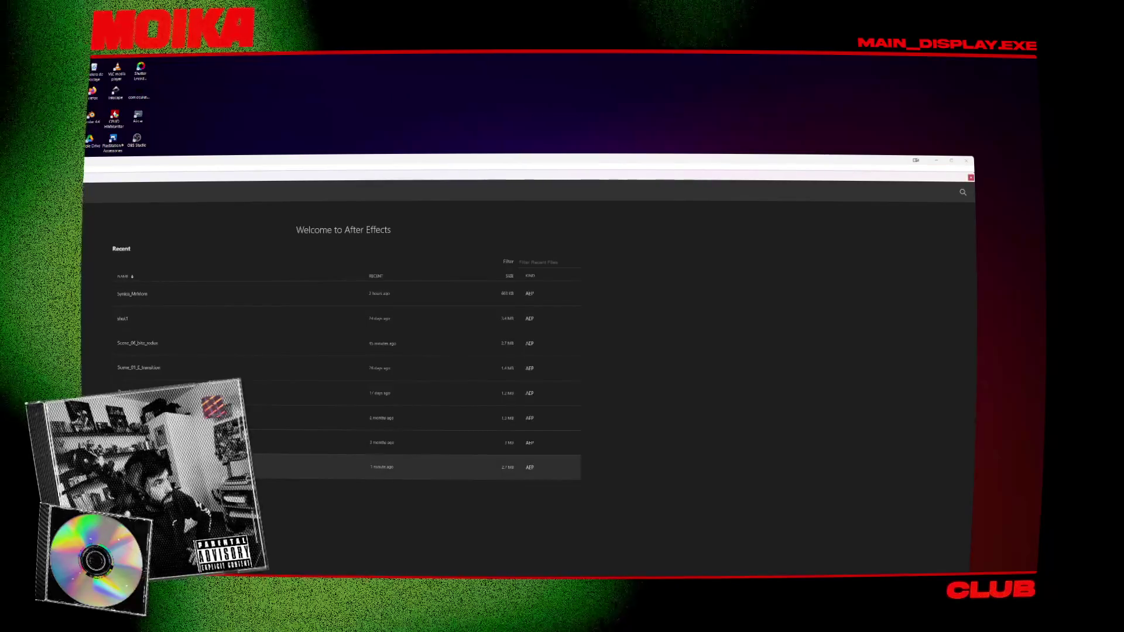
{"action": "left_click", "coordinate": [246, 467]}
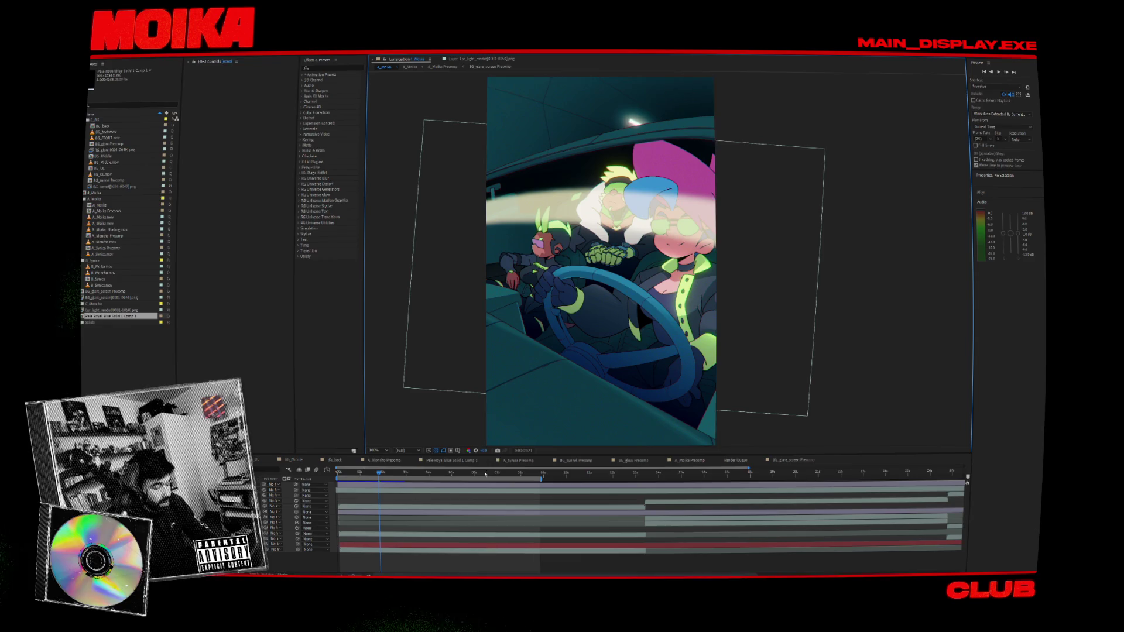
{"action": "left_click_drag", "start_coordinate": [380, 481], "coordinate": [436, 482]}
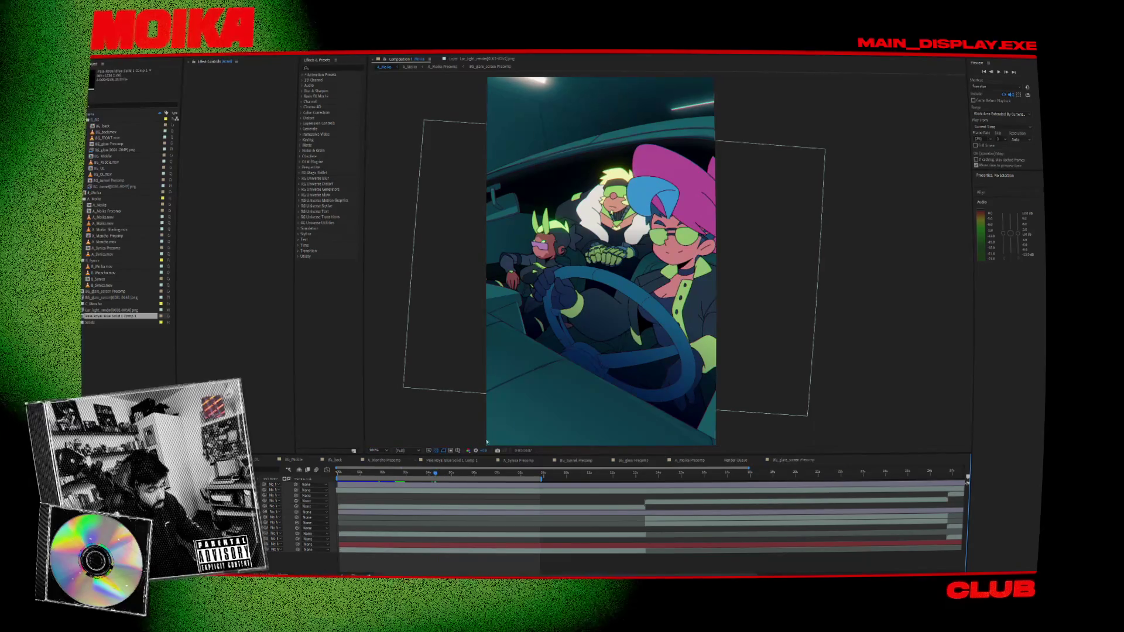
{"action": "left_click", "coordinate": [509, 395]}
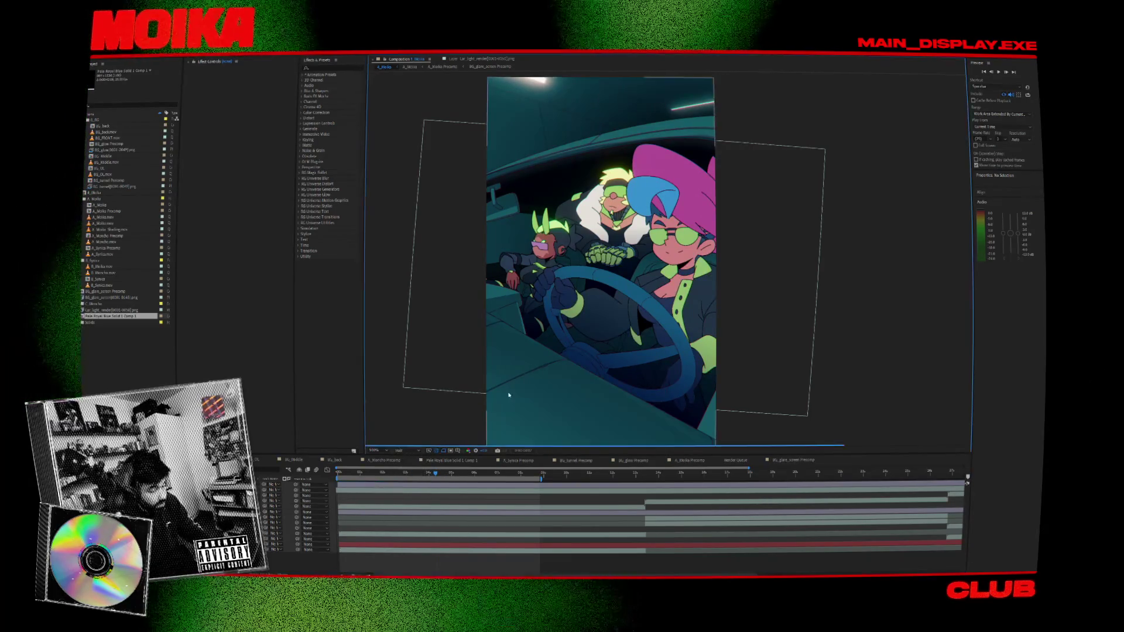
{"action": "key", "text": "space"}
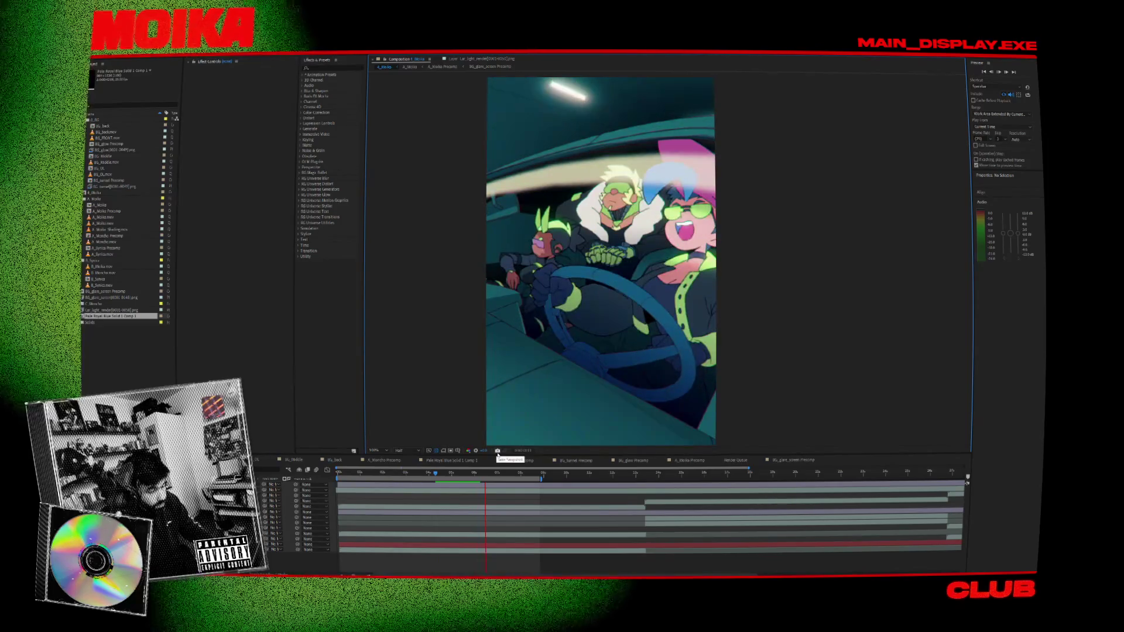
{"action": "left_click", "coordinate": [441, 475]}
{"action": "key", "text": "space"}
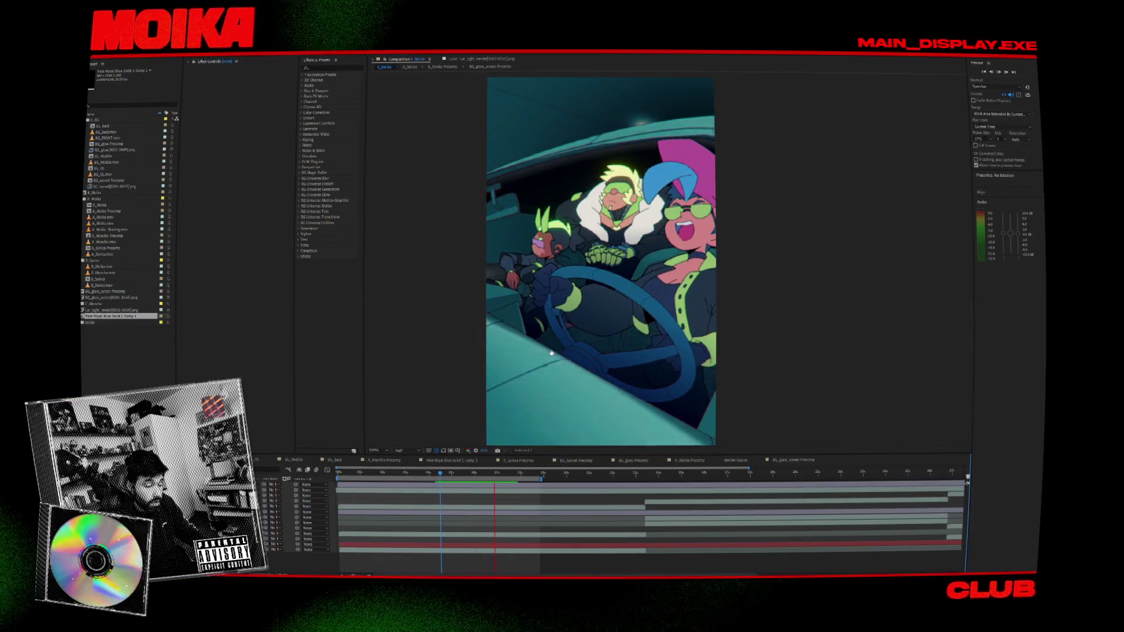
{"action": "key", "text": "space"}
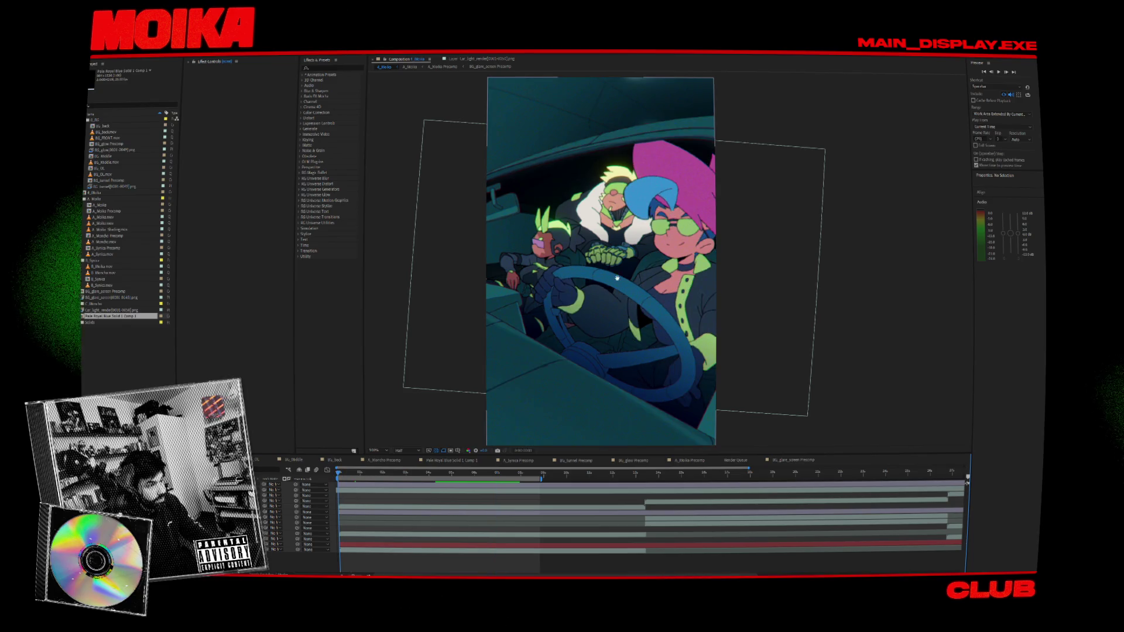
{"action": "key", "text": "space"}
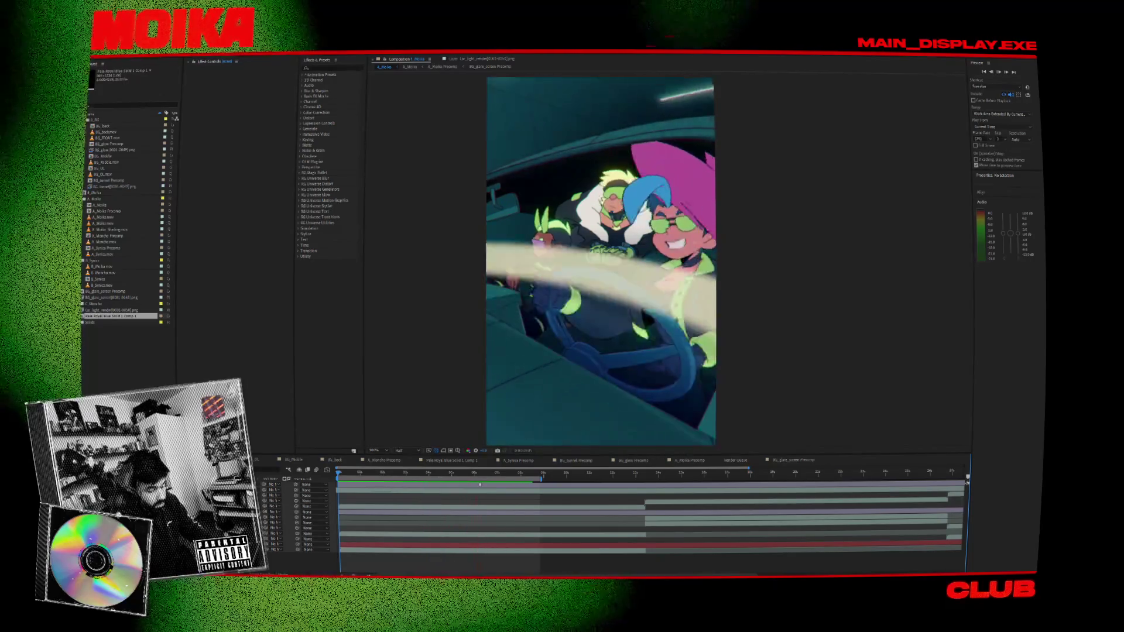
{"action": "key", "text": "space"}
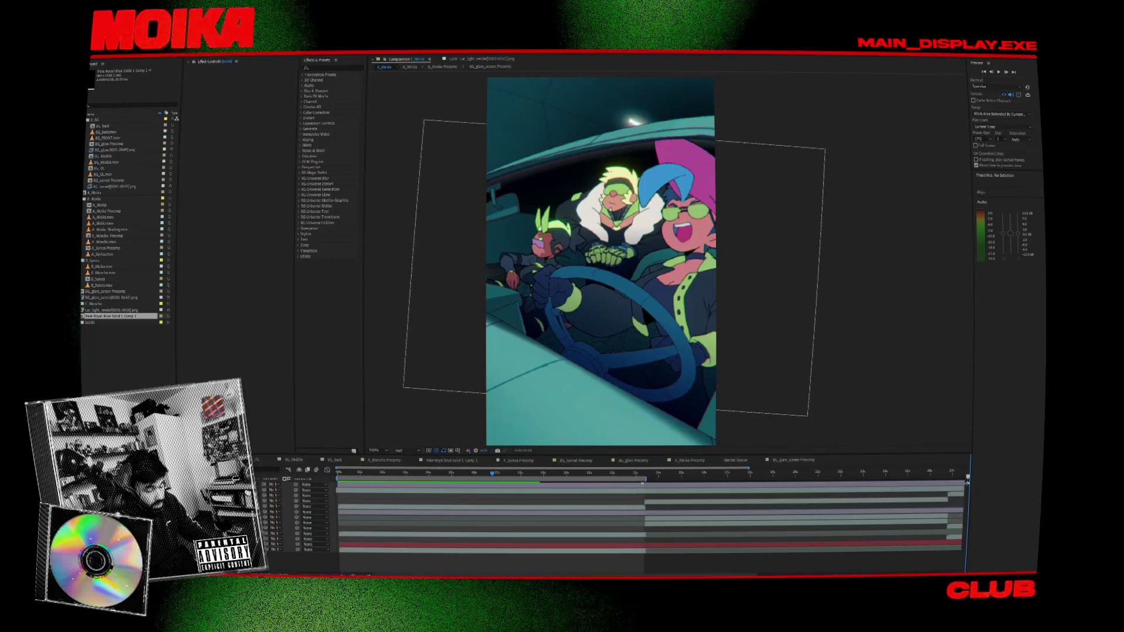
{"action": "key", "text": "space"}
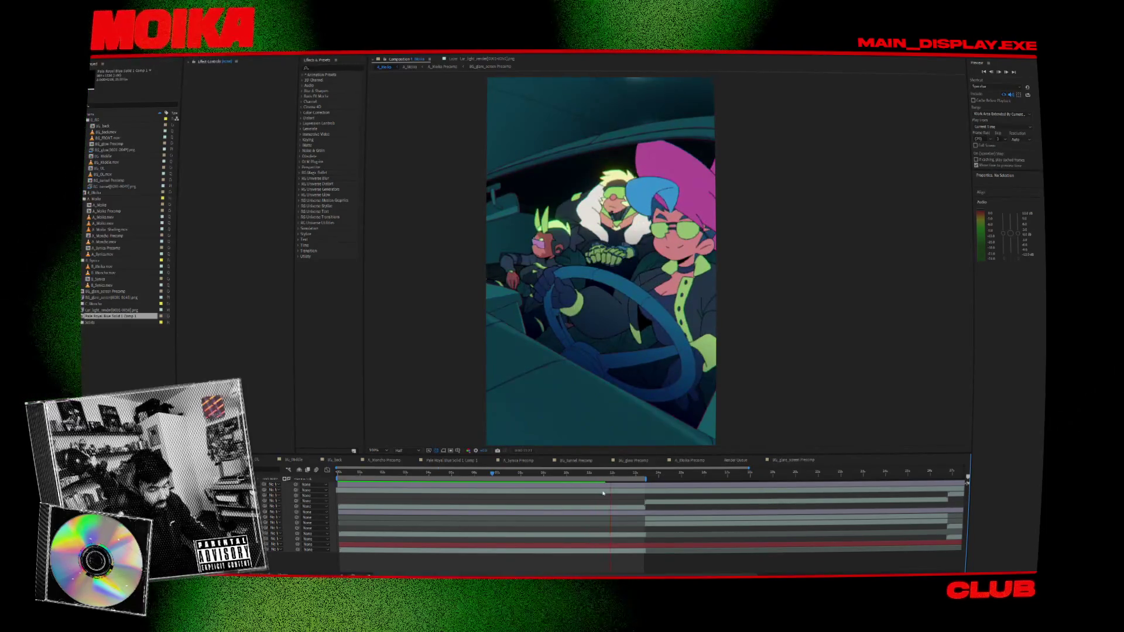
{"action": "left_click", "coordinate": [361, 473]}
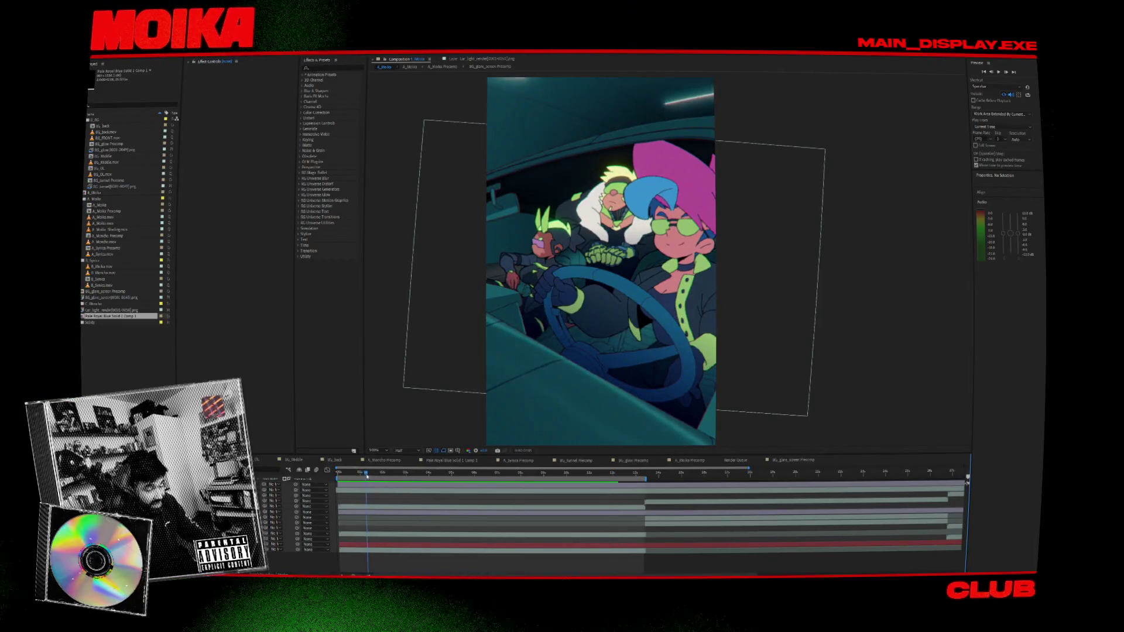
{"action": "left_click_drag", "start_coordinate": [367, 476], "coordinate": [381, 479]}
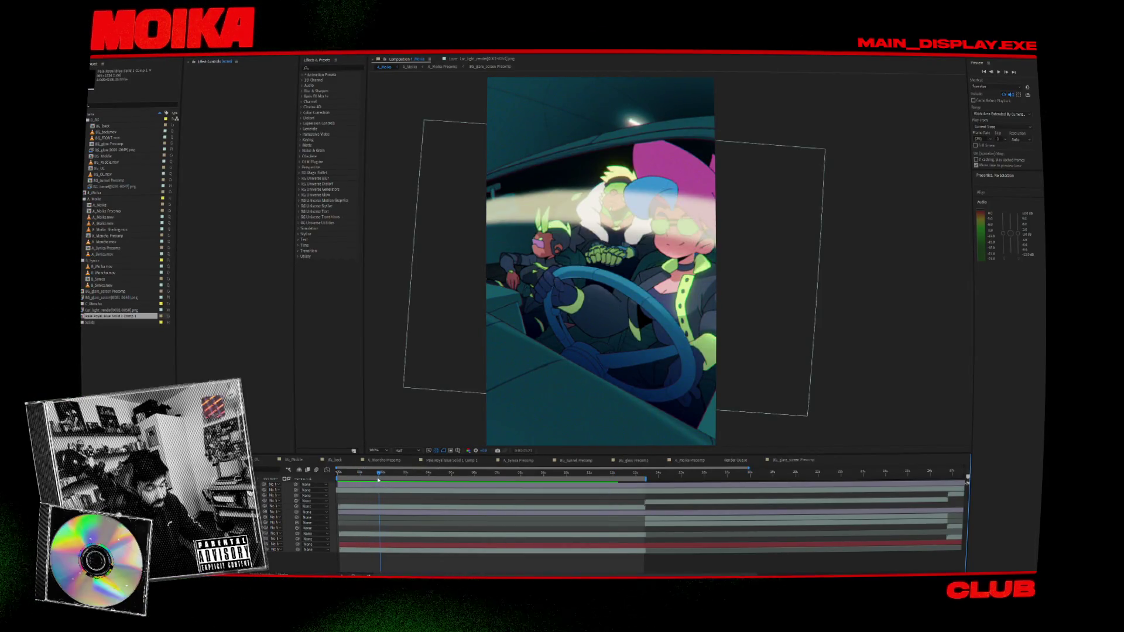
{"action": "mouse_move", "coordinate": [381, 481]}
{"action": "left_mouse_down"}
{"action": "mouse_move", "coordinate": [487, 505]}
{"action": "mouse_move", "coordinate": [356, 502]}
{"action": "mouse_move", "coordinate": [379, 509]}
{"action": "left_mouse_up"}
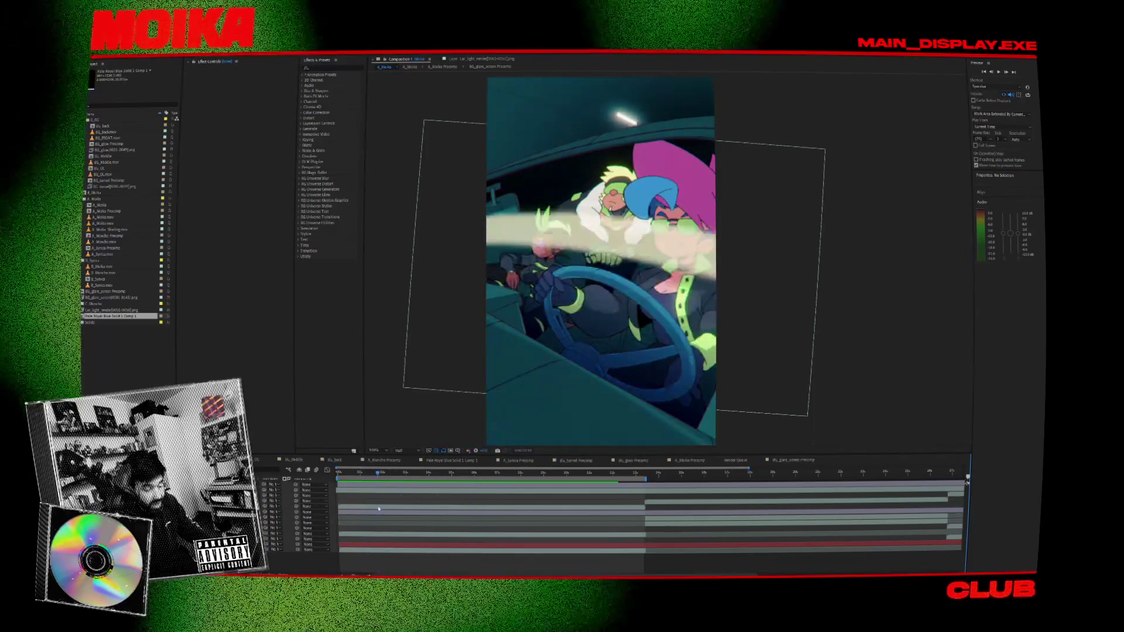
{"action": "scroll", "coordinate": [674, 281], "scroll_direction": "up", "scroll_amount": 2}
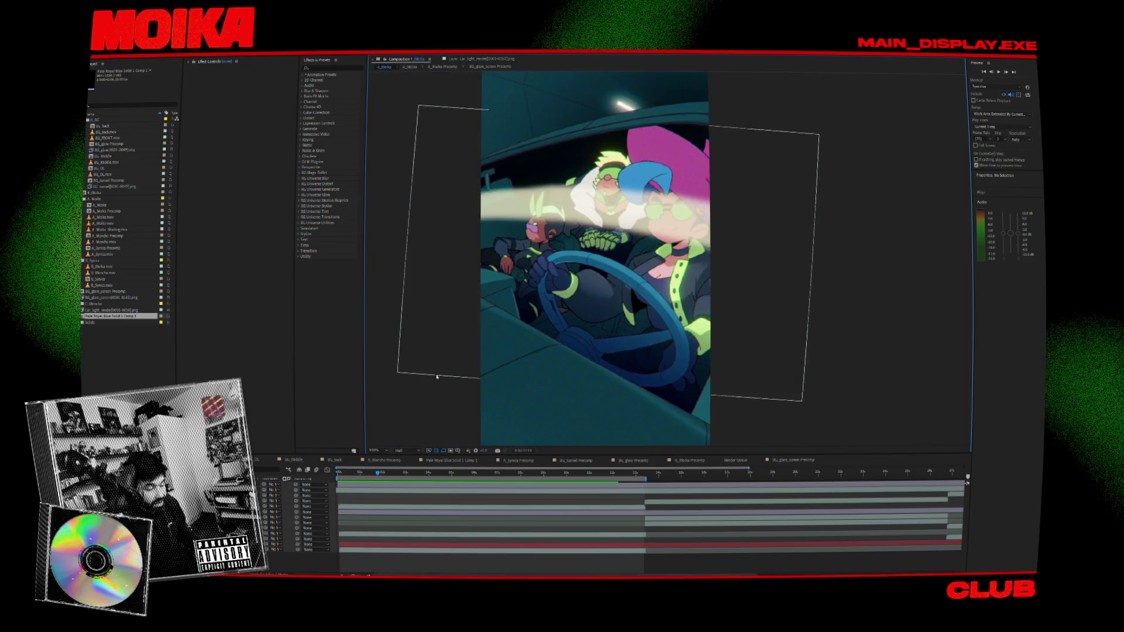
{"action": "mouse_move", "coordinate": [378, 472]}
{"action": "left_mouse_down"}
{"action": "mouse_move", "coordinate": [484, 494]}
{"action": "mouse_move", "coordinate": [482, 475]}
{"action": "left_mouse_up"}
{"action": "scroll", "coordinate": [581, 370], "scroll_direction": "up", "scroll_amount": 2}
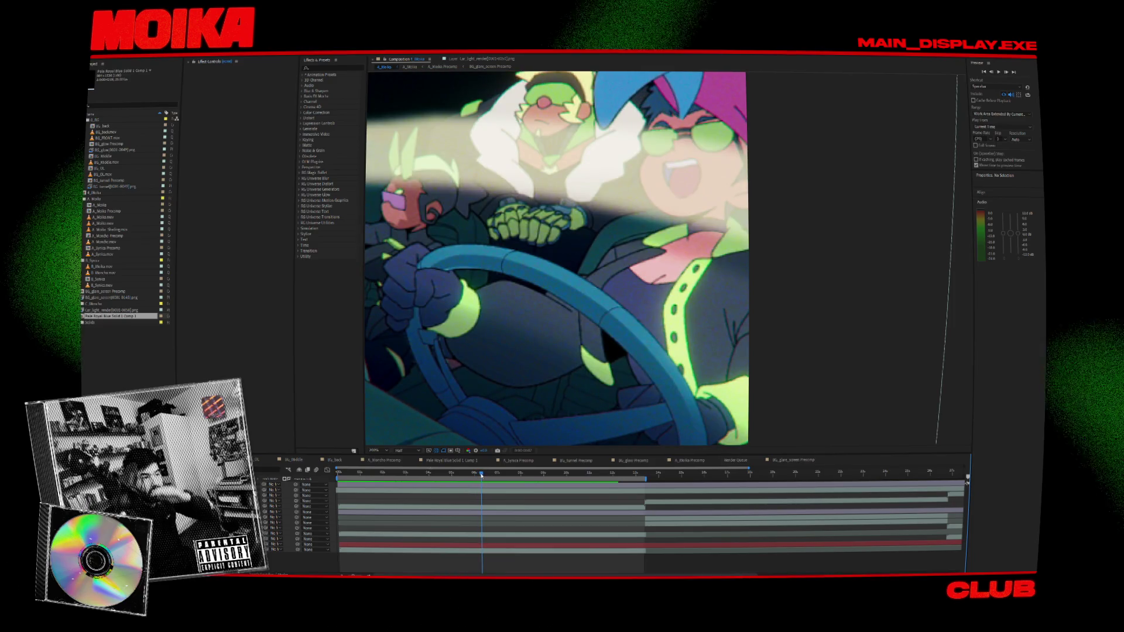
{"action": "left_click_drag", "start_coordinate": [561, 410], "coordinate": [558, 406]}
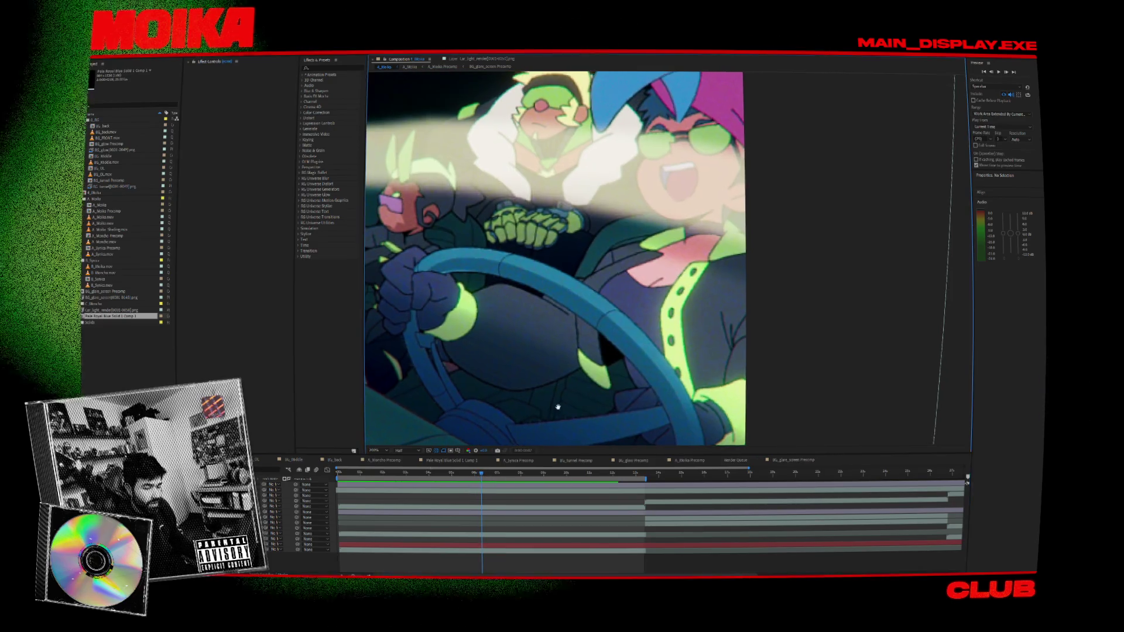
{"action": "scroll", "coordinate": [558, 406], "scroll_direction": "down", "scroll_amount": 2}
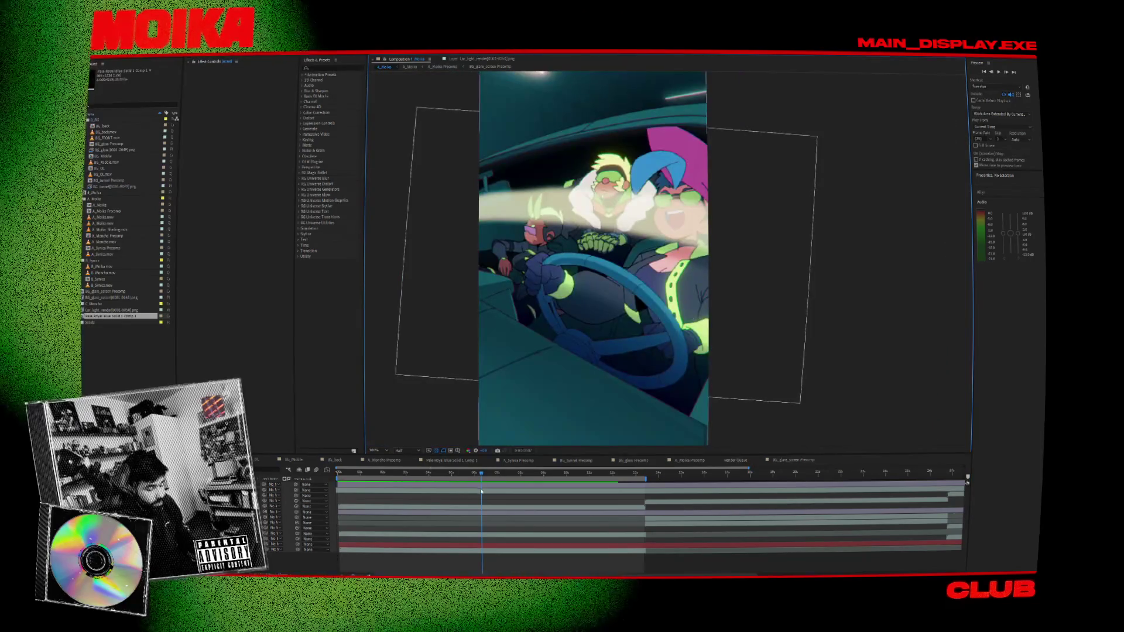
{"action": "mouse_move", "coordinate": [484, 475]}
{"action": "left_mouse_down"}
{"action": "mouse_move", "coordinate": [326, 479]}
{"action": "mouse_move", "coordinate": [381, 495]}
{"action": "left_mouse_up"}
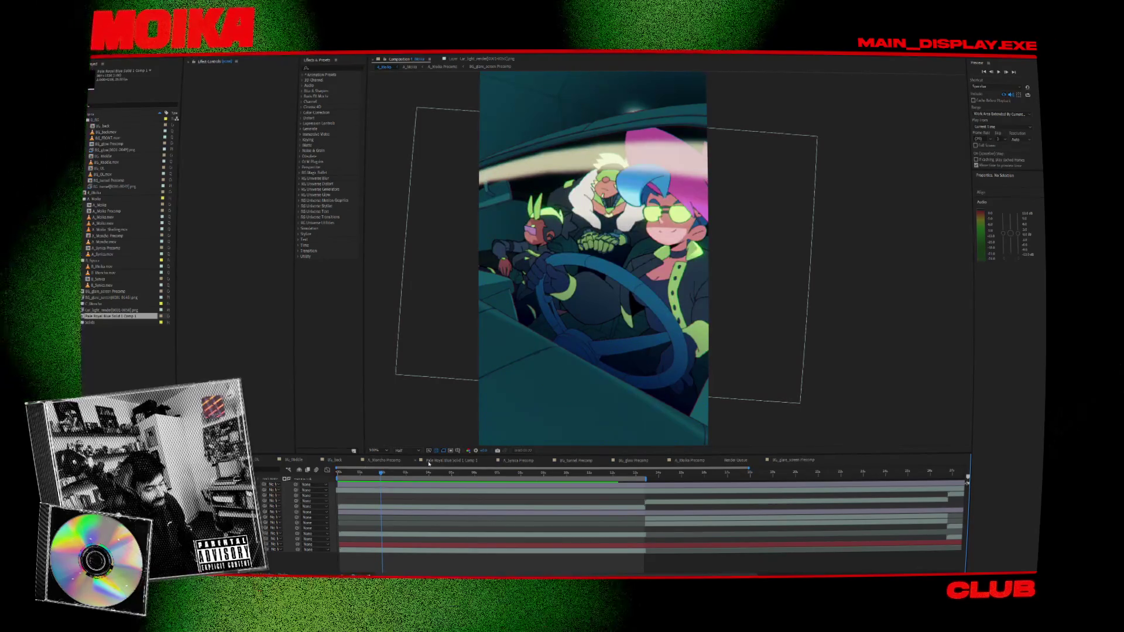
- Scrub to where the glare shifts, play forward, then rewind to the first frame
{"action": "left_click_drag", "start_coordinate": [381, 475], "coordinate": [502, 492]}
{"action": "key", "text": "space"}
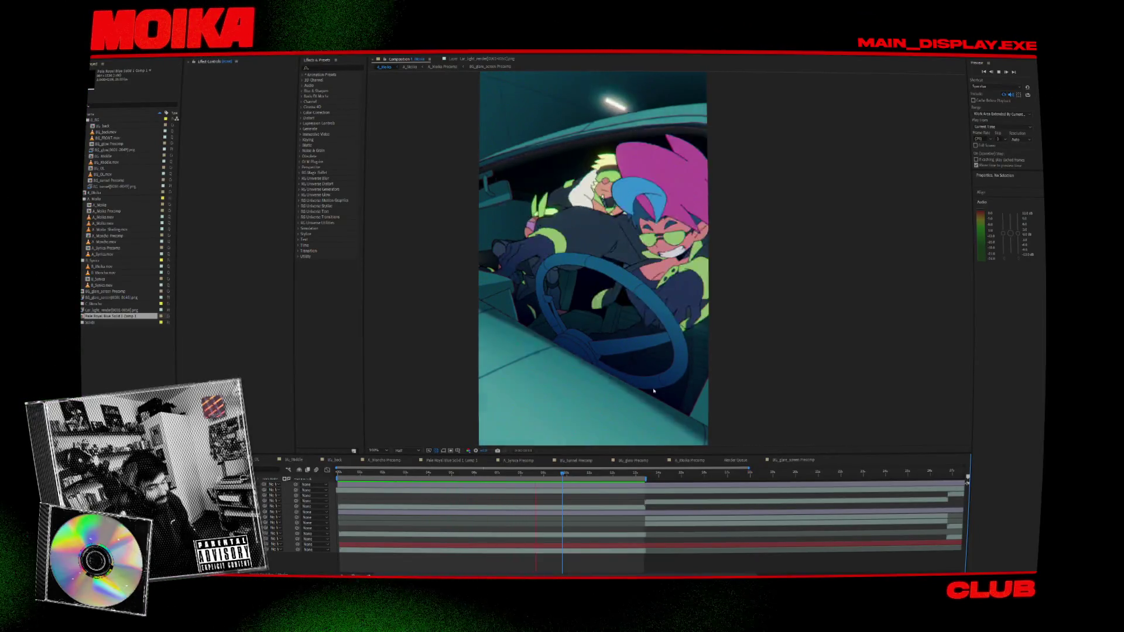
{"action": "left_click_drag", "start_coordinate": [362, 476], "coordinate": [331, 472]}
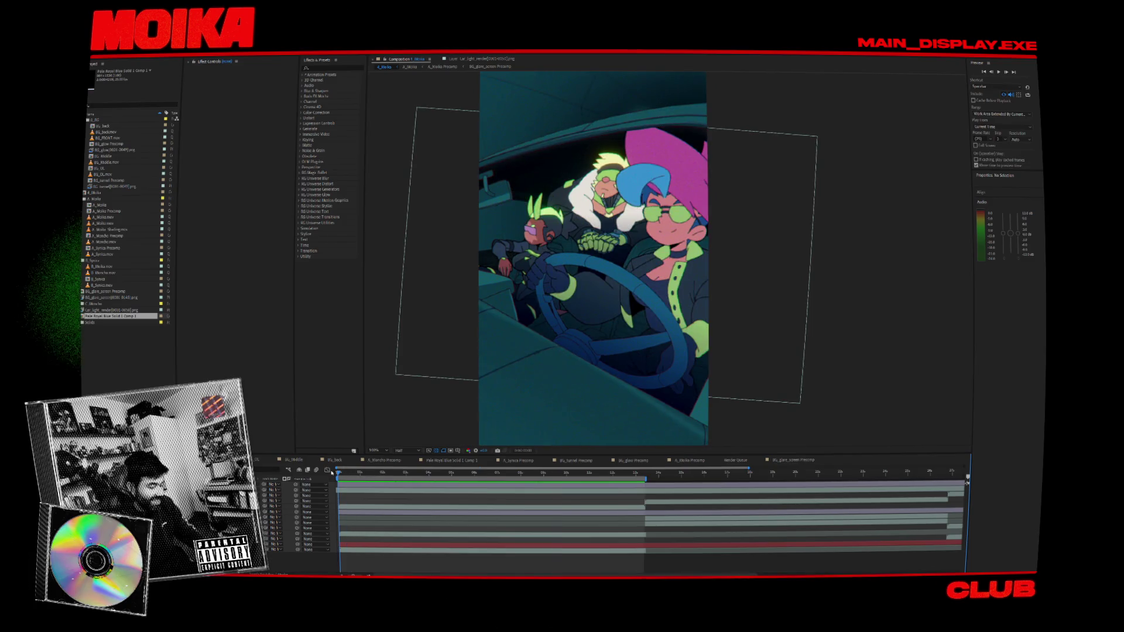
{"action": "key", "text": "space"}
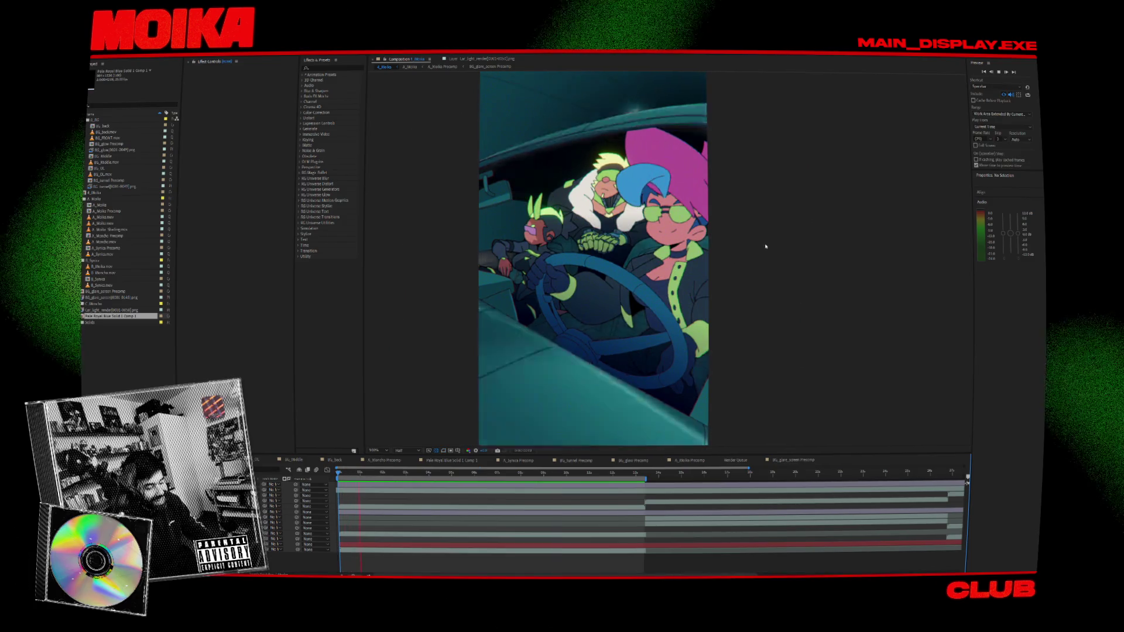
{"action": "key", "text": "space"}
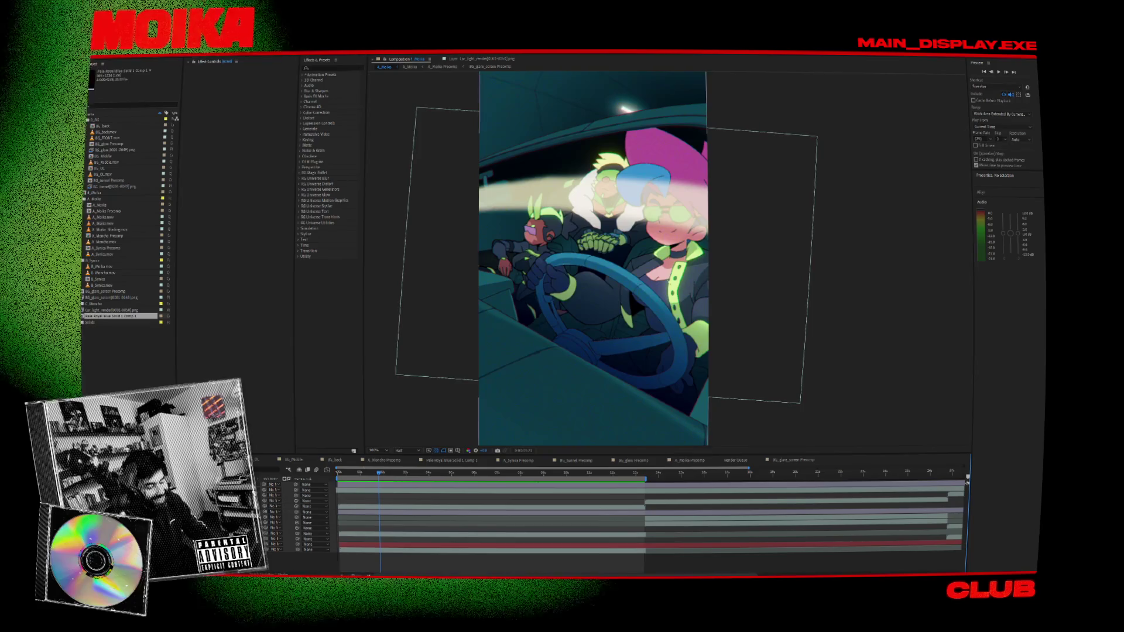
{"action": "key", "text": "Page_Down"}
{"action": "key", "text": "Page_Down"}
{"action": "key", "text": "Page_Down"}
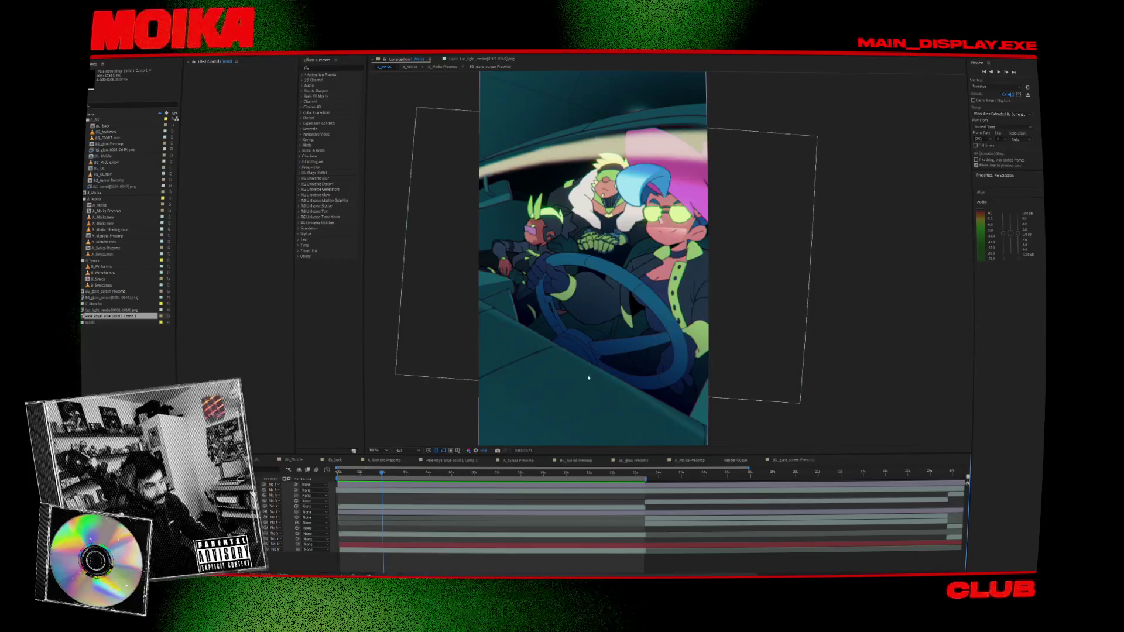
{"action": "key", "text": "space"}
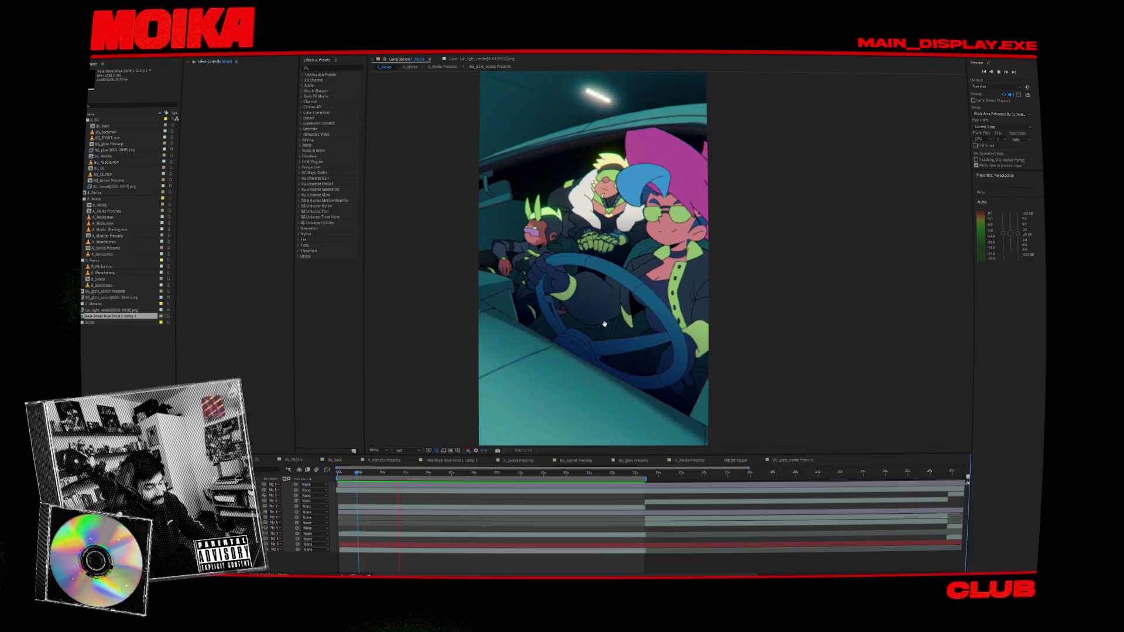
{"action": "key", "text": "space"}
{"action": "left_click_drag", "start_coordinate": [398, 473], "coordinate": [371, 483]}
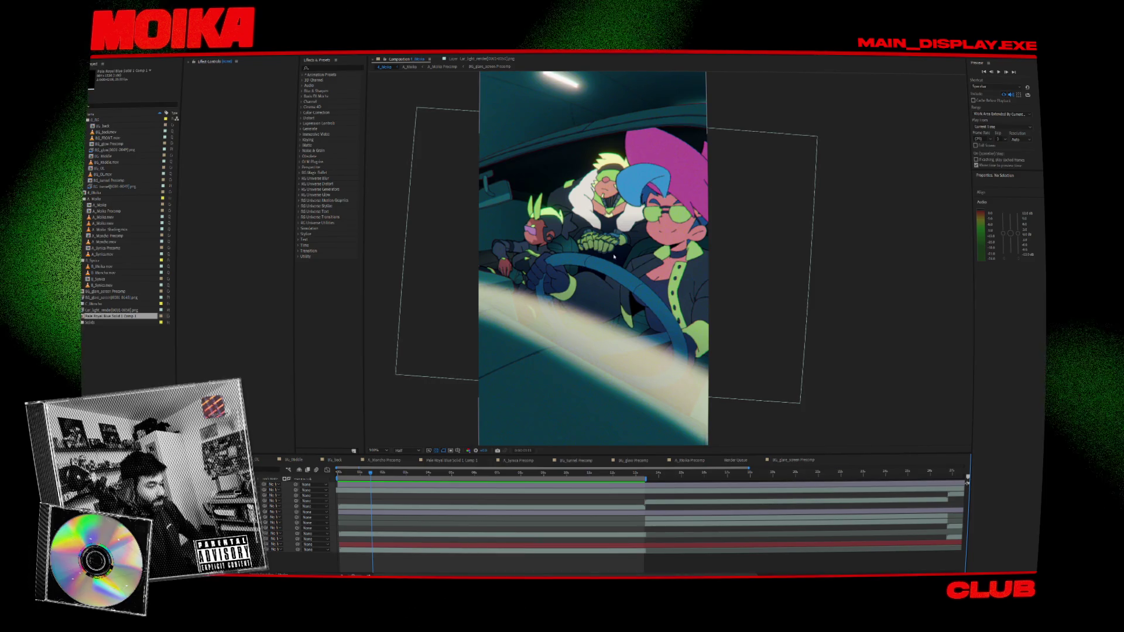
{"action": "key", "text": "comma"}
{"action": "key", "text": "period"}
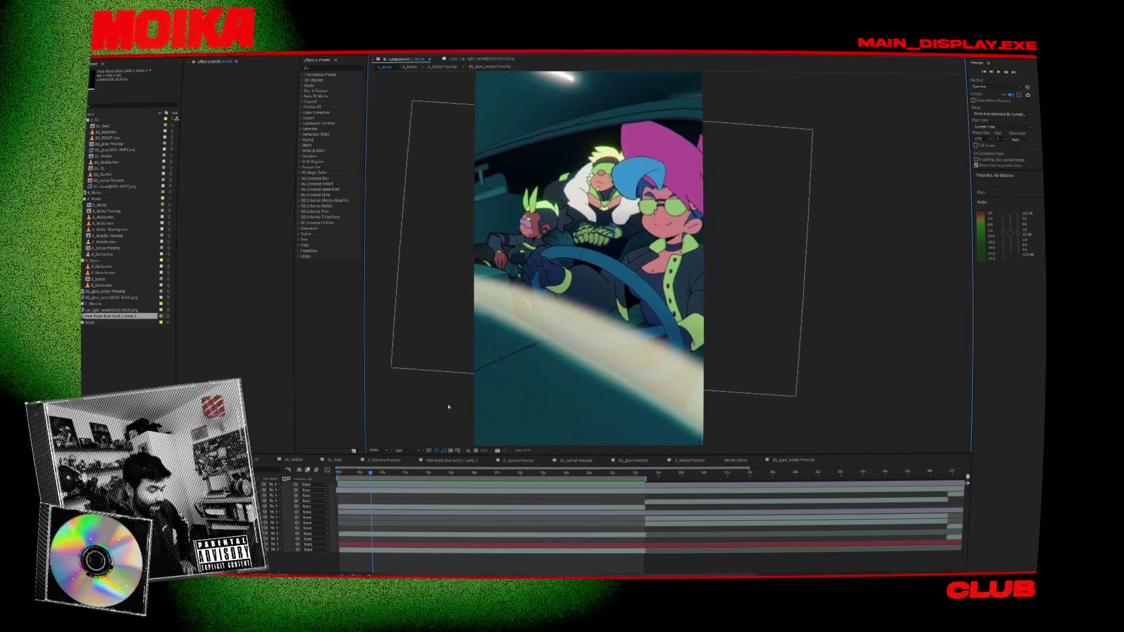
{"action": "left_click_drag", "start_coordinate": [369, 484], "coordinate": [384, 484]}
{"action": "left_click_drag", "start_coordinate": [422, 301], "coordinate": [760, 236]}
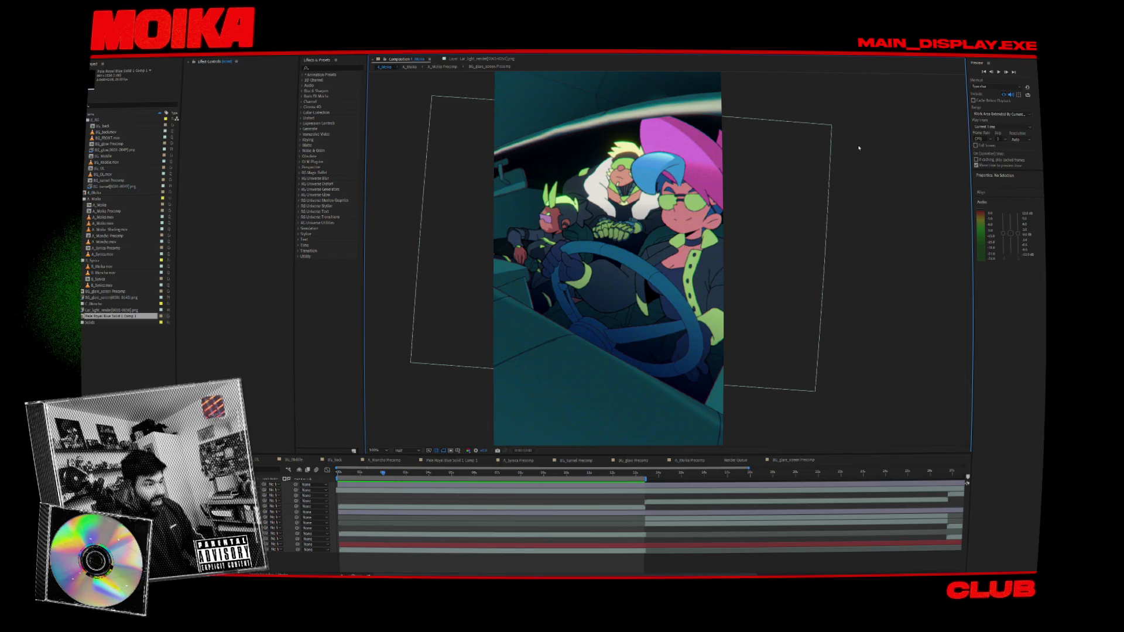
- Close the car interior project and quit After Effects
{"action": "key", "text": "ctrl+alt+n"}
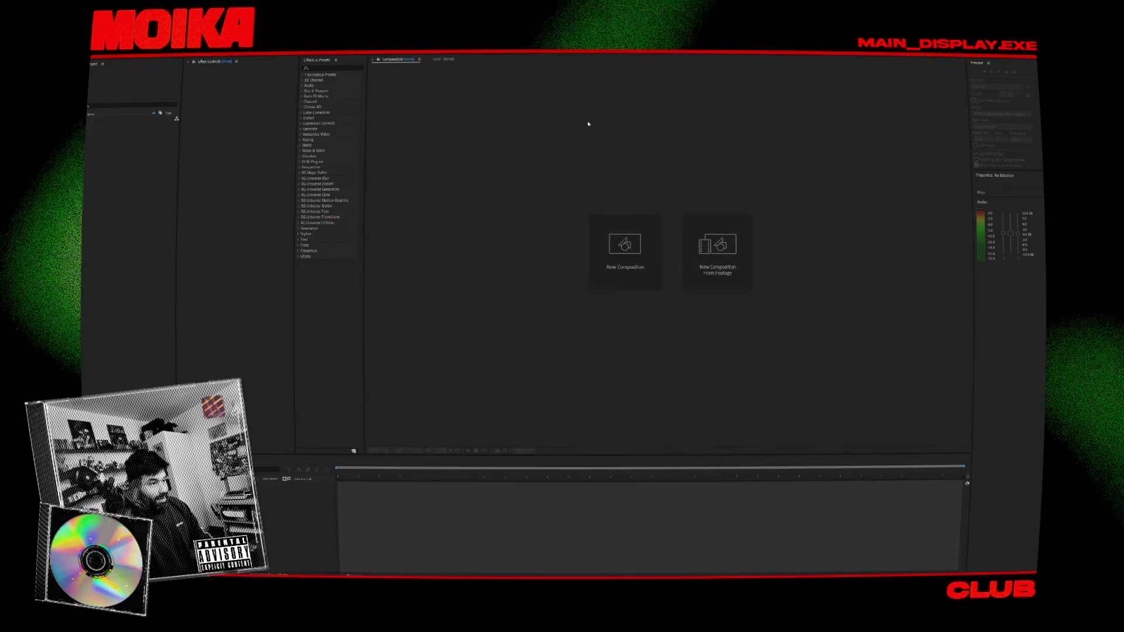
{"action": "key", "text": "super+d"}
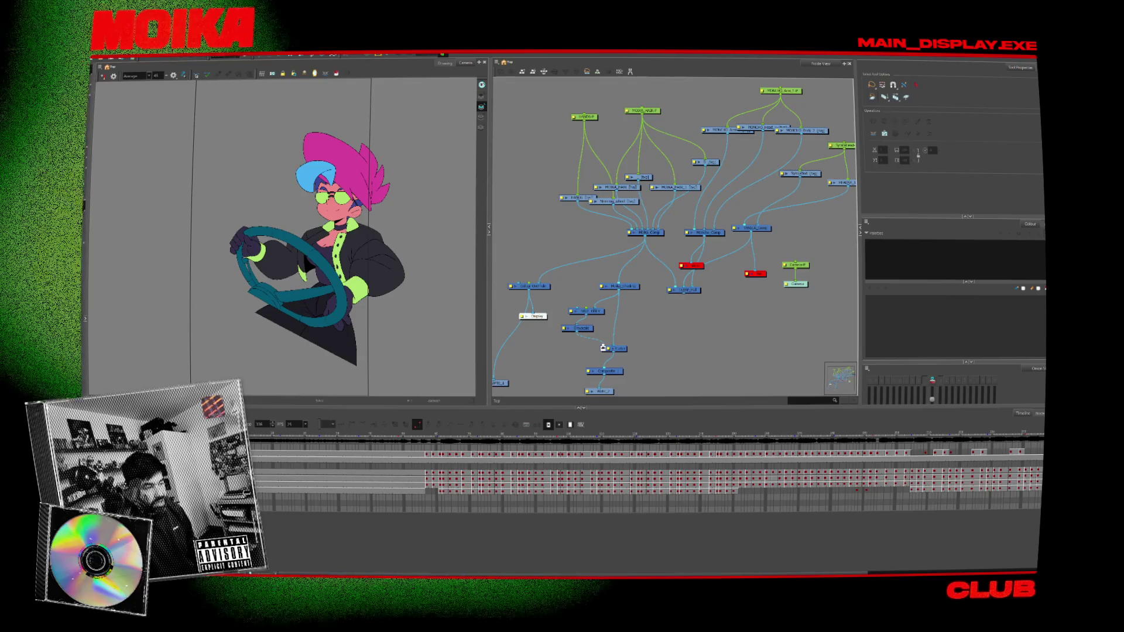
- Widen and recentre the Camera view on the driver and move the Display node beside the red node
{"action": "left_click_drag", "start_coordinate": [602, 234], "coordinate": [635, 234]}
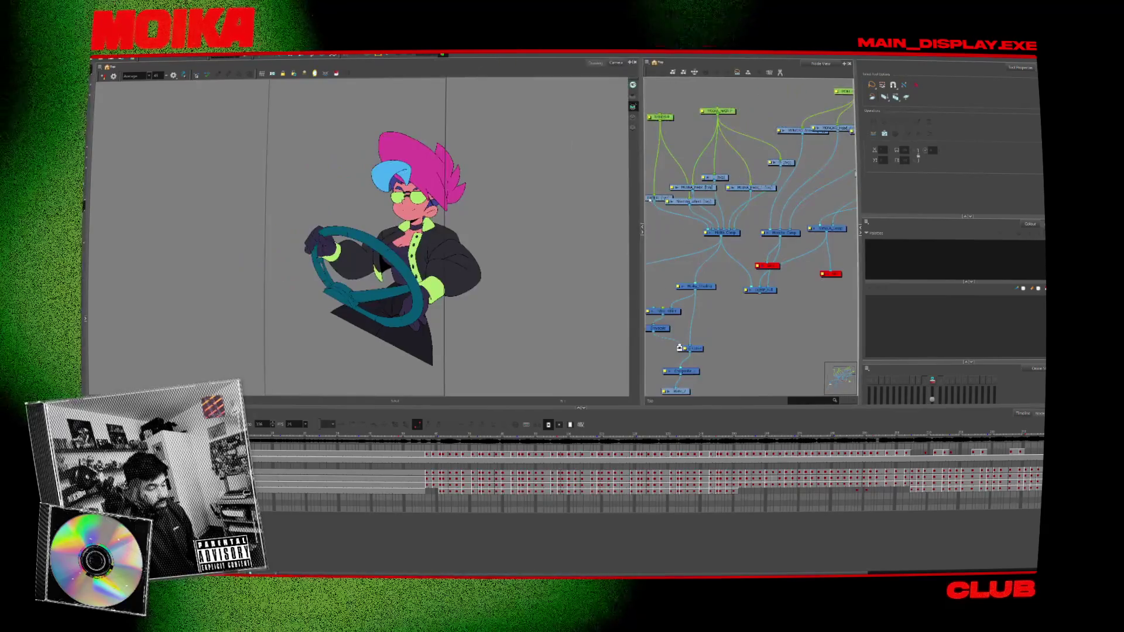
{"action": "scroll", "coordinate": [325, 184], "scroll_direction": "up", "scroll_amount": 3}
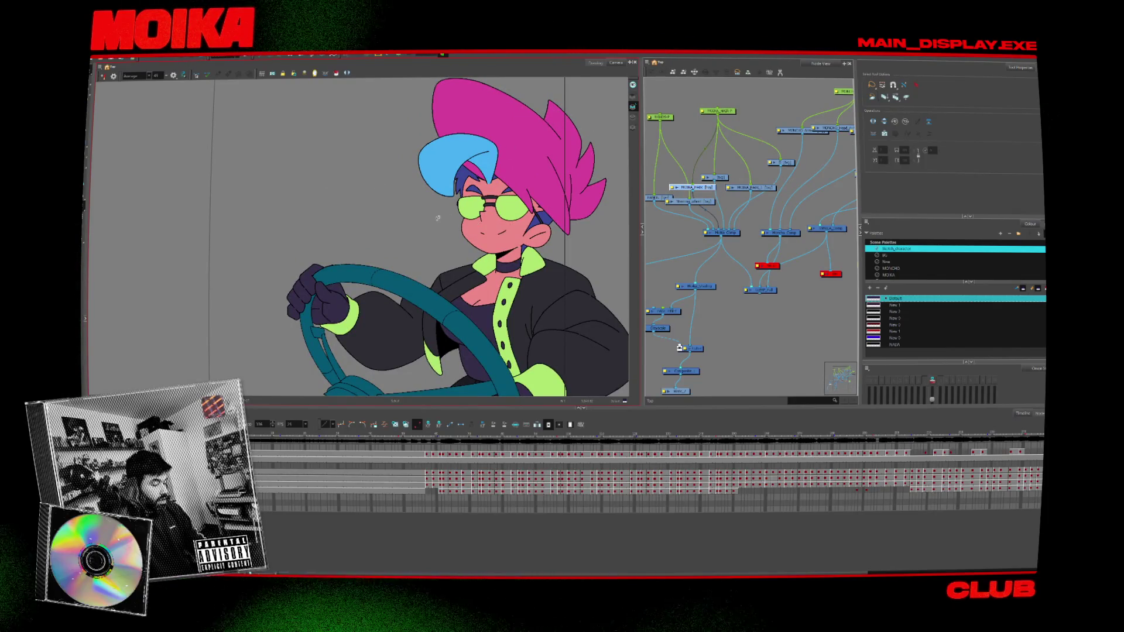
{"action": "left_click_drag", "start_coordinate": [438, 218], "coordinate": [418, 188]}
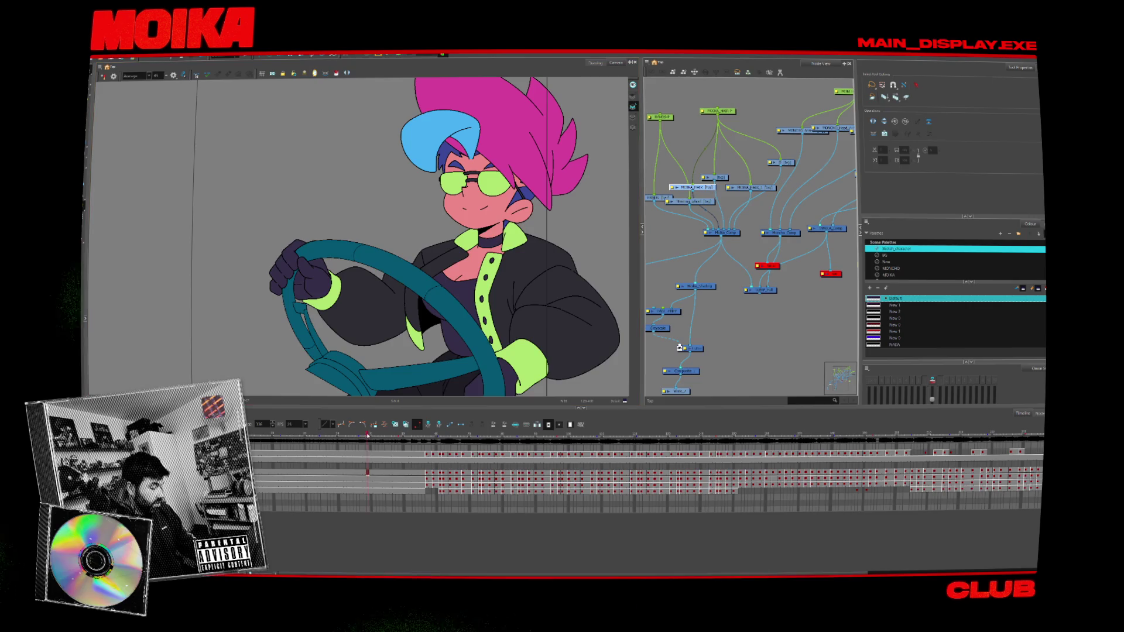
{"action": "left_click_drag", "start_coordinate": [726, 329], "coordinate": [743, 319]}
{"action": "scroll", "coordinate": [743, 320], "scroll_direction": "down", "scroll_amount": 1}
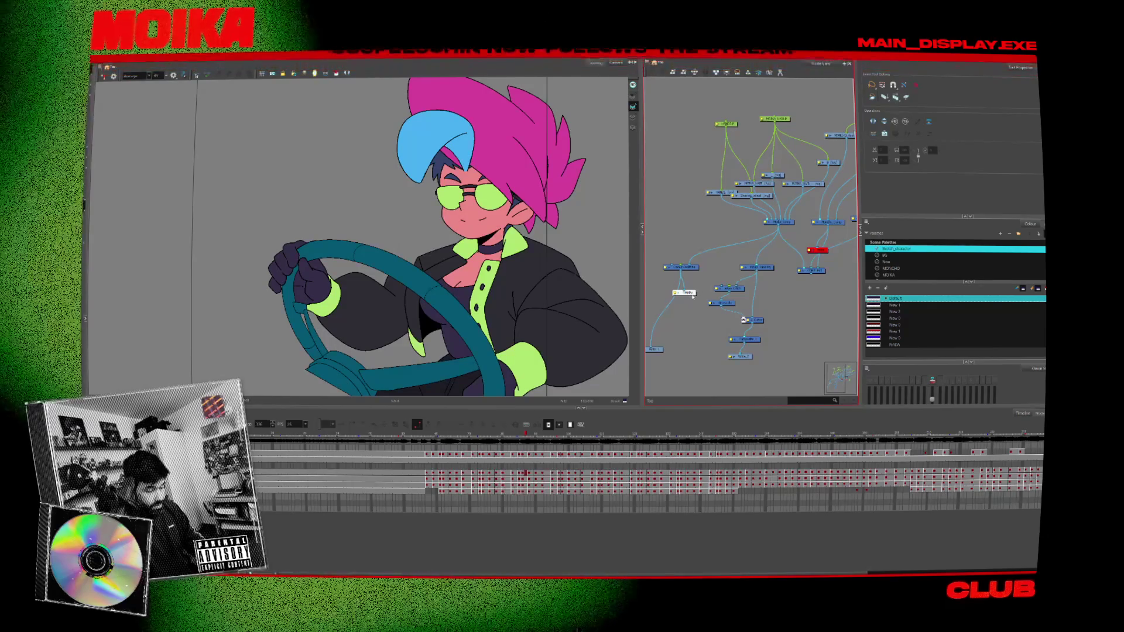
{"action": "left_click_drag", "start_coordinate": [693, 295], "coordinate": [772, 251]}
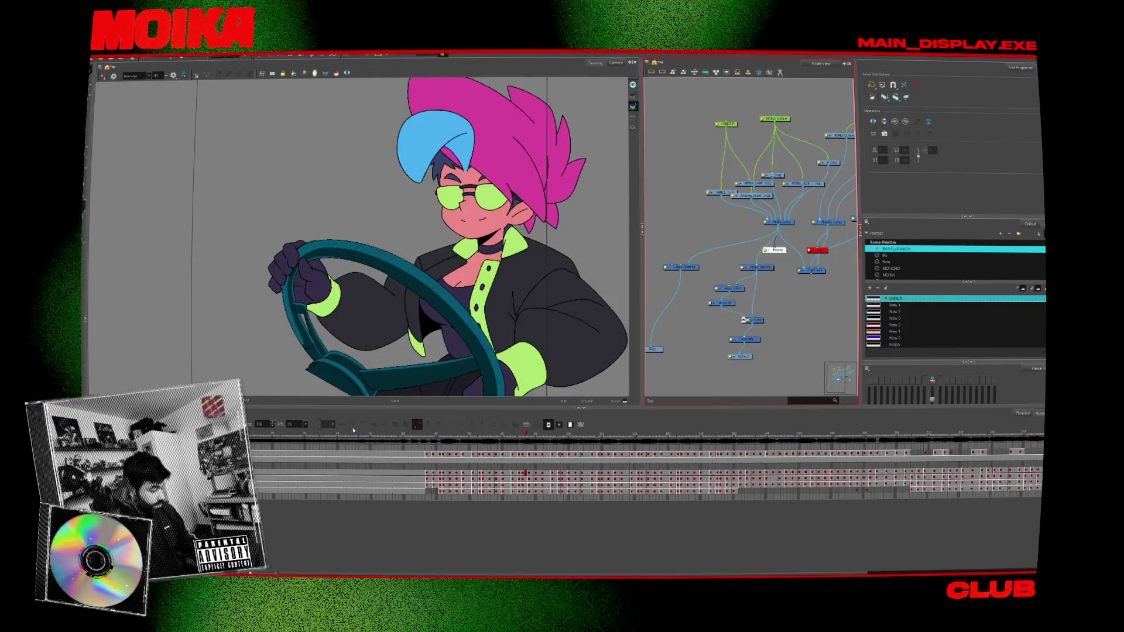
- Go to the driver's shading frame, disable one layer node and hide the vector outlines
{"action": "left_click", "coordinate": [352, 433]}
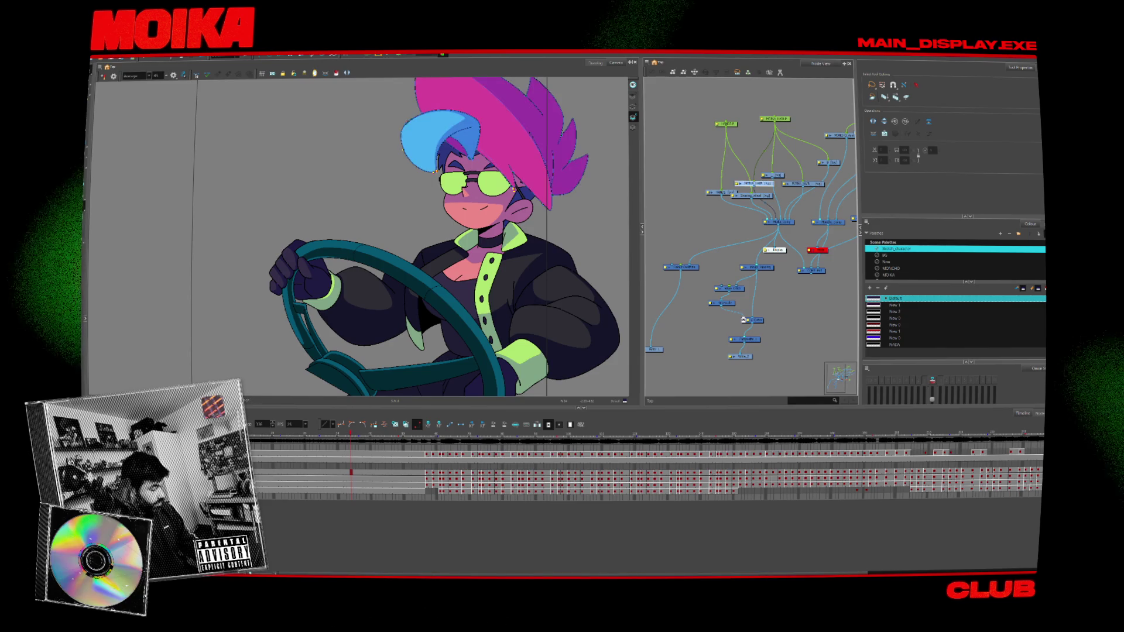
{"action": "key", "text": "d"}
{"action": "key", "text": "d"}
{"action": "key", "text": "d"}
{"action": "key", "text": "d"}
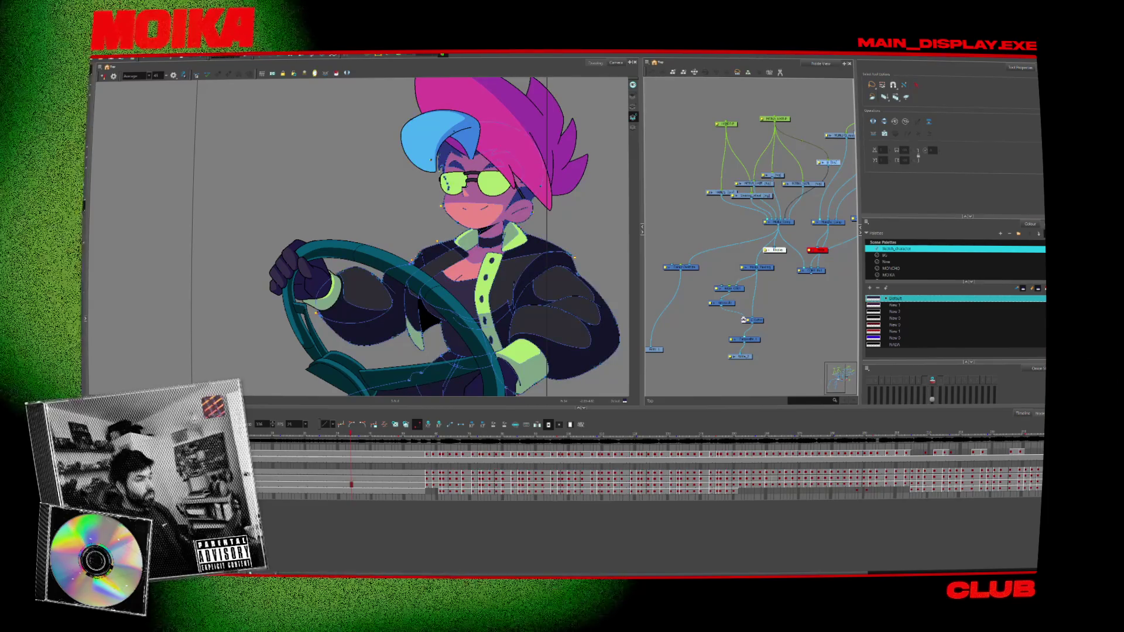
{"action": "left_click", "coordinate": [633, 116]}
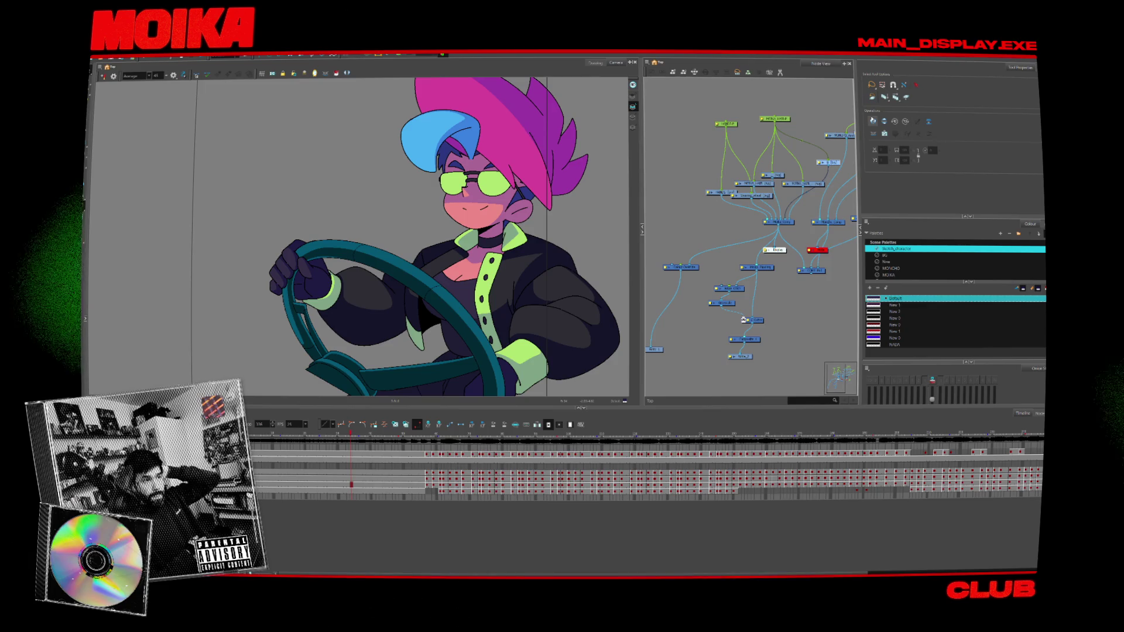
- Zoom in on the driver's face and open the New palette's New 7 swatch for editing
{"action": "left_click", "coordinate": [633, 117]}
{"action": "scroll", "coordinate": [485, 190], "scroll_direction": "up", "scroll_amount": 3}
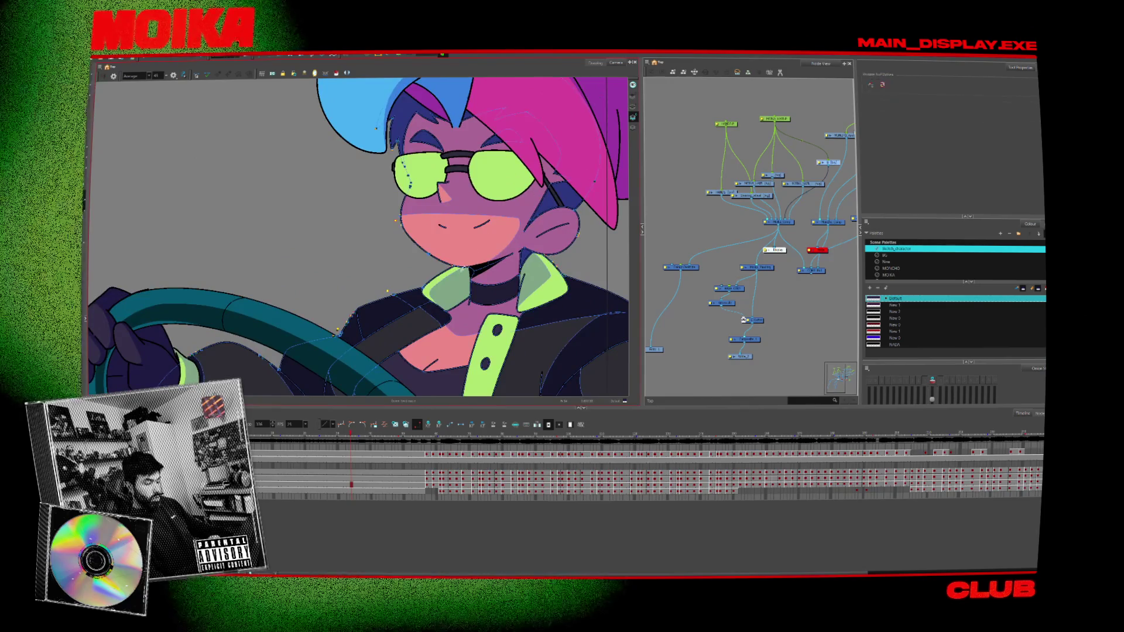
{"action": "left_click", "coordinate": [888, 274]}
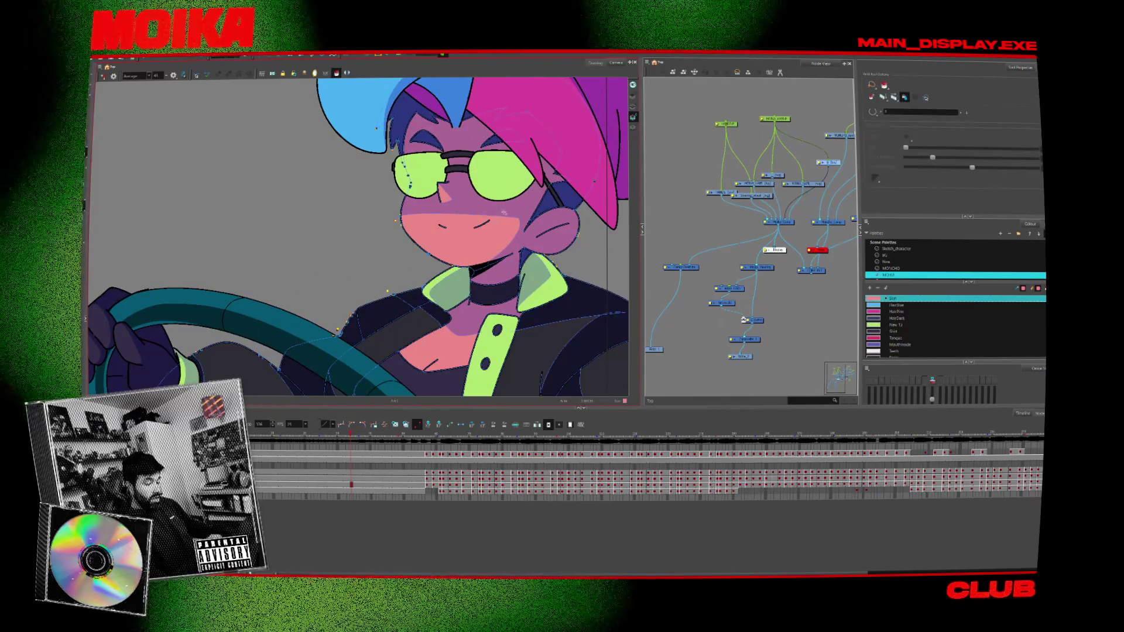
{"action": "key", "text": "alt+s"}
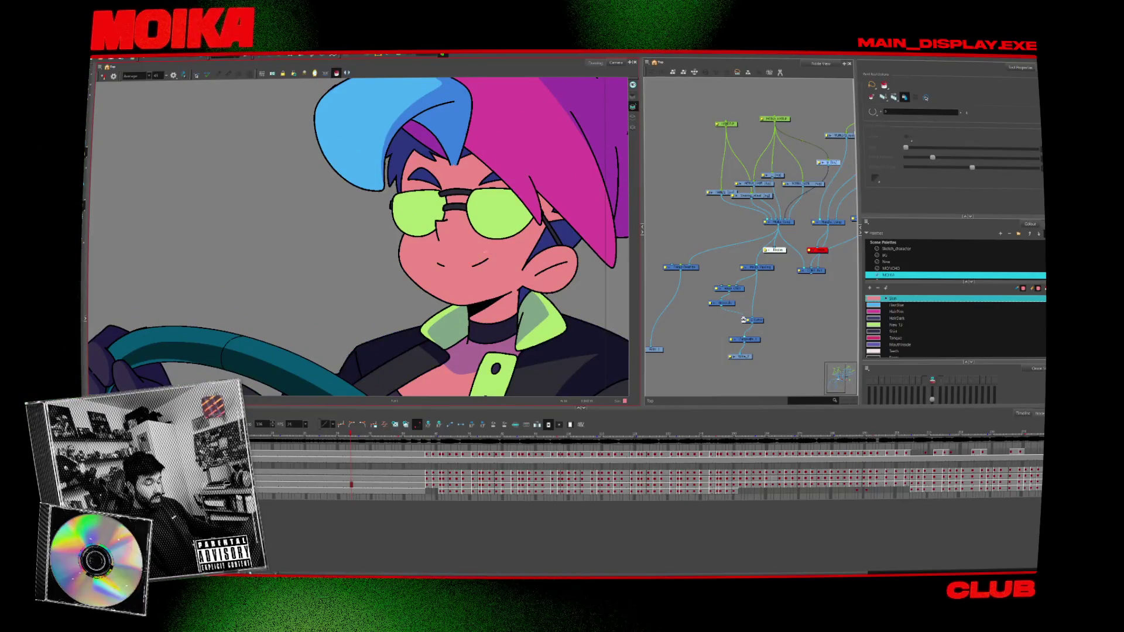
{"action": "left_click", "coordinate": [895, 262]}
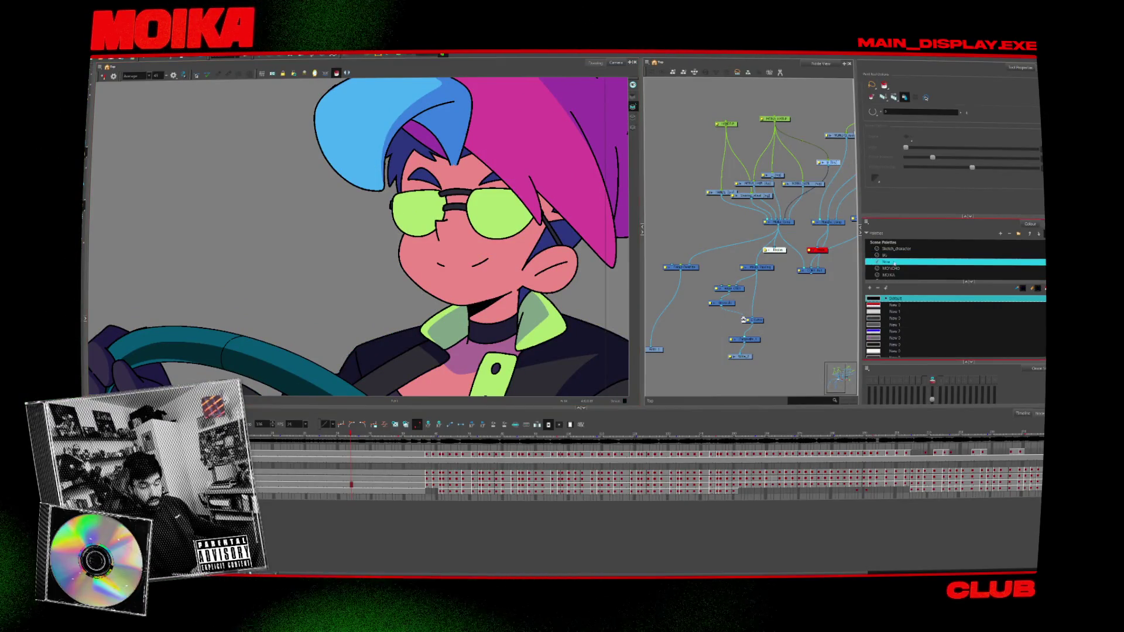
{"action": "double_click", "coordinate": [887, 331]}
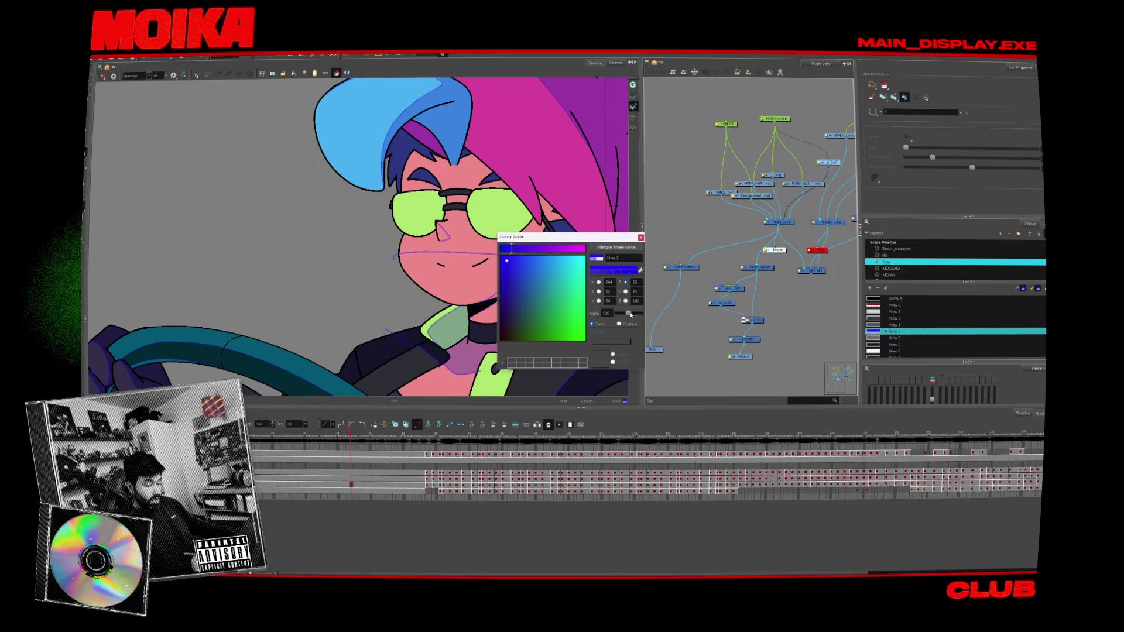
- Select the Brush, undo the purple nose stroke and turn on Light Table to fade other layers
{"action": "key", "text": "Escape"}
{"action": "key", "text": "d"}
{"action": "key", "text": "alt+b"}
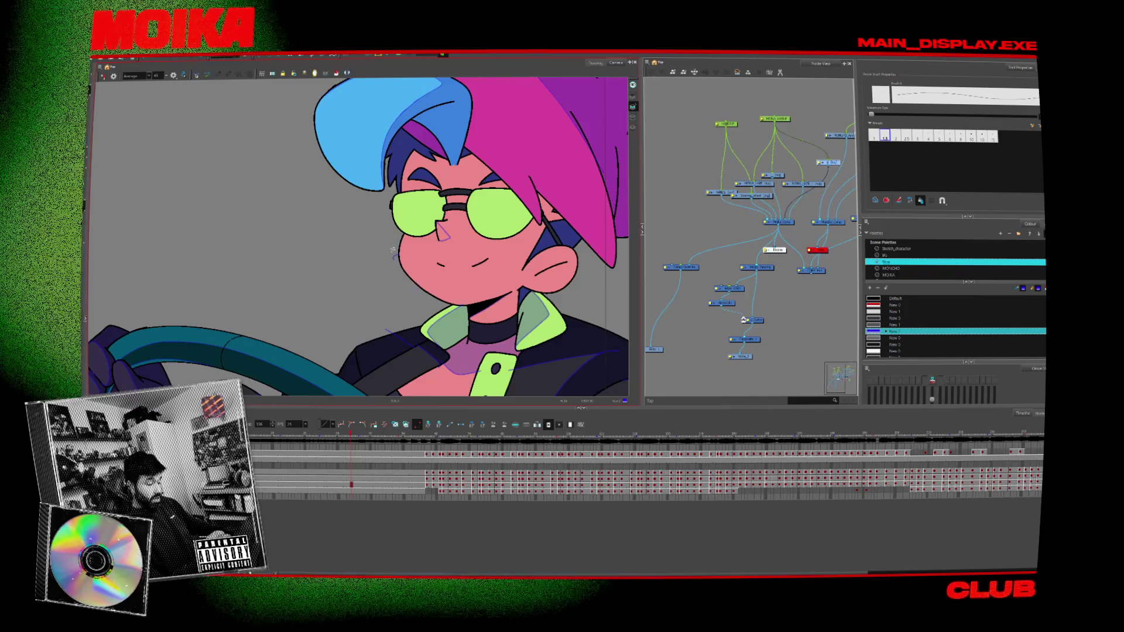
{"action": "key", "text": "ctrl+z"}
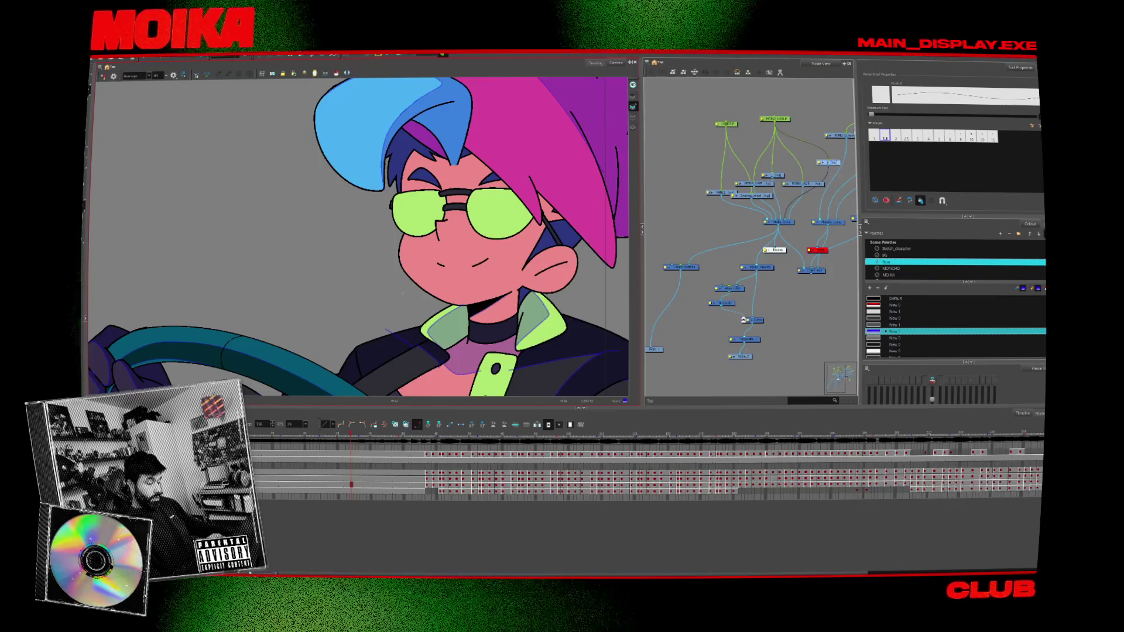
{"action": "key", "text": "shift+l"}
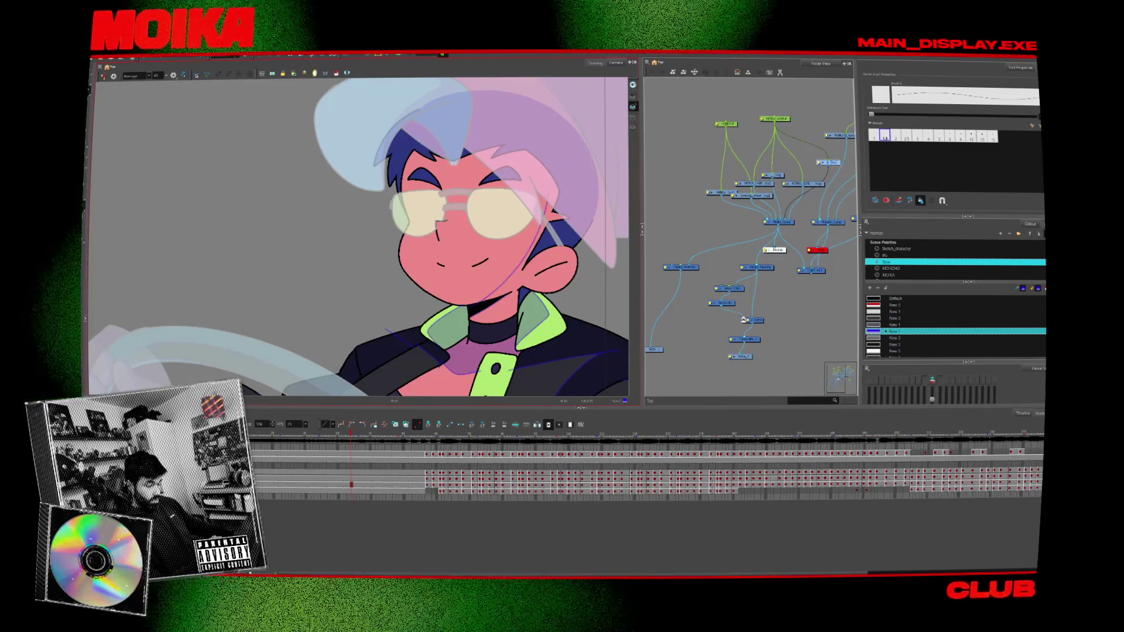
- Draw a purple curve on the driver's cheek, then step to another frame
{"action": "left_click_drag", "start_coordinate": [528, 198], "coordinate": [490, 288]}
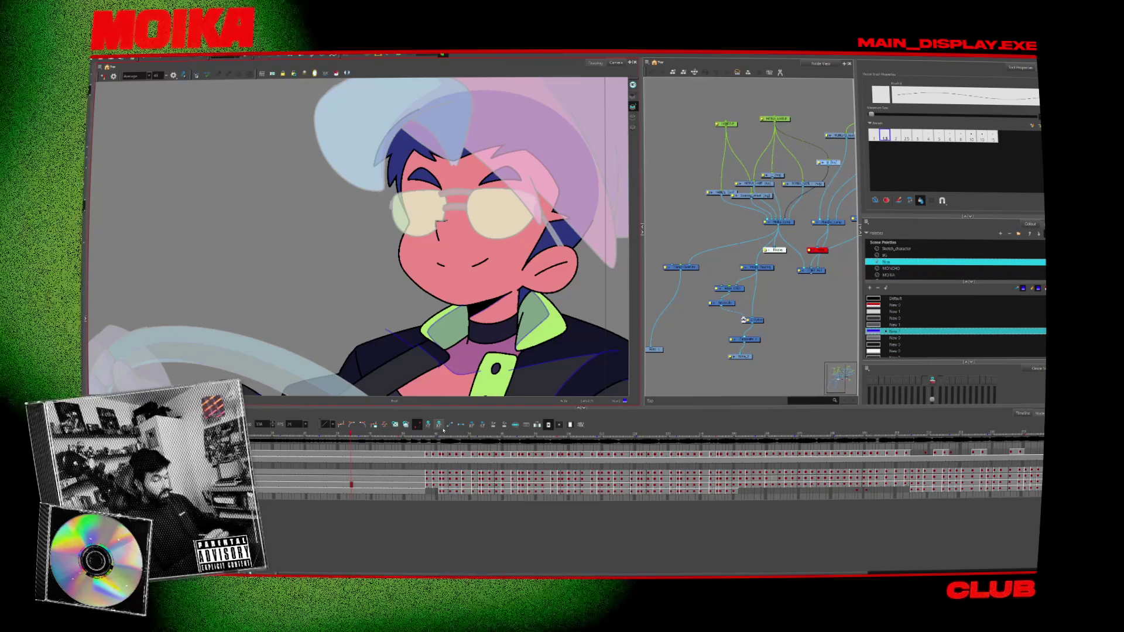
{"action": "key", "text": "comma"}
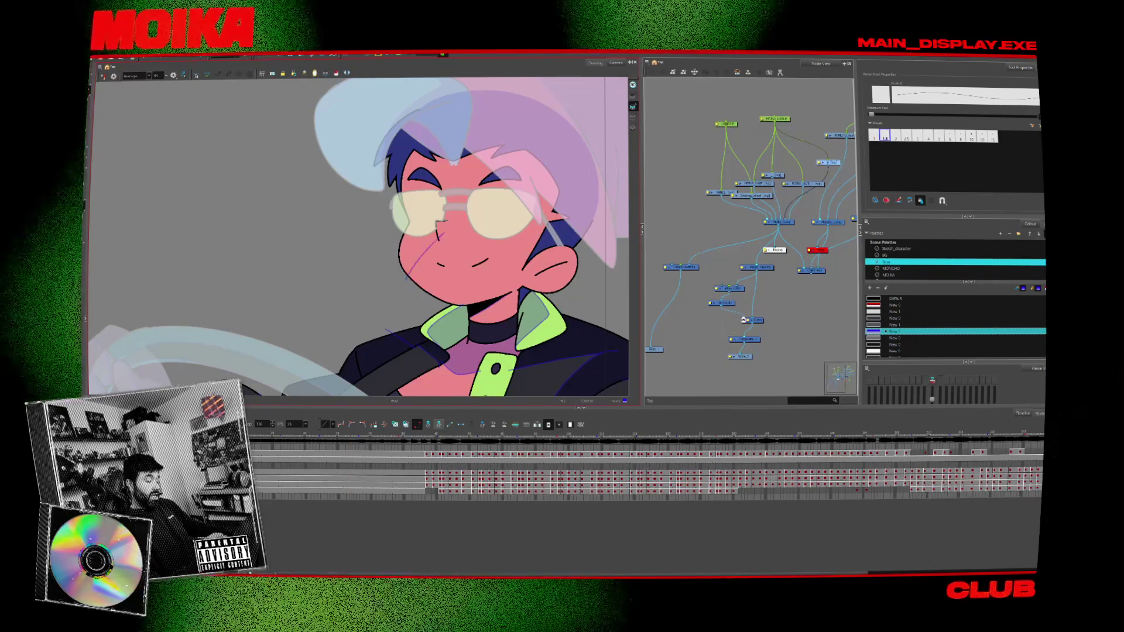
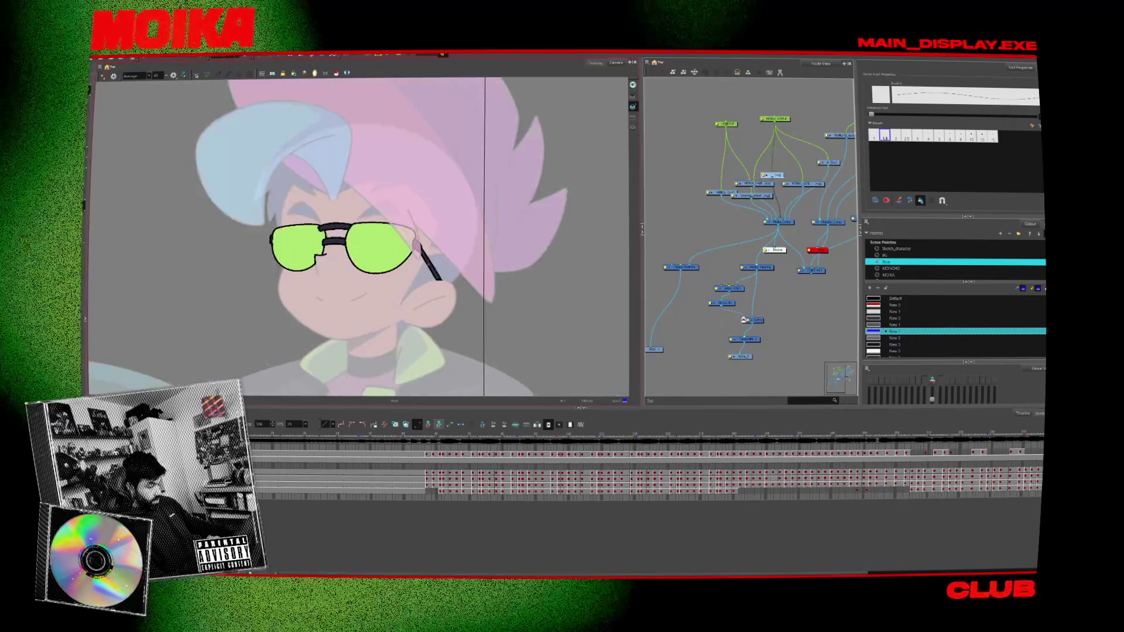
- Draw diagonal blue glare strokes over the sunglass lenses, erasing and undoing until the hatching looks right
{"action": "mouse_move", "coordinate": [280, 240]}
{"action": "left_mouse_down"}
{"action": "mouse_move", "coordinate": [268, 265]}
{"action": "mouse_move", "coordinate": [287, 274]}
{"action": "left_mouse_up"}
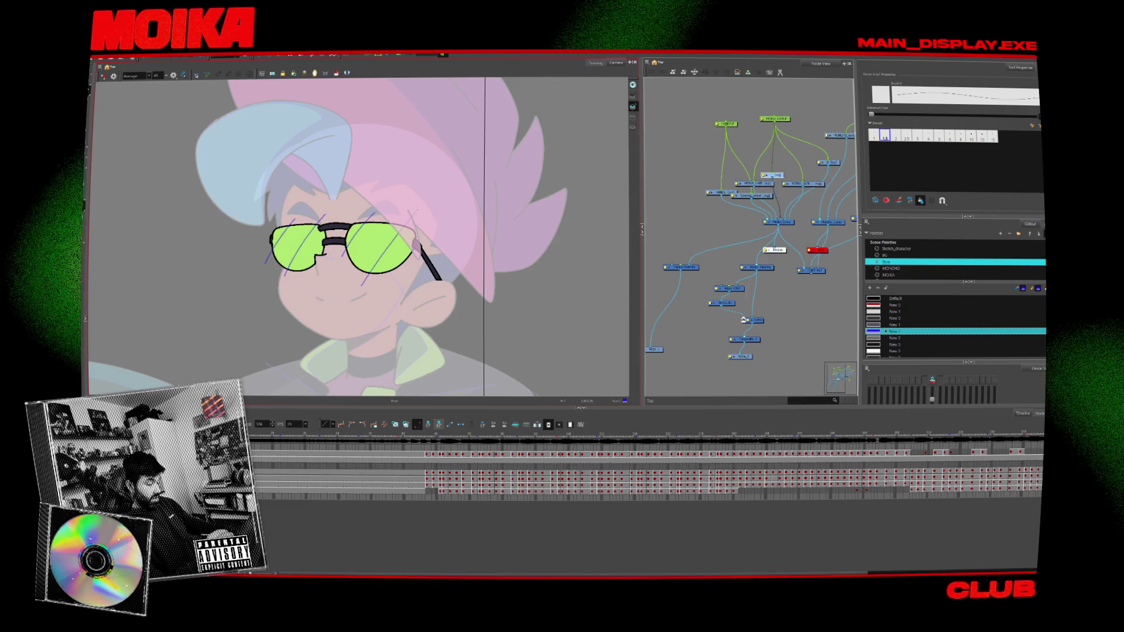
{"action": "key", "text": "alt+z"}
{"action": "left_click", "coordinate": [280, 241]}
{"action": "key", "text": "alt+e"}
{"action": "left_click_drag", "start_coordinate": [404, 196], "coordinate": [243, 274]}
{"action": "key", "text": "ctrl+z"}
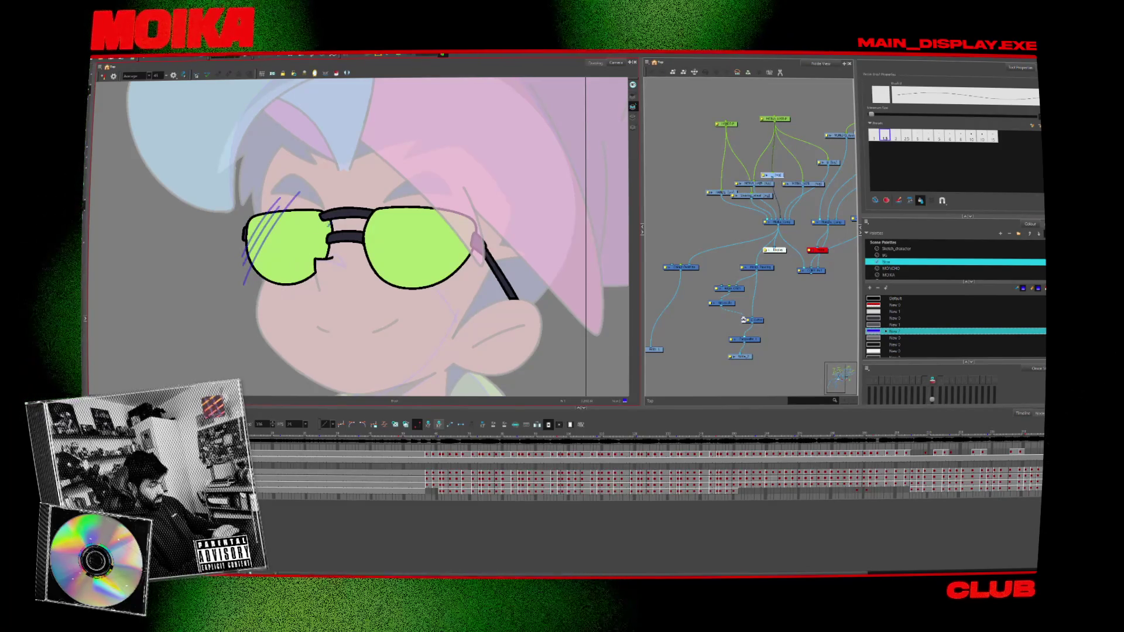
{"action": "key", "text": "ctrl+shift+z"}
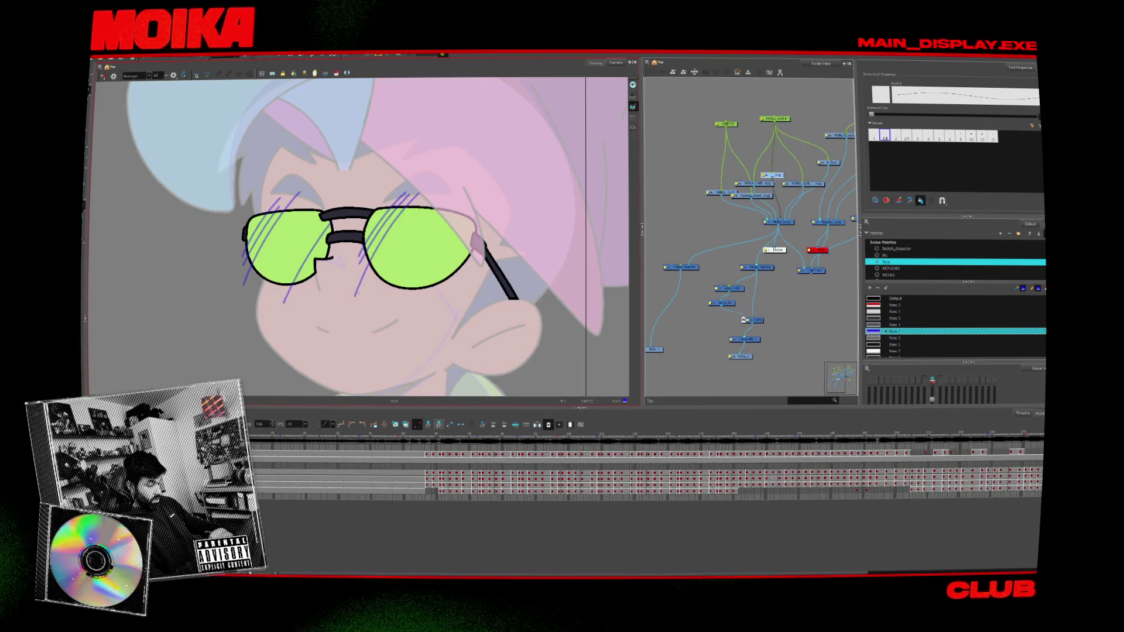
{"action": "key", "text": "alt+z"}
- View the whole character in full colour with stroke overlays, then step forward to the unpainted-face frame
{"action": "key", "text": "2"}
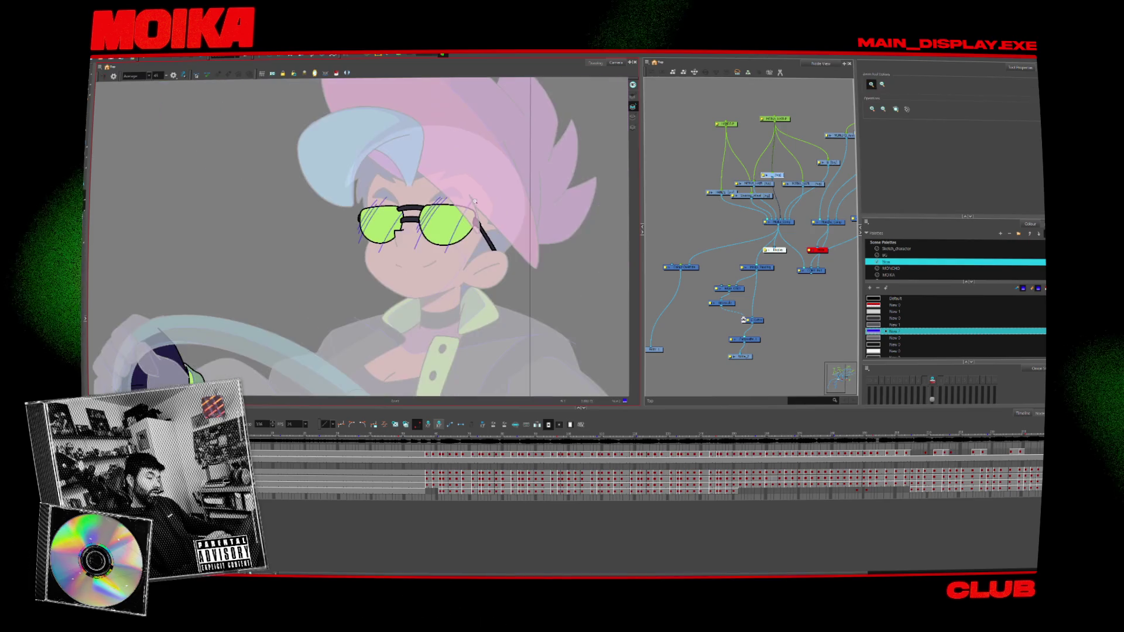
{"action": "key", "text": "shift+l"}
{"action": "key", "text": "k"}
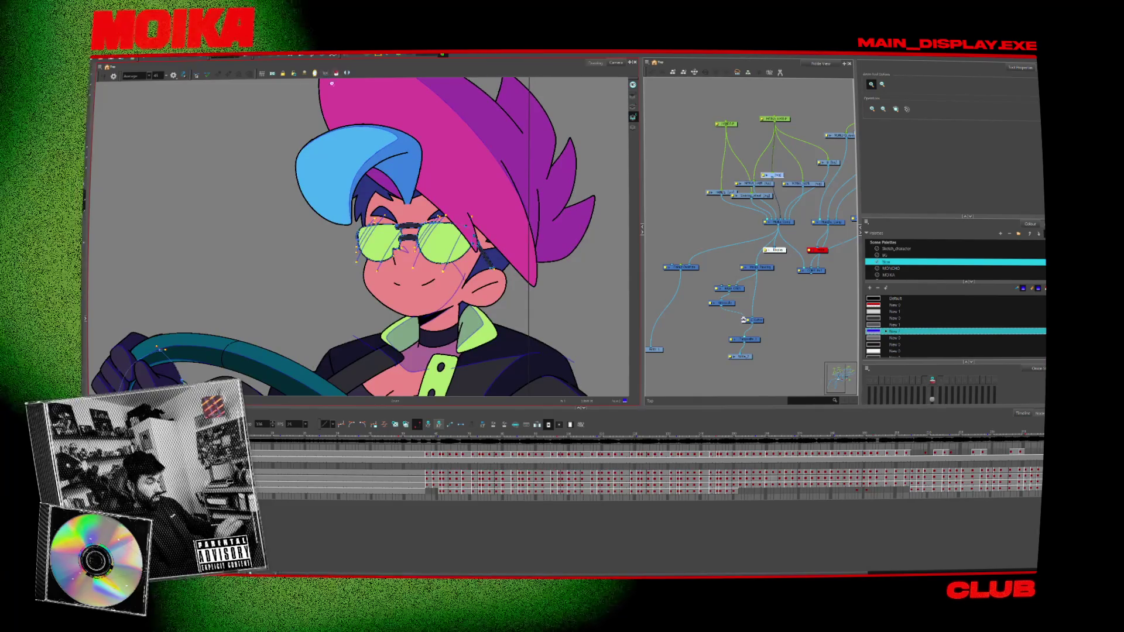
{"action": "key", "text": "period"}
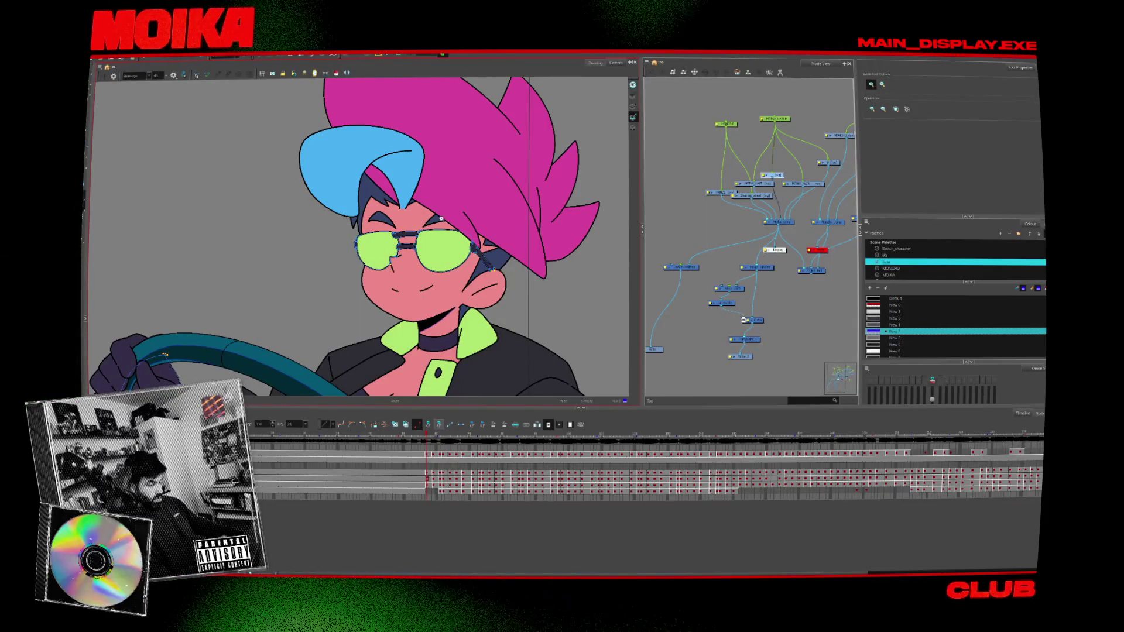
{"action": "key", "text": "period"}
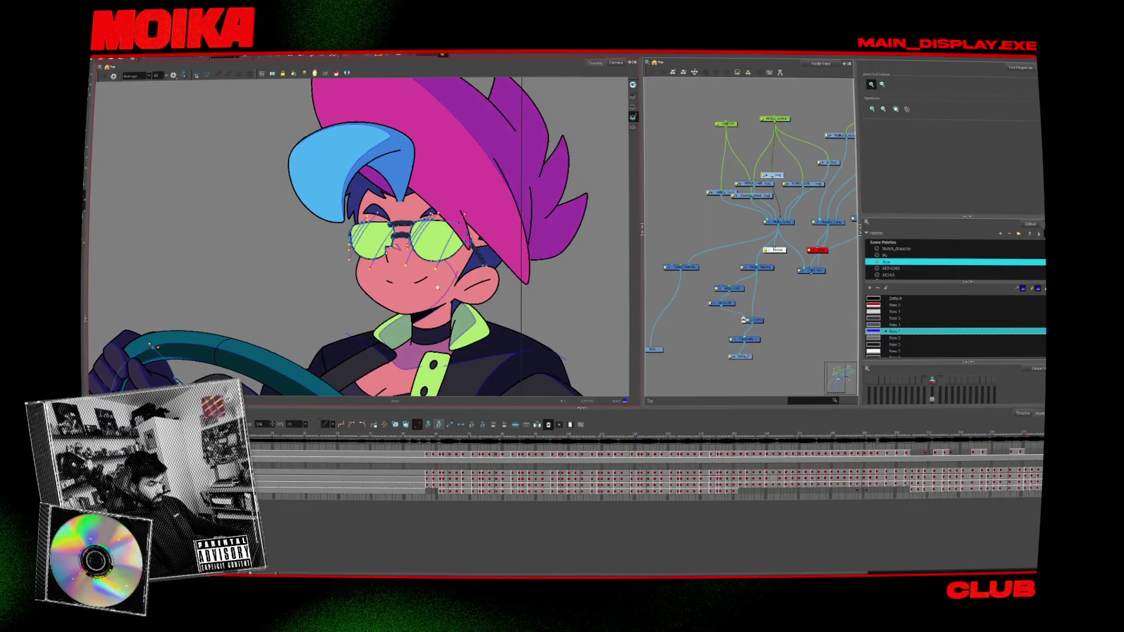
{"action": "key", "text": "period"}
{"action": "key", "text": "period"}
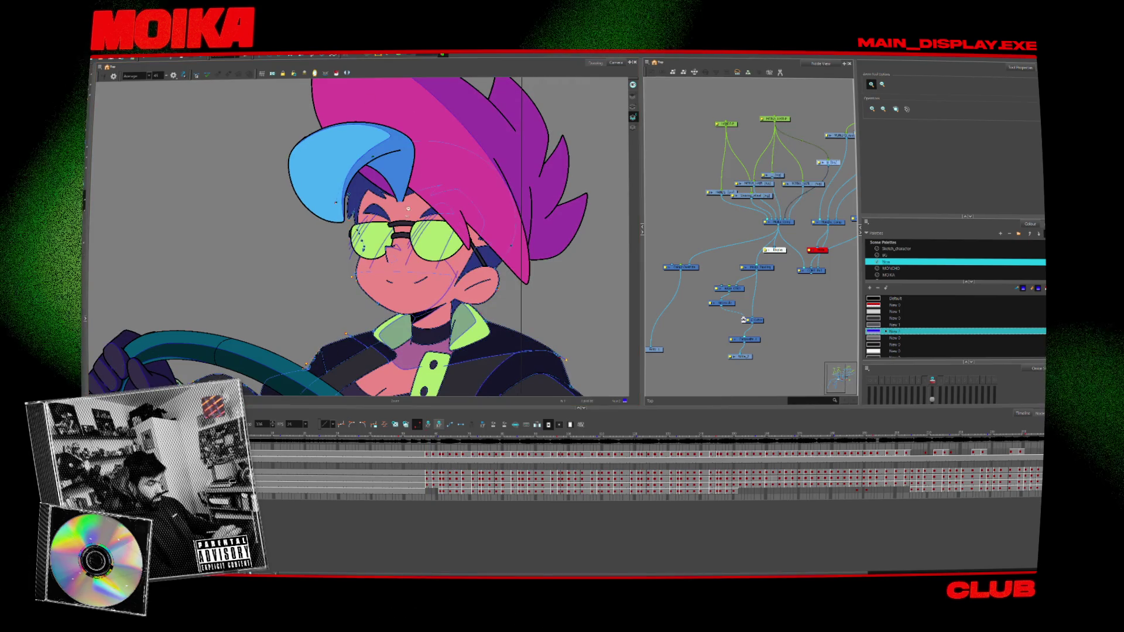
{"action": "key", "text": "period"}
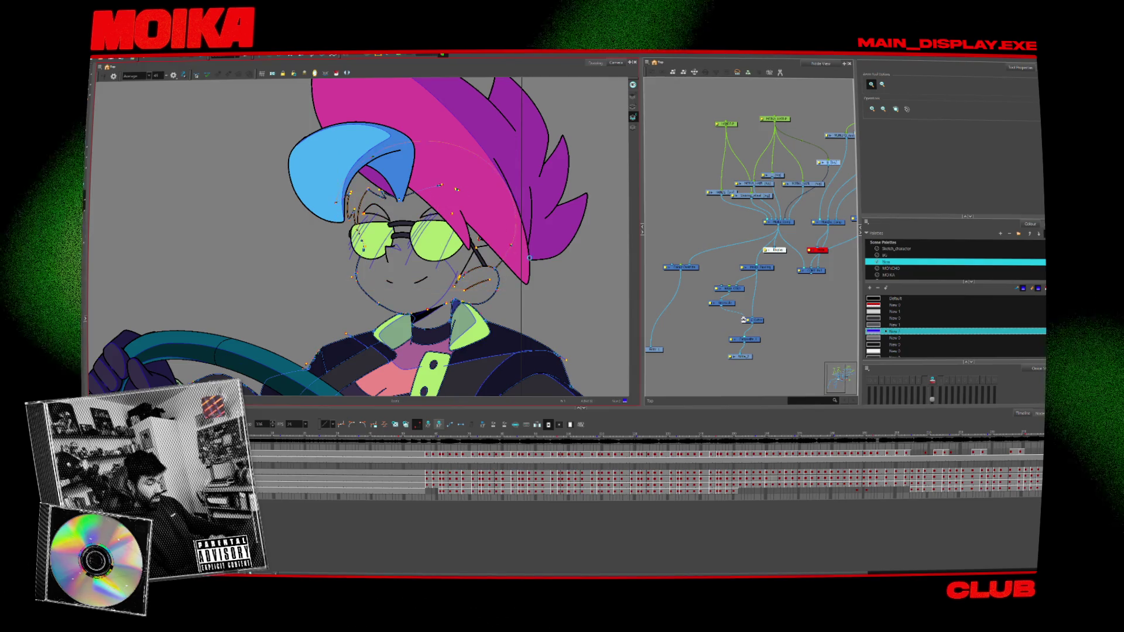
{"action": "left_click", "coordinate": [444, 155]}
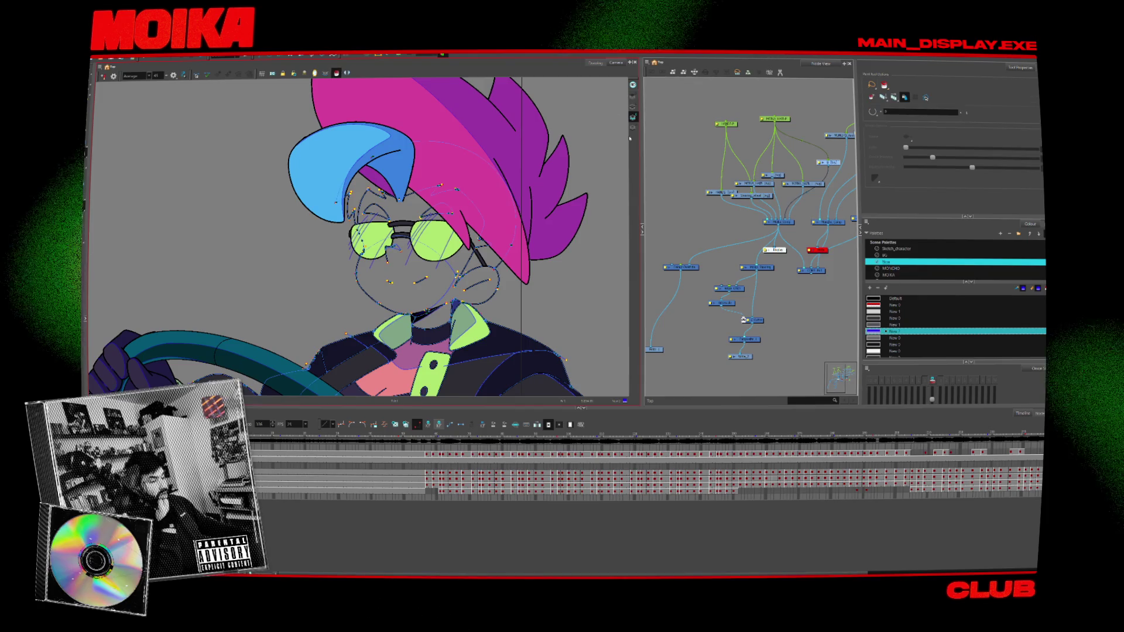
- Fill the face and ears with the MOIKA Skin colour and shade the ear
{"action": "key", "text": "d"}
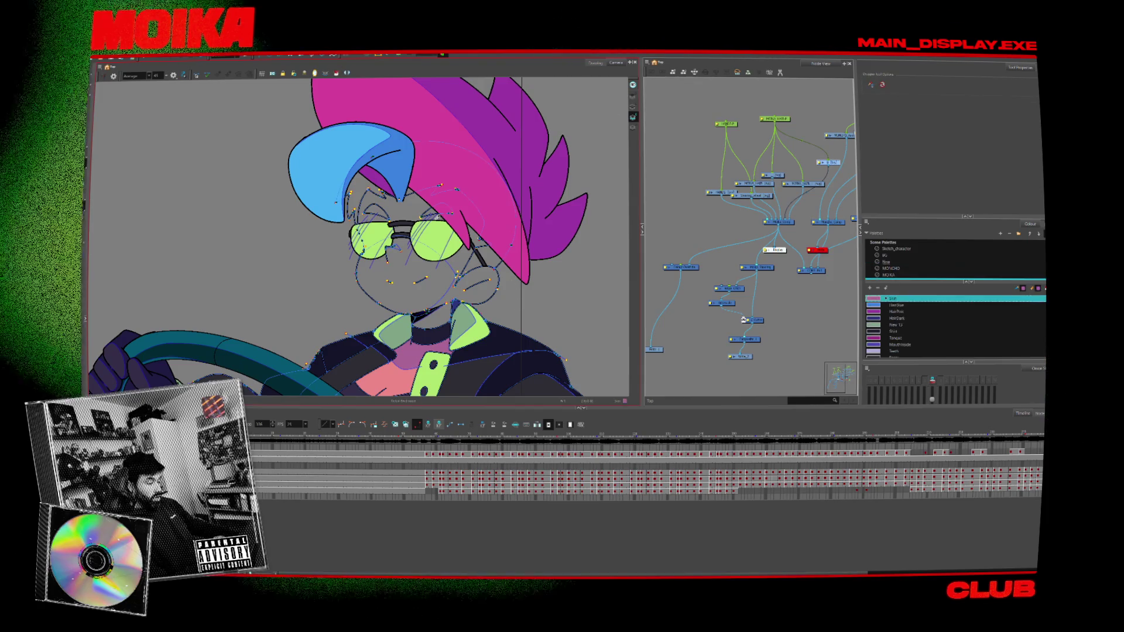
{"action": "left_click", "coordinate": [888, 275]}
{"action": "left_click", "coordinate": [336, 74]}
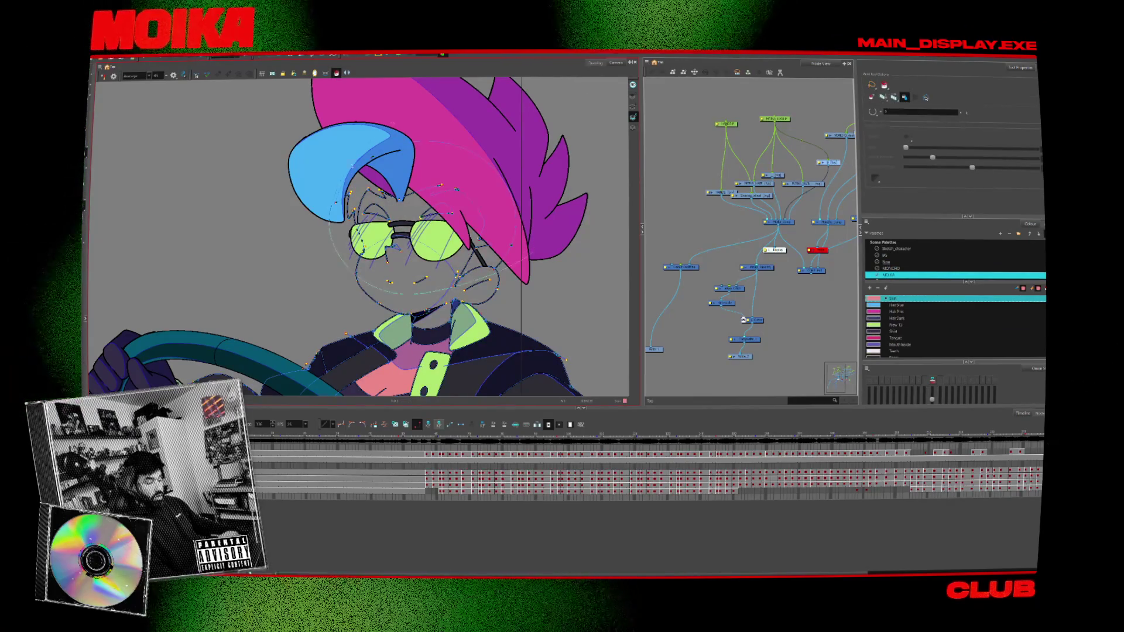
{"action": "left_click", "coordinate": [415, 350]}
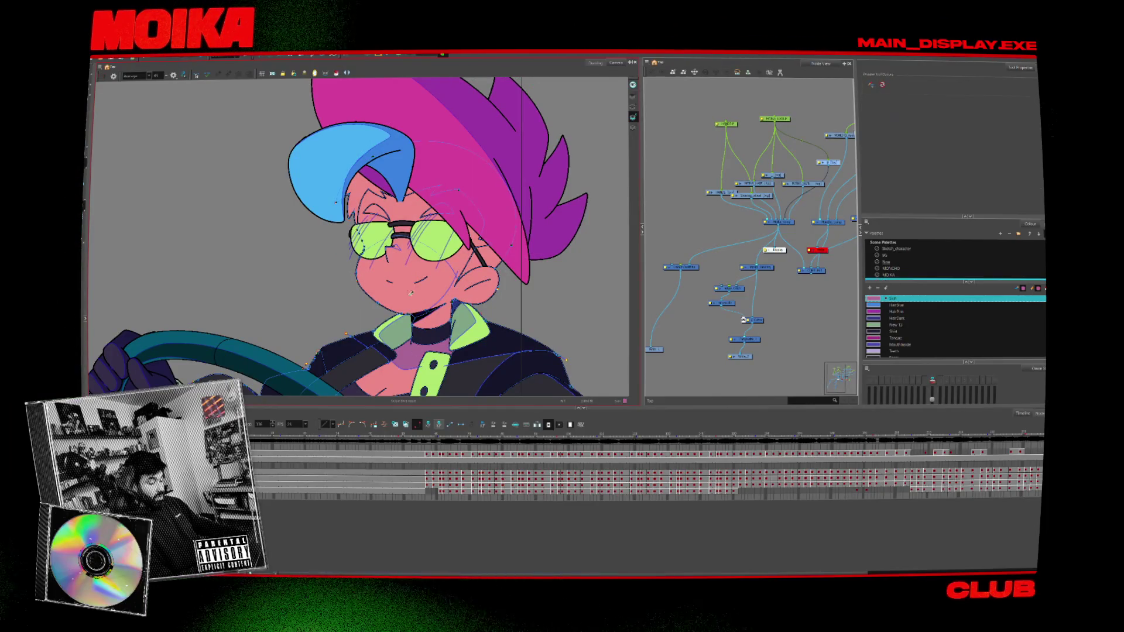
{"action": "left_click", "coordinate": [483, 270]}
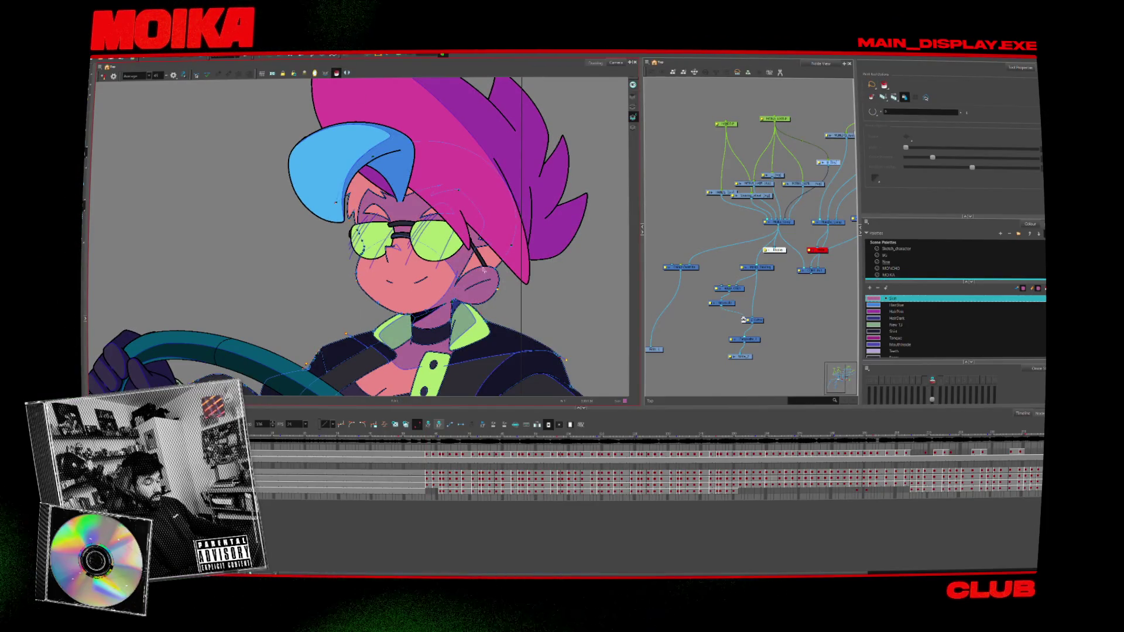
- Paint the side hair strands dark blue with HairDark from the MOIKA-SHADING palette
{"action": "left_click", "coordinate": [931, 319]}
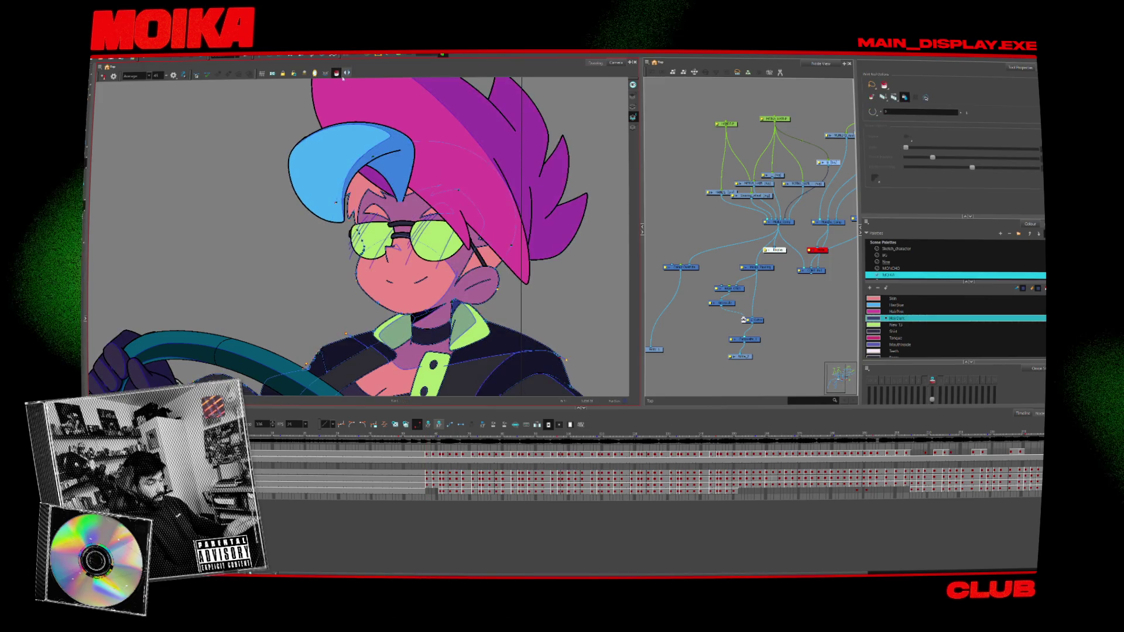
{"action": "scroll", "coordinate": [914, 261], "scroll_direction": "down", "scroll_amount": 1}
{"action": "left_click", "coordinate": [896, 269]}
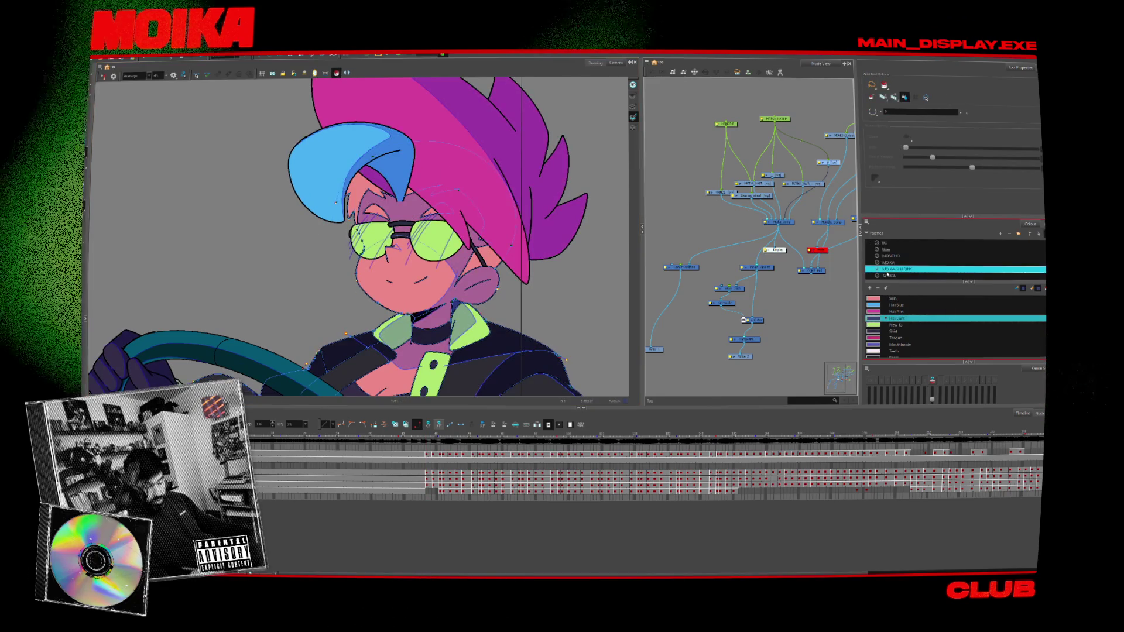
{"action": "left_click", "coordinate": [896, 319]}
{"action": "left_click", "coordinate": [363, 196]}
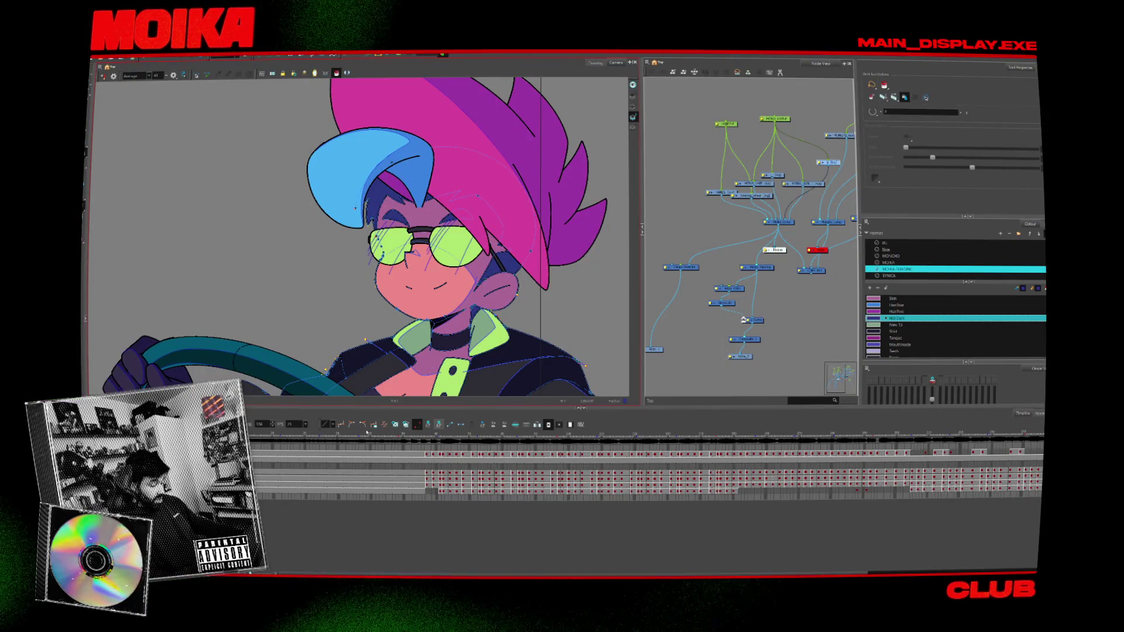
- On an earlier frame, select the glasses drawing and browse the SYNICA and MOIKA-SHADING palettes
{"action": "left_click_drag", "start_coordinate": [422, 436], "coordinate": [381, 436]}
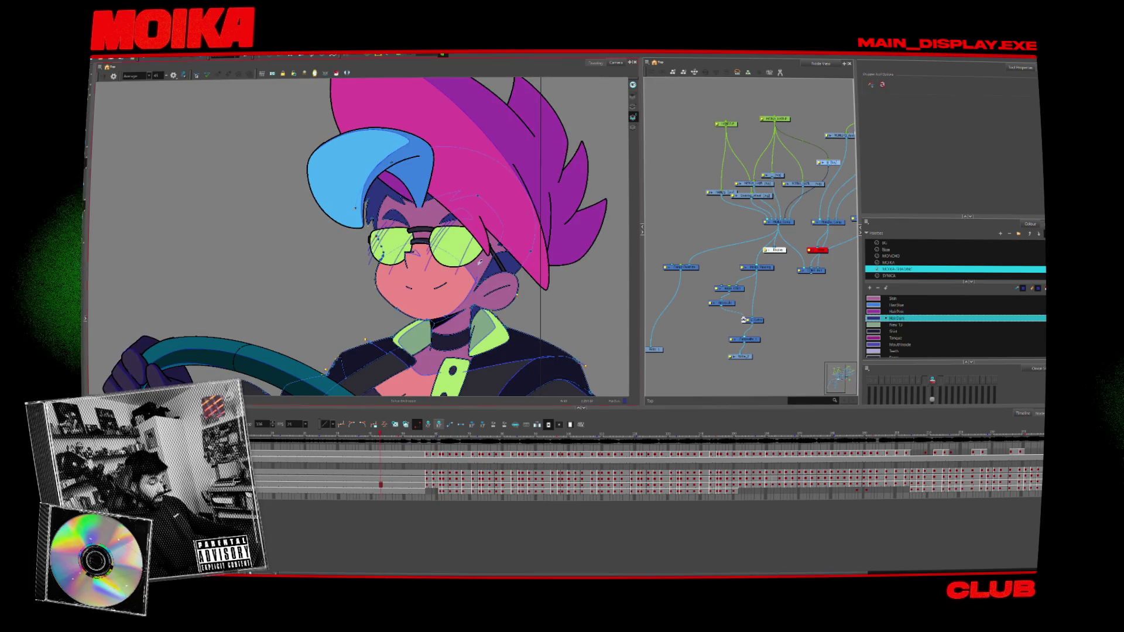
{"action": "key", "text": "alt+i"}
{"action": "left_click", "coordinate": [893, 299]}
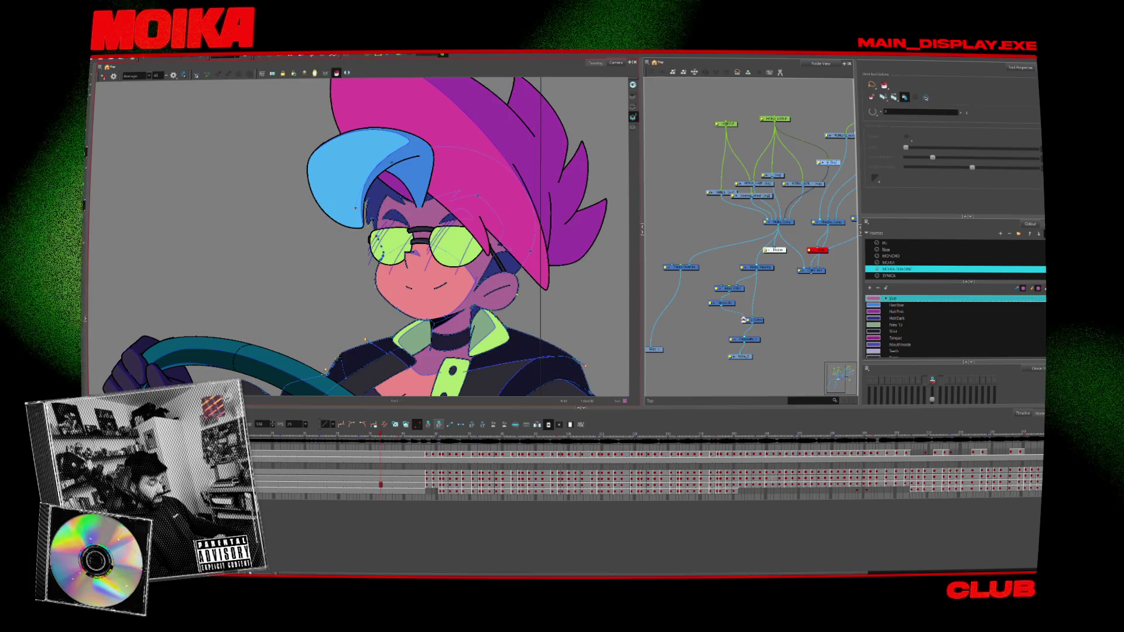
{"action": "left_click", "coordinate": [422, 243]}
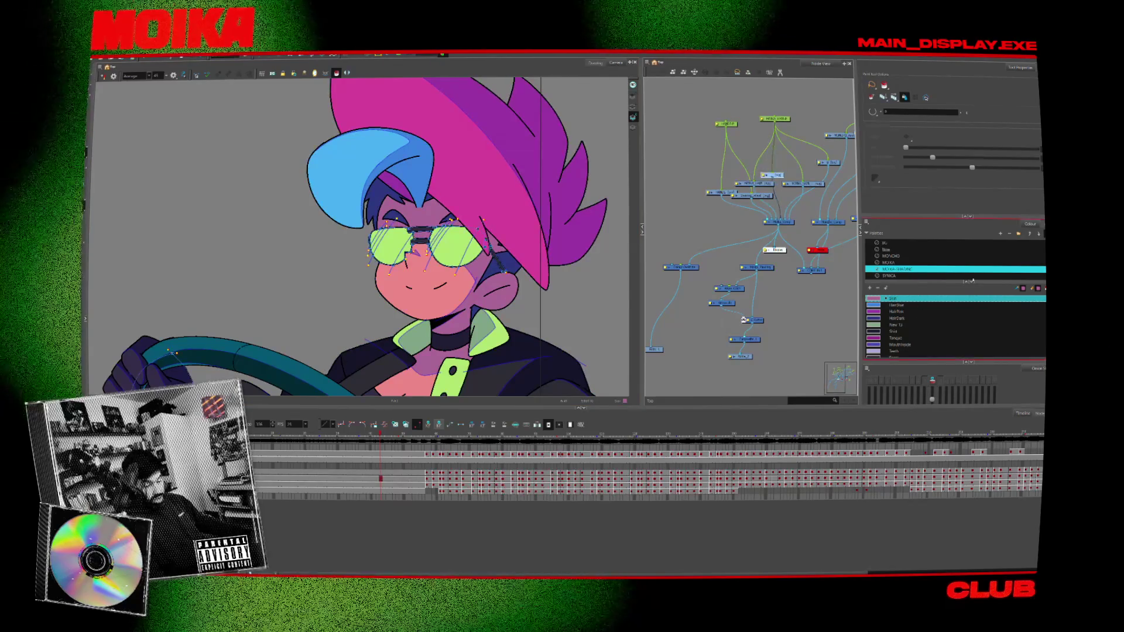
{"action": "left_click", "coordinate": [908, 275]}
{"action": "key", "text": "Up"}
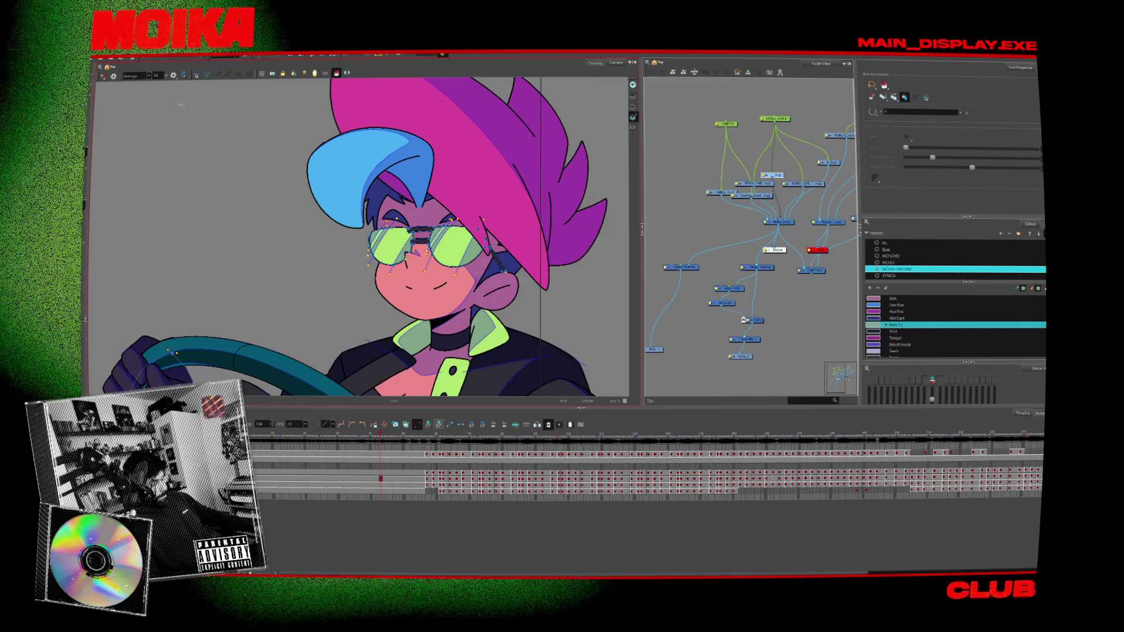
{"action": "key", "text": "alt+s"}
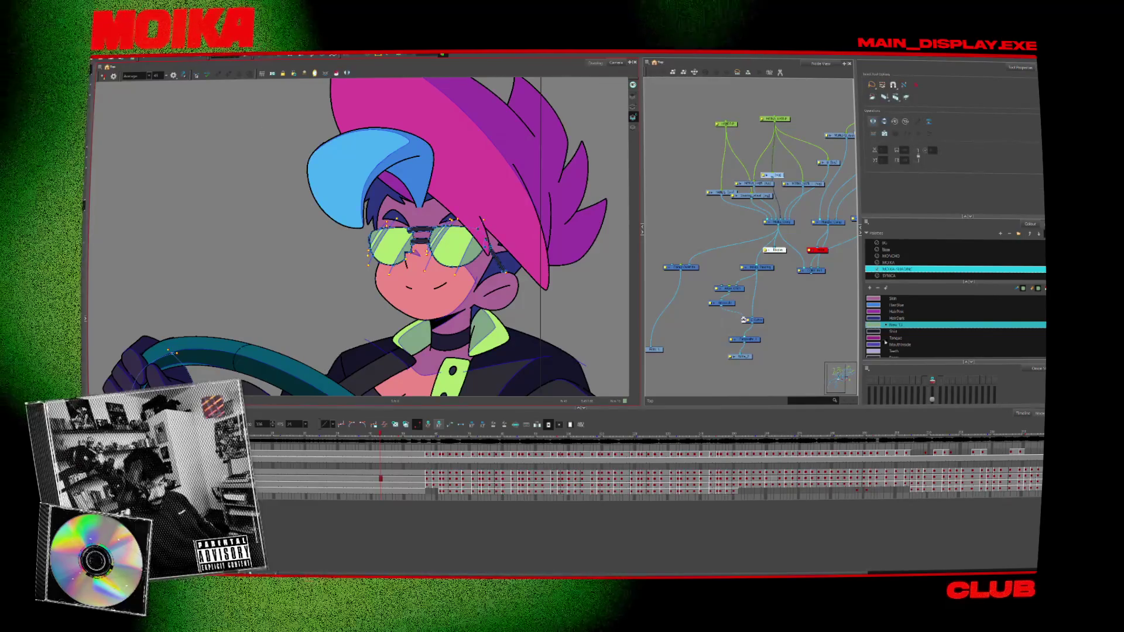
- Inspect the New 13 swatch in the Colour Picker, cancel it, then zoom out and back in
{"action": "double_click", "coordinate": [873, 325]}
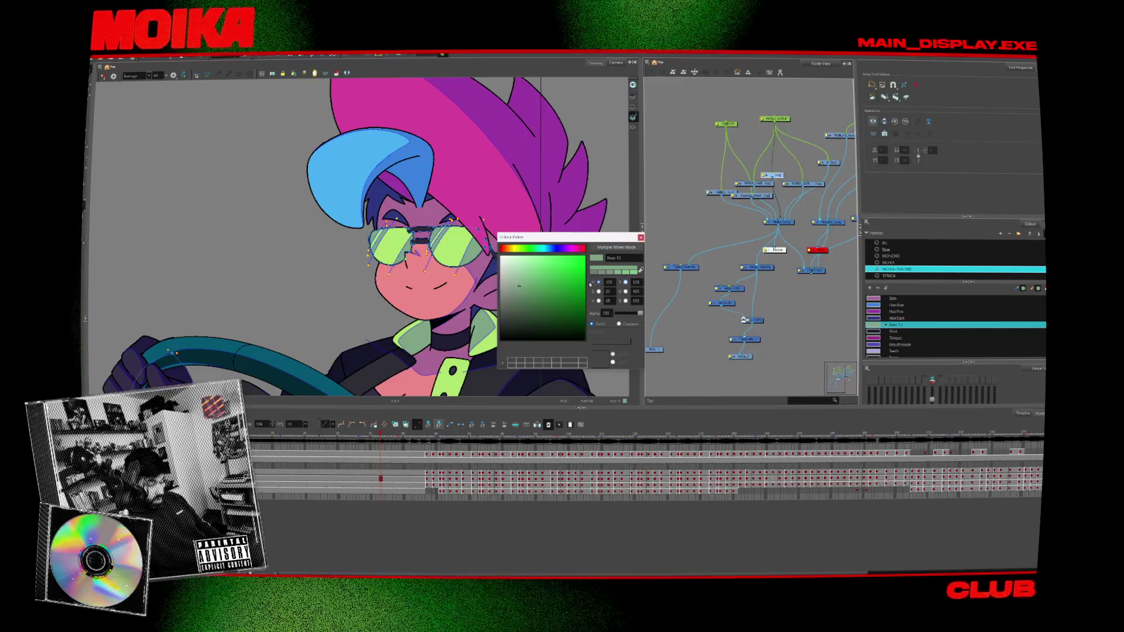
{"action": "left_click", "coordinate": [550, 249]}
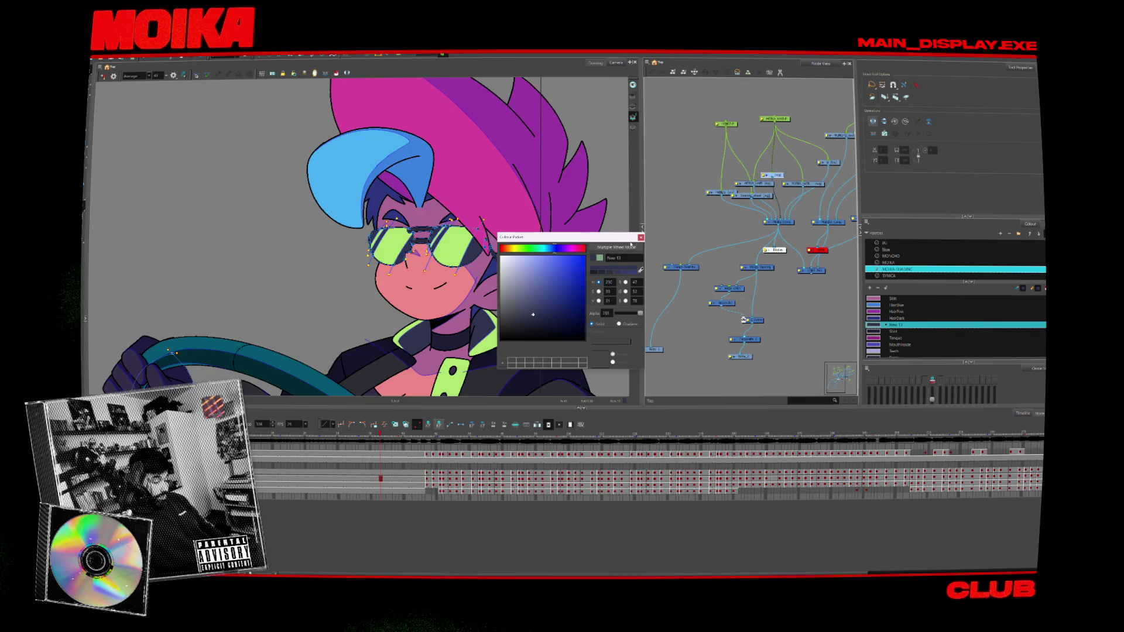
{"action": "key", "text": "Escape"}
{"action": "key", "text": "2"}
{"action": "key", "text": "2"}
{"action": "key", "text": "2"}
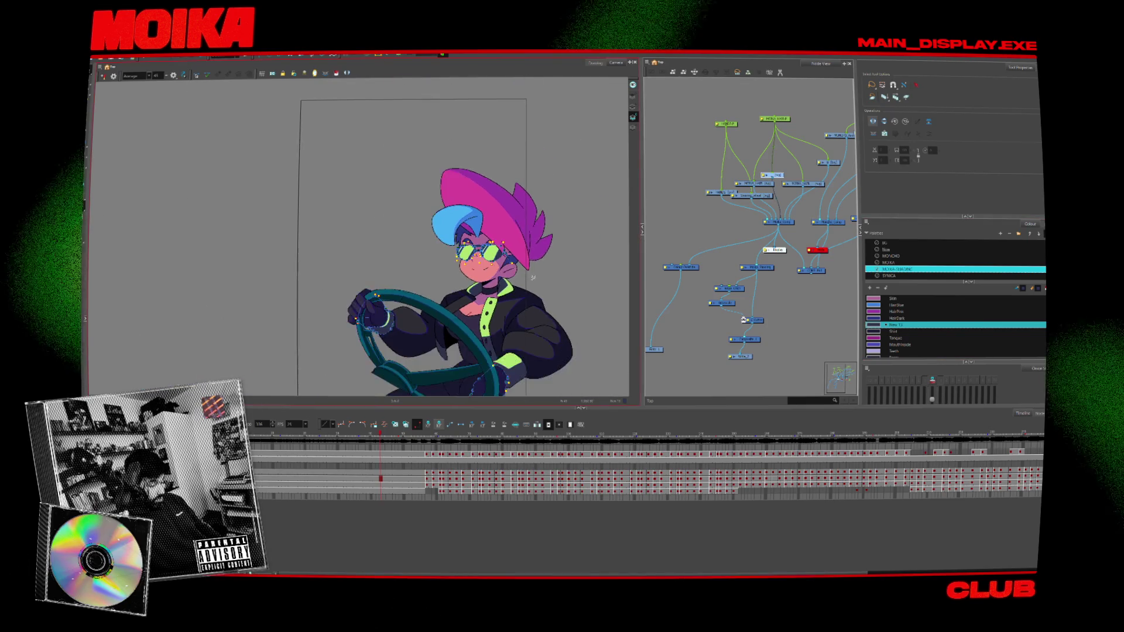
{"action": "key", "text": "1"}
{"action": "key", "text": "1"}
{"action": "key", "text": "1"}
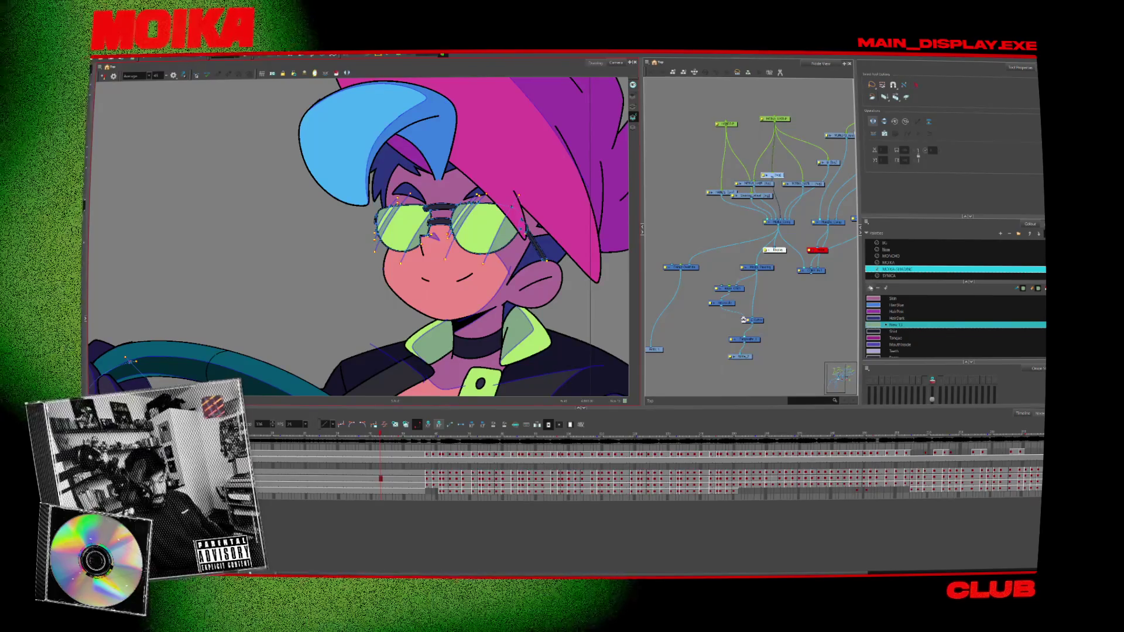
- Cycle through the MOIKA and MOIKA-SHADING palettes and their colour lists
{"action": "key", "text": "Up"}
{"action": "key", "text": "Down"}
{"action": "key", "text": "Down"}
{"action": "key", "text": "Down"}
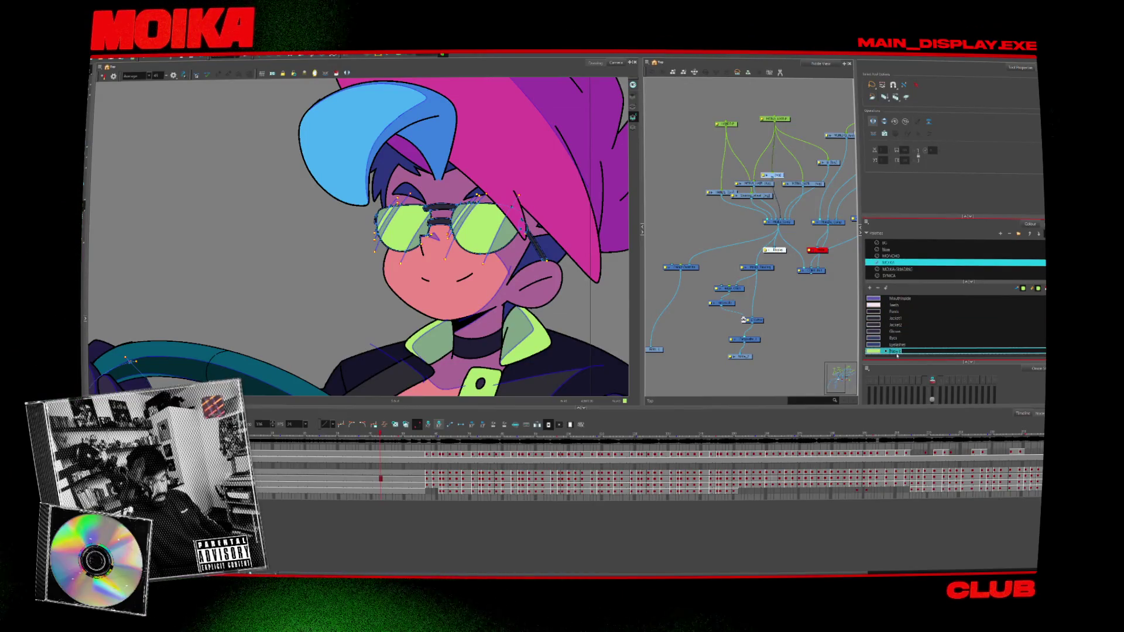
{"action": "key", "text": "Down"}
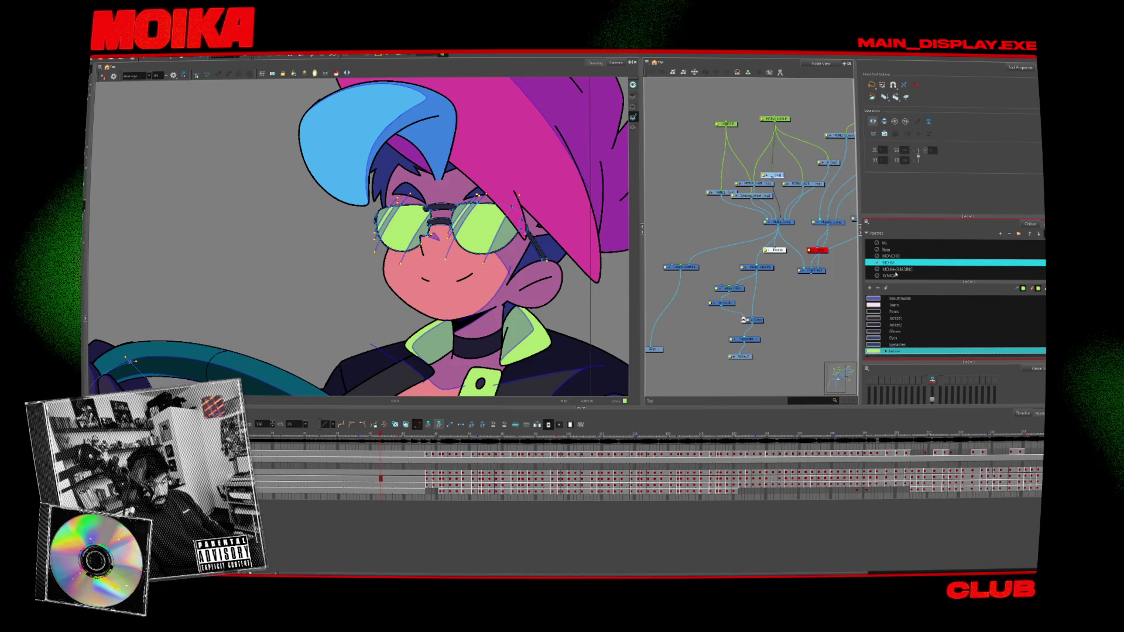
{"action": "key", "text": "Down"}
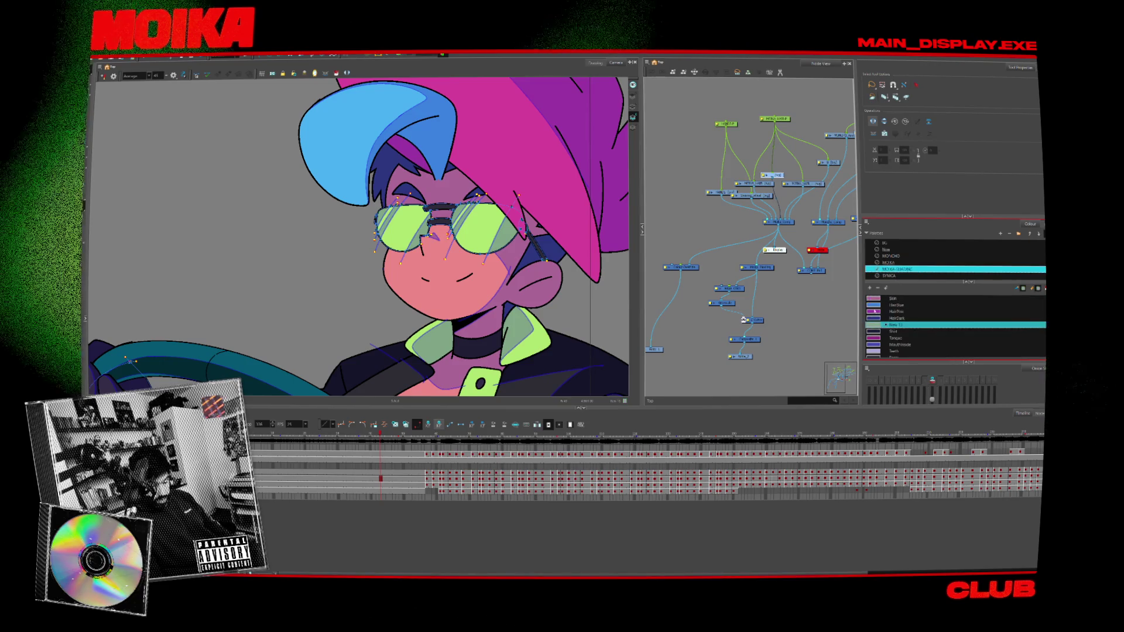
{"action": "key", "text": "Up"}
{"action": "key", "text": "Caps_Lock"}
{"action": "key", "text": "Down"}
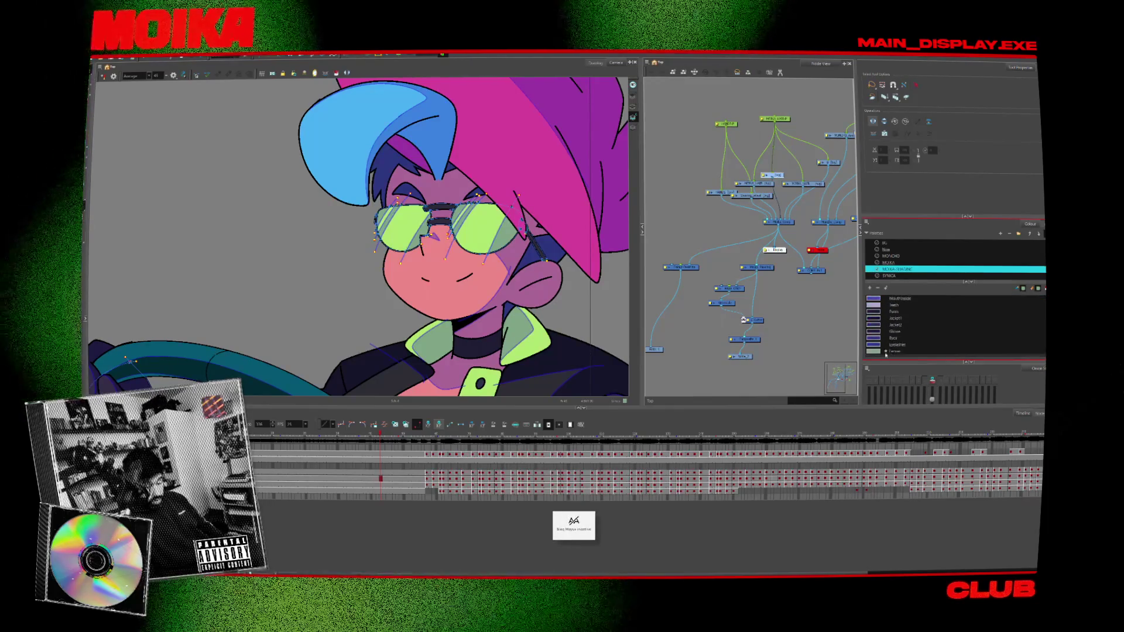
{"action": "key", "text": "Up"}
- Open the Lenses colour in the Colour Picker twice to check it, closing without changes
{"action": "double_click", "coordinate": [894, 351]}
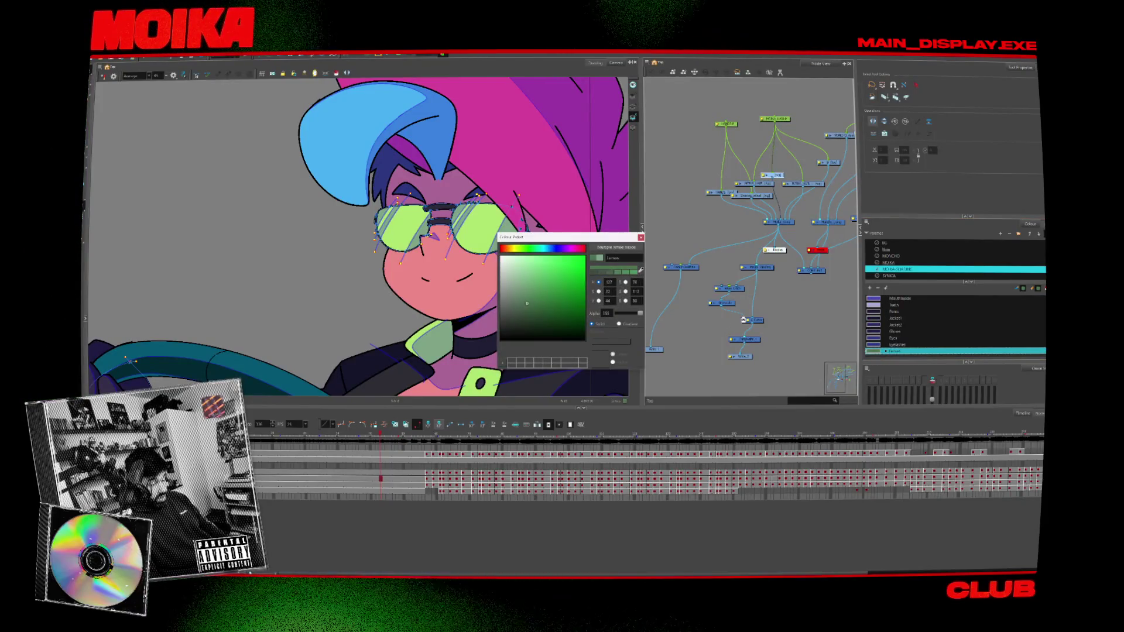
{"action": "left_click", "coordinate": [639, 237]}
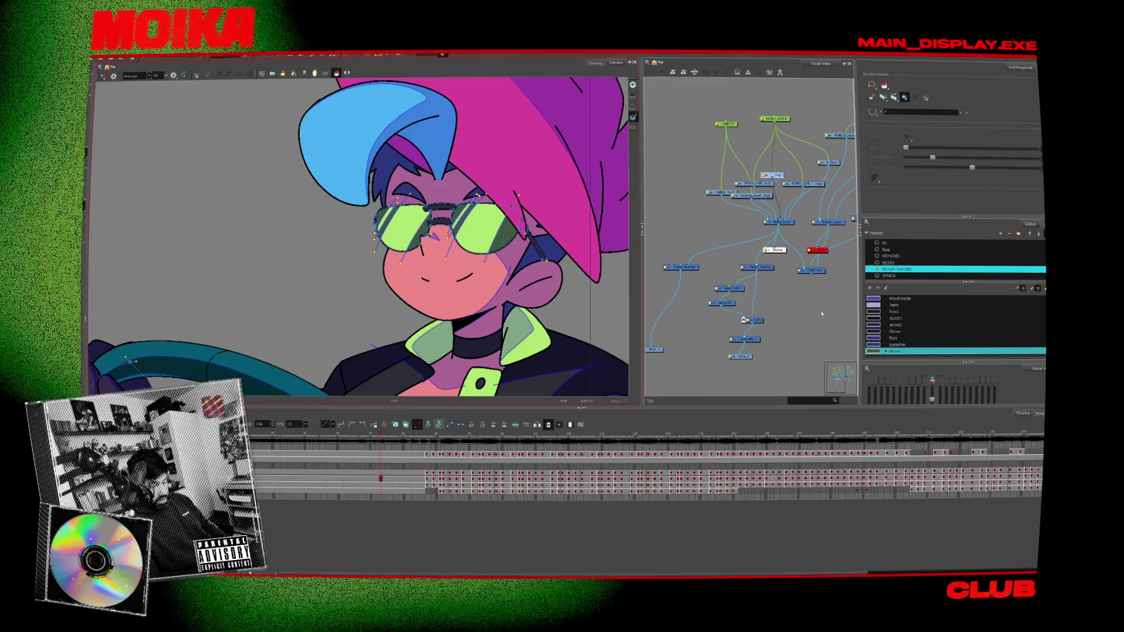
{"action": "double_click", "coordinate": [873, 350]}
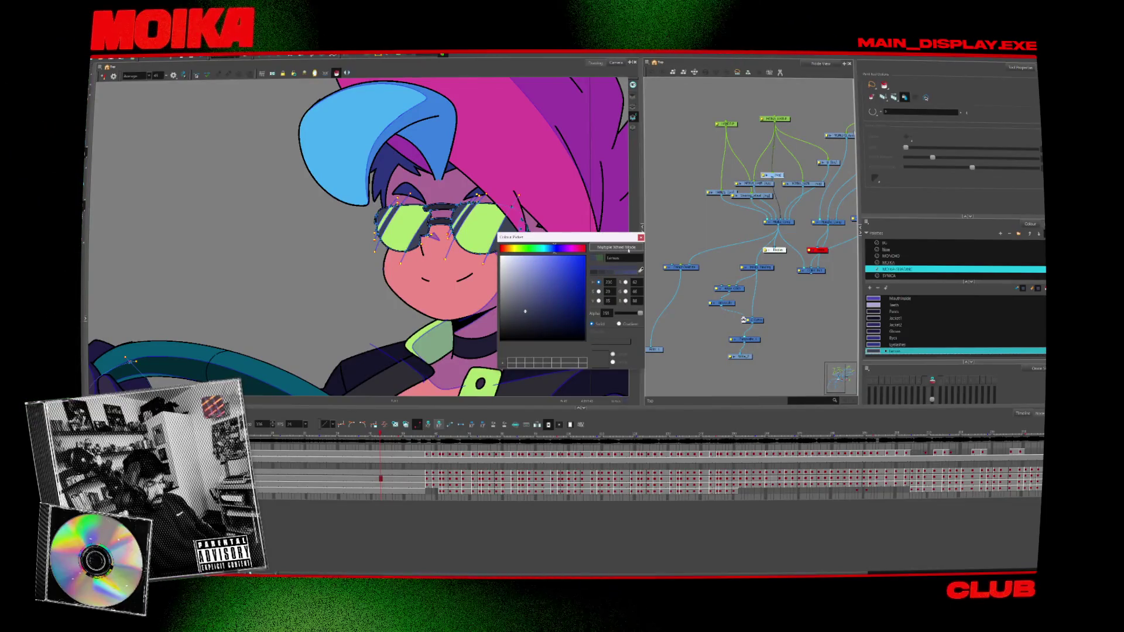
{"action": "left_click", "coordinate": [641, 237]}
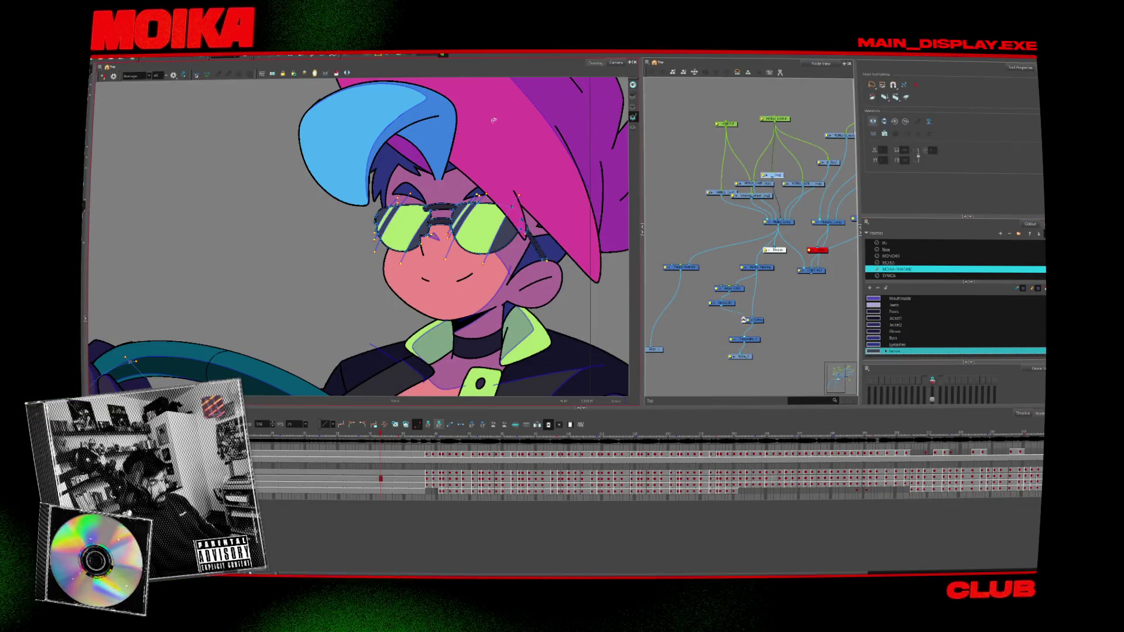
{"action": "scroll", "coordinate": [530, 163], "scroll_direction": "down", "scroll_amount": 3}
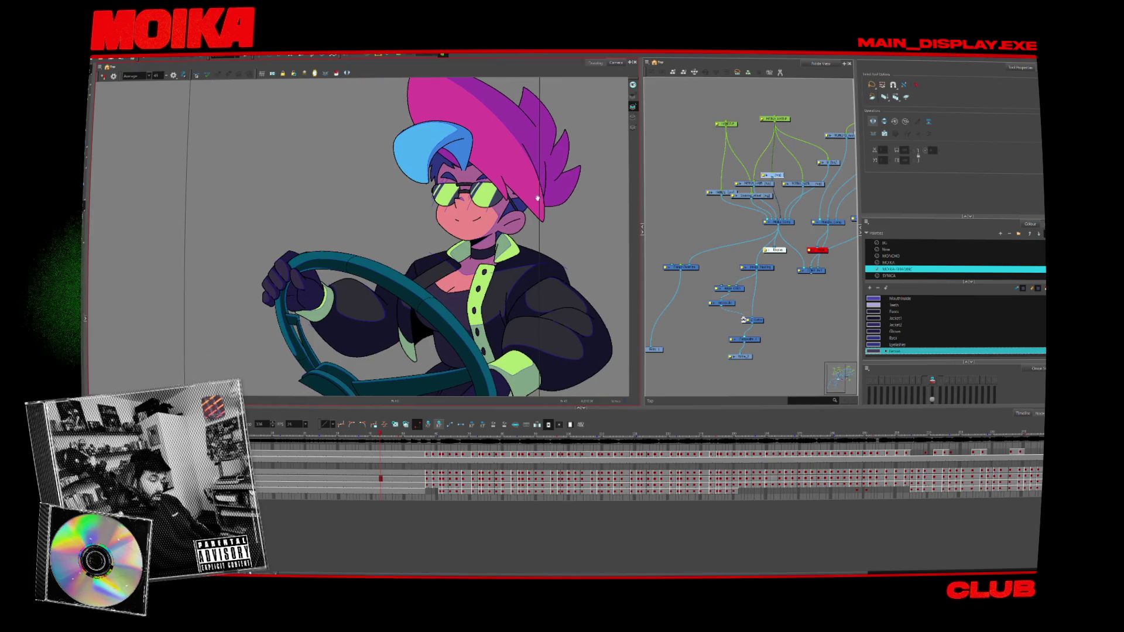
- Connect the Display node to Write_2 to preview the final composite
{"action": "left_click", "coordinate": [891, 262]}
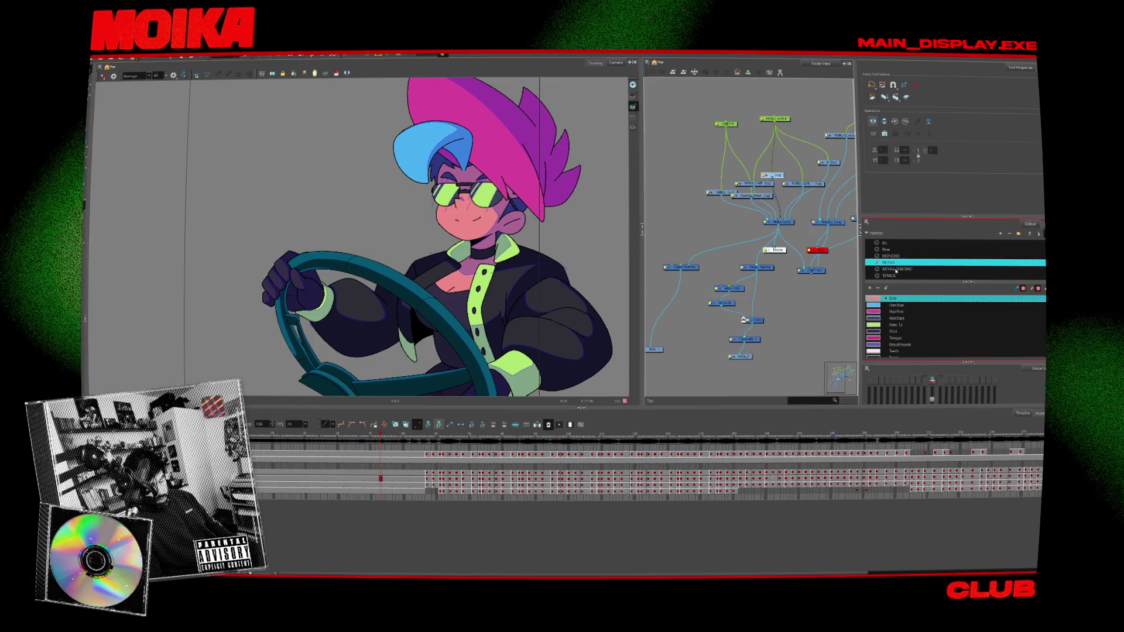
{"action": "left_click", "coordinate": [889, 256]}
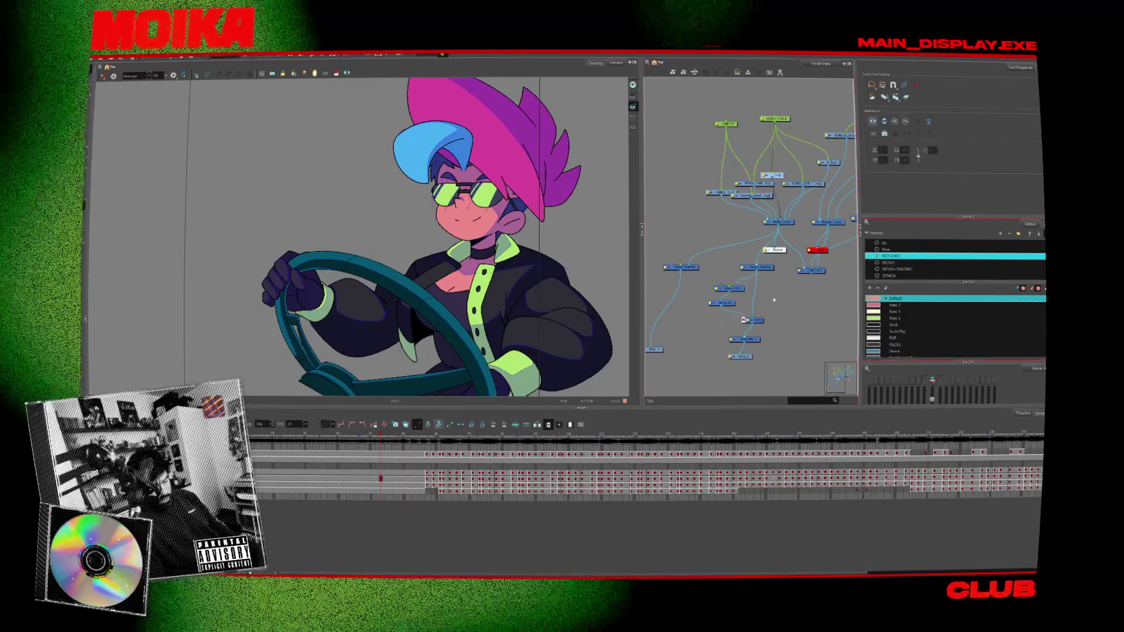
{"action": "scroll", "coordinate": [748, 284], "scroll_direction": "up", "scroll_amount": 2}
{"action": "mouse_move", "coordinate": [785, 230]}
{"action": "left_mouse_down"}
{"action": "mouse_move", "coordinate": [758, 354]}
{"action": "mouse_move", "coordinate": [774, 356]}
{"action": "left_mouse_up"}
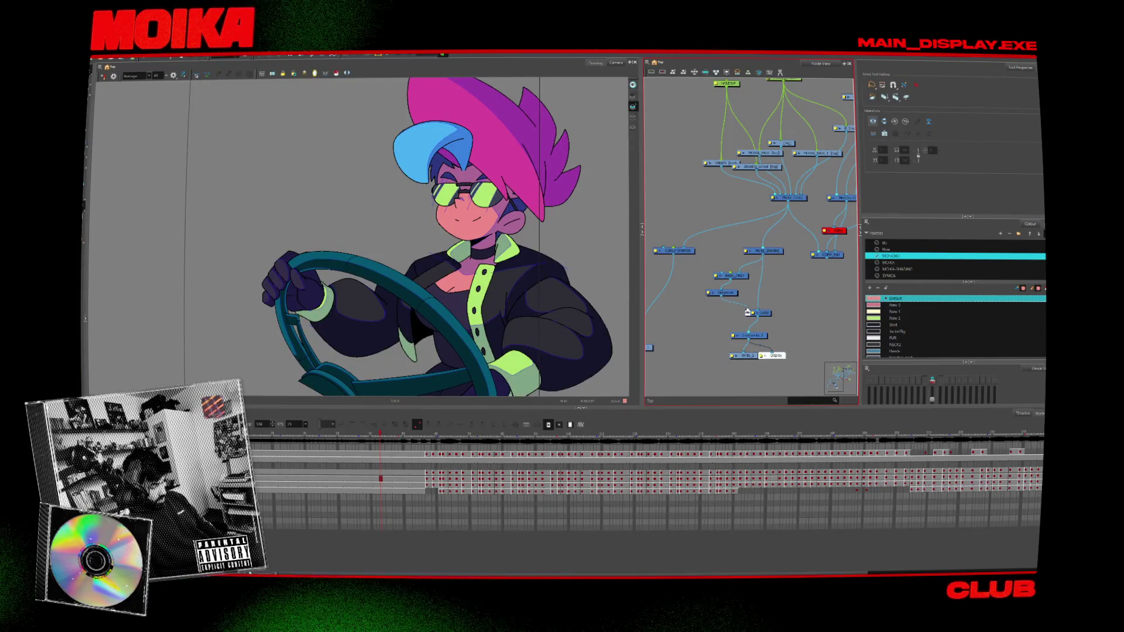
- Set the New 2 colour in the Sketch_character scene palette to alpha 0
{"action": "left_click", "coordinate": [894, 251]}
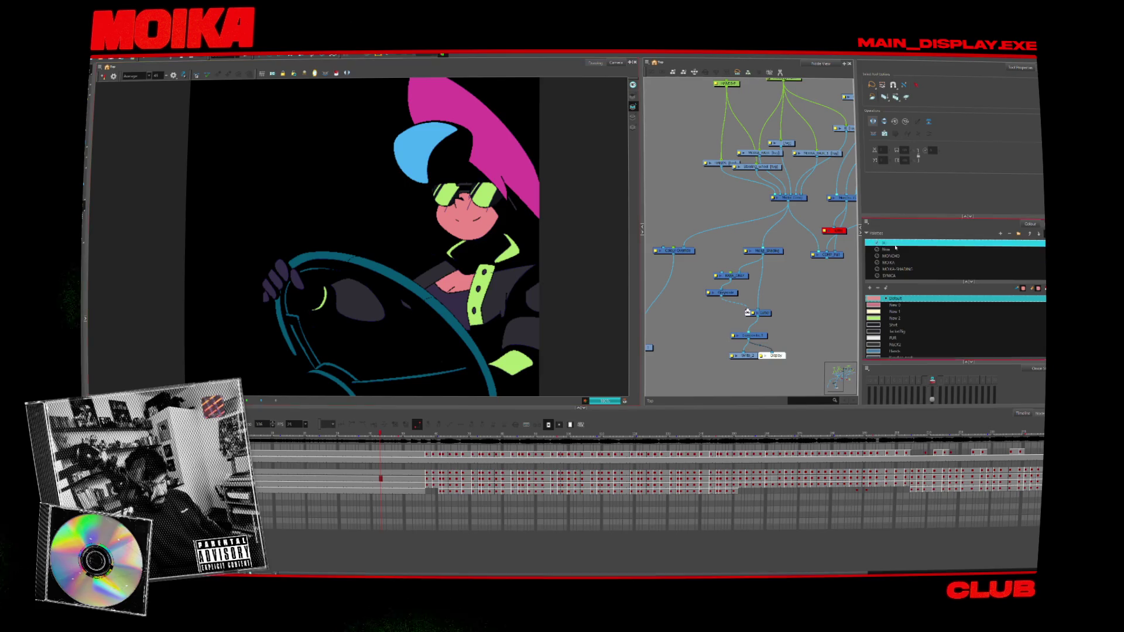
{"action": "left_click", "coordinate": [880, 288]}
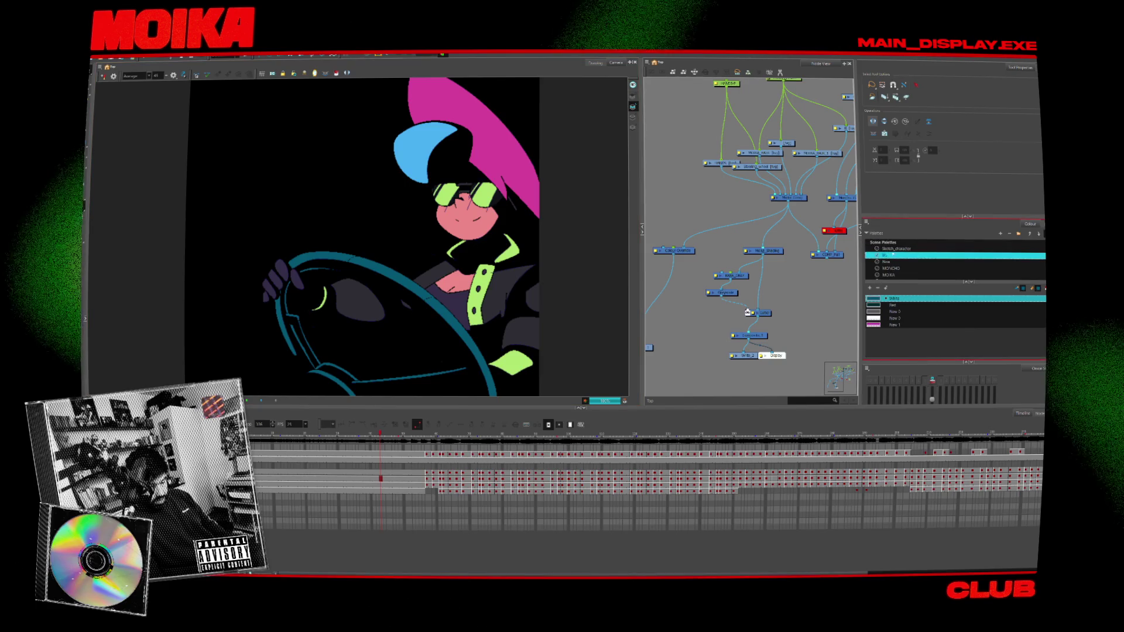
{"action": "left_click", "coordinate": [886, 262]}
{"action": "double_click", "coordinate": [892, 331]}
{"action": "left_click_drag", "start_coordinate": [628, 313], "coordinate": [617, 314]}
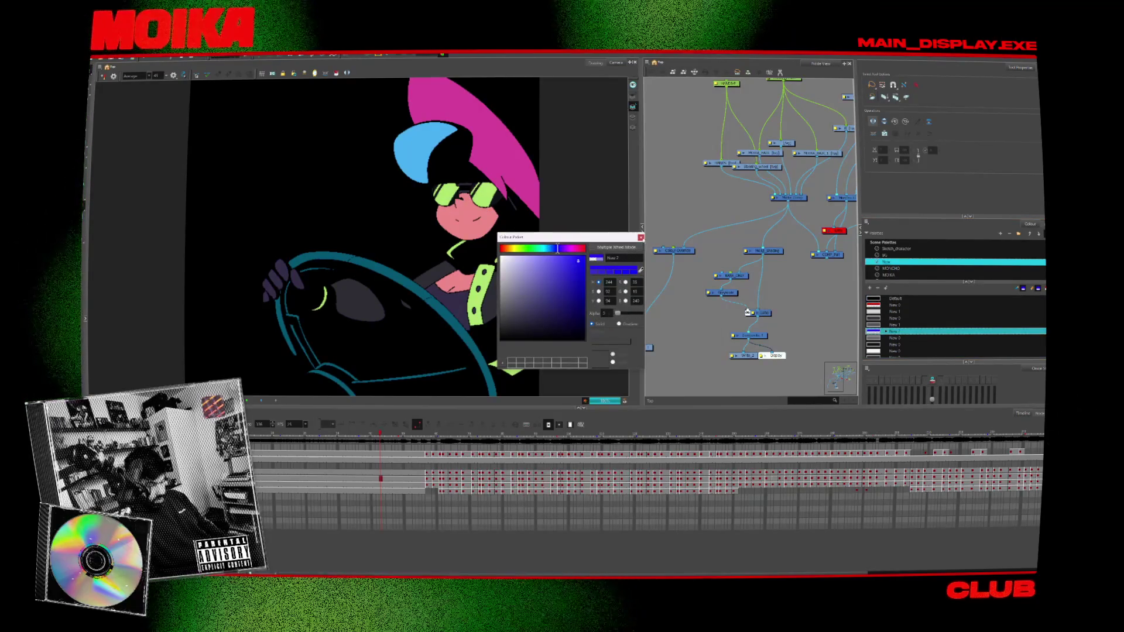
{"action": "left_click", "coordinate": [641, 237]}
{"action": "scroll", "coordinate": [726, 294], "scroll_direction": "up", "scroll_amount": 2}
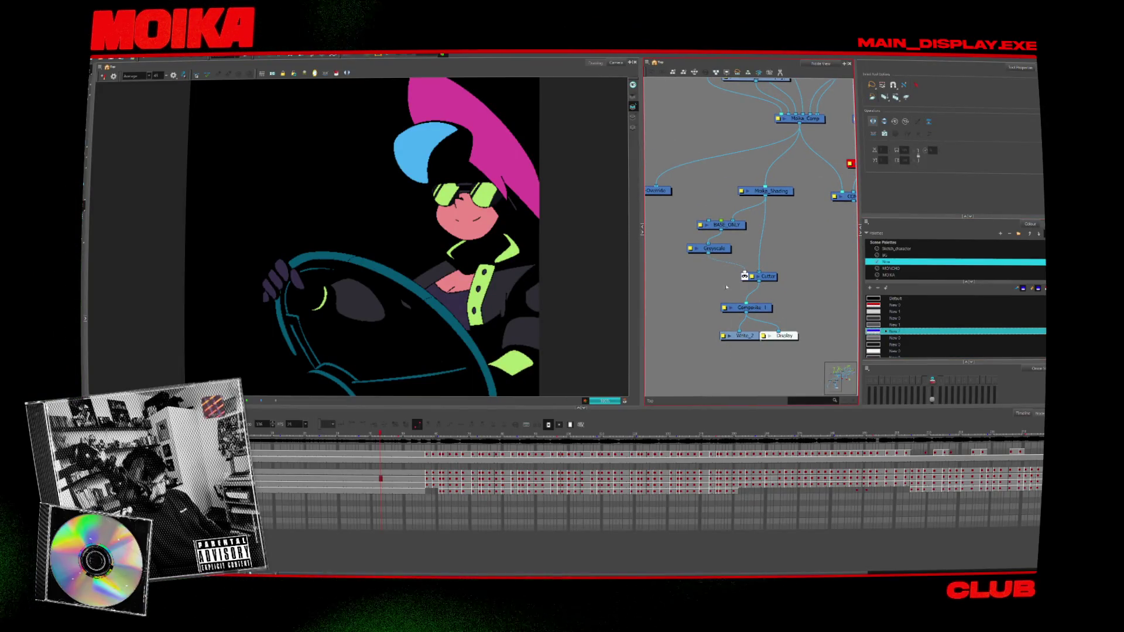
{"action": "double_click", "coordinate": [726, 225]}
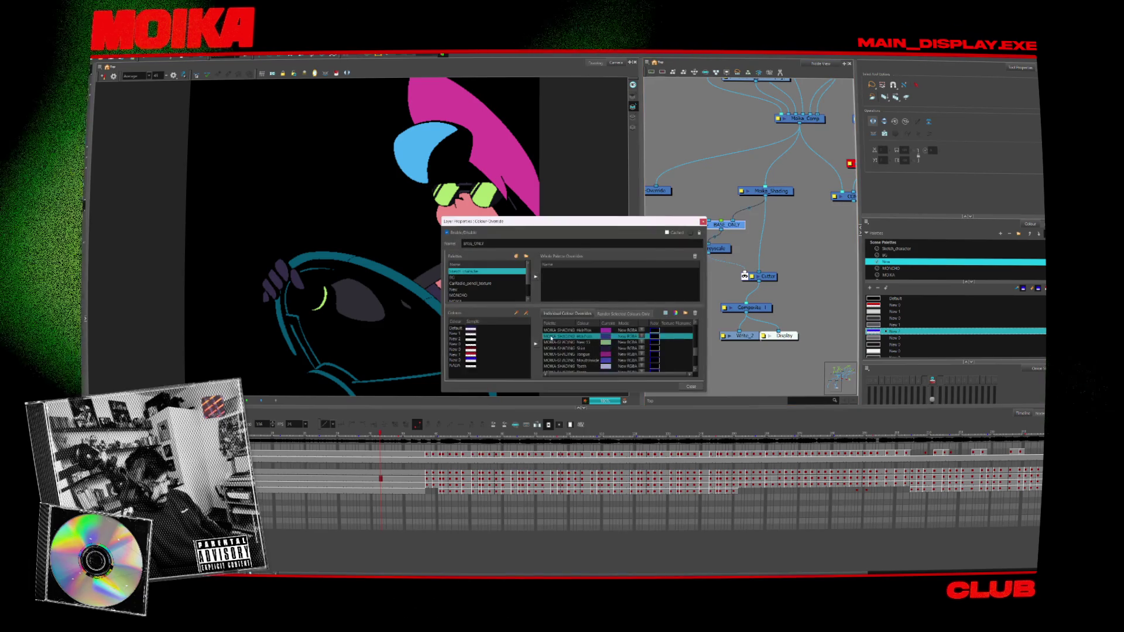
- In BASE_ONLY, add the MOIKA-SHADING Lenses colour and override it to pure black (0,0,0)
{"action": "scroll", "coordinate": [488, 281], "scroll_direction": "down", "scroll_amount": 2}
{"action": "left_click", "coordinate": [486, 283]}
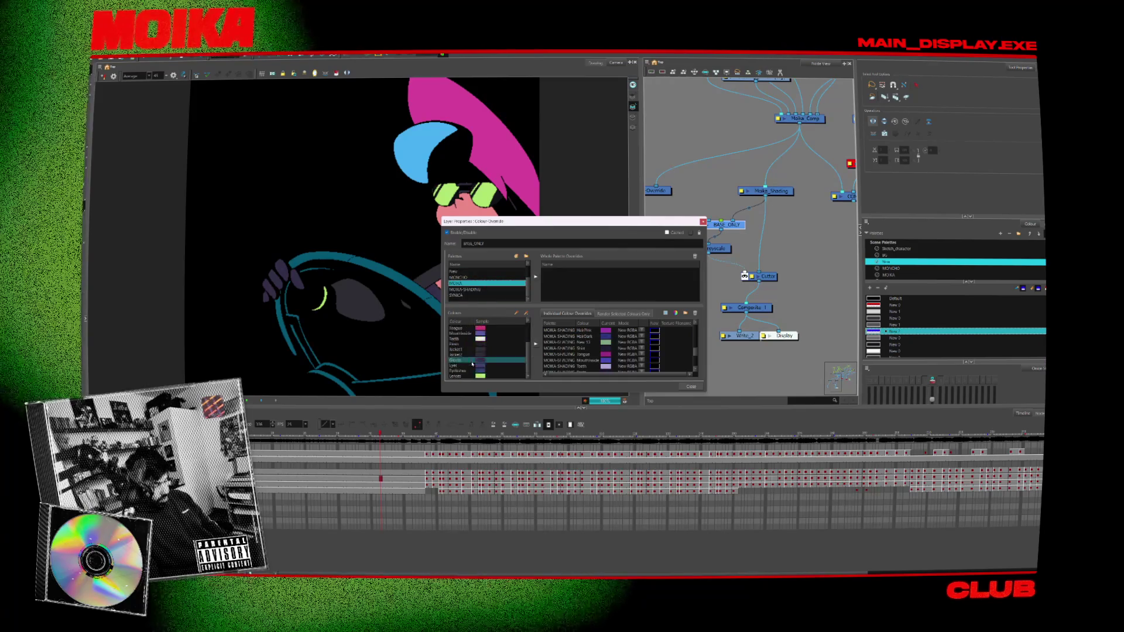
{"action": "left_click", "coordinate": [469, 375]}
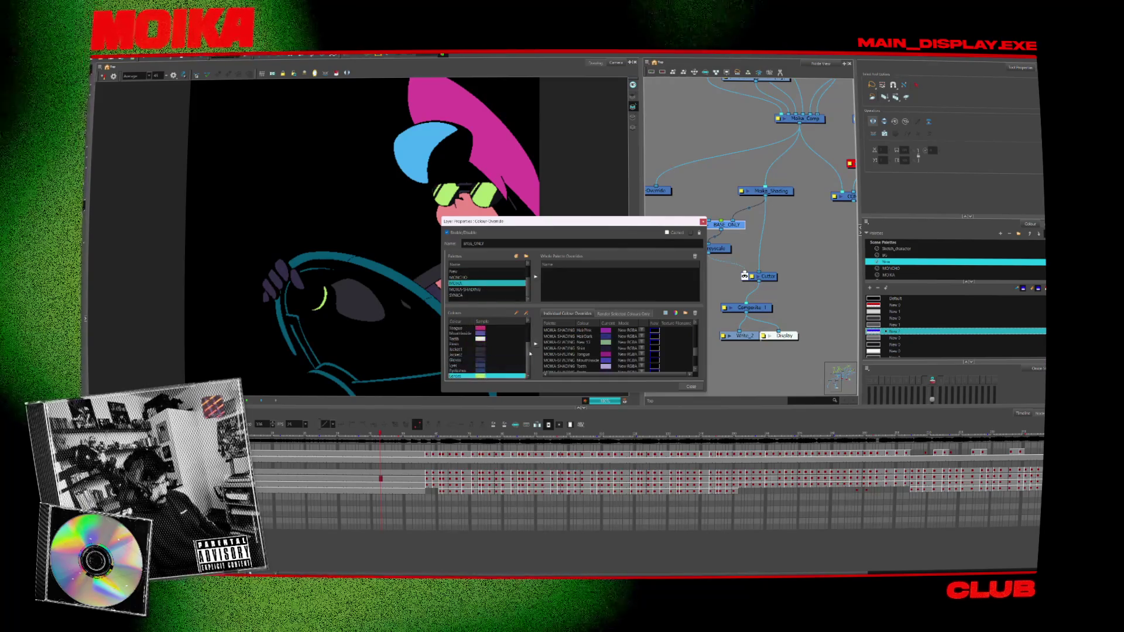
{"action": "left_click", "coordinate": [486, 289]}
{"action": "left_click", "coordinate": [478, 375]}
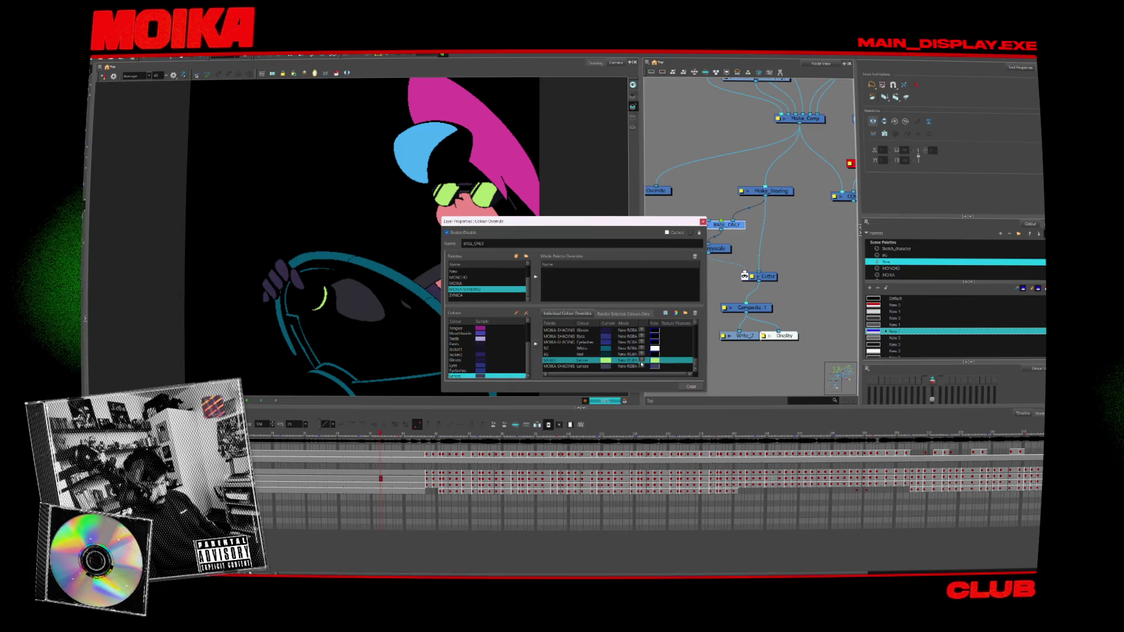
{"action": "double_click", "coordinate": [654, 360]}
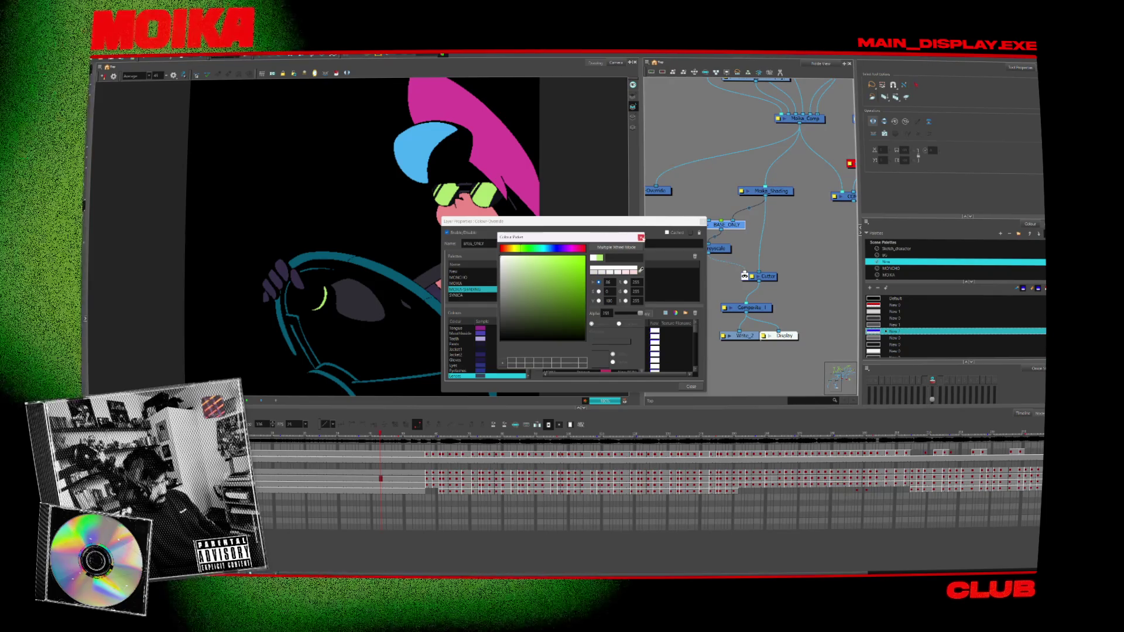
{"action": "left_click", "coordinate": [640, 237]}
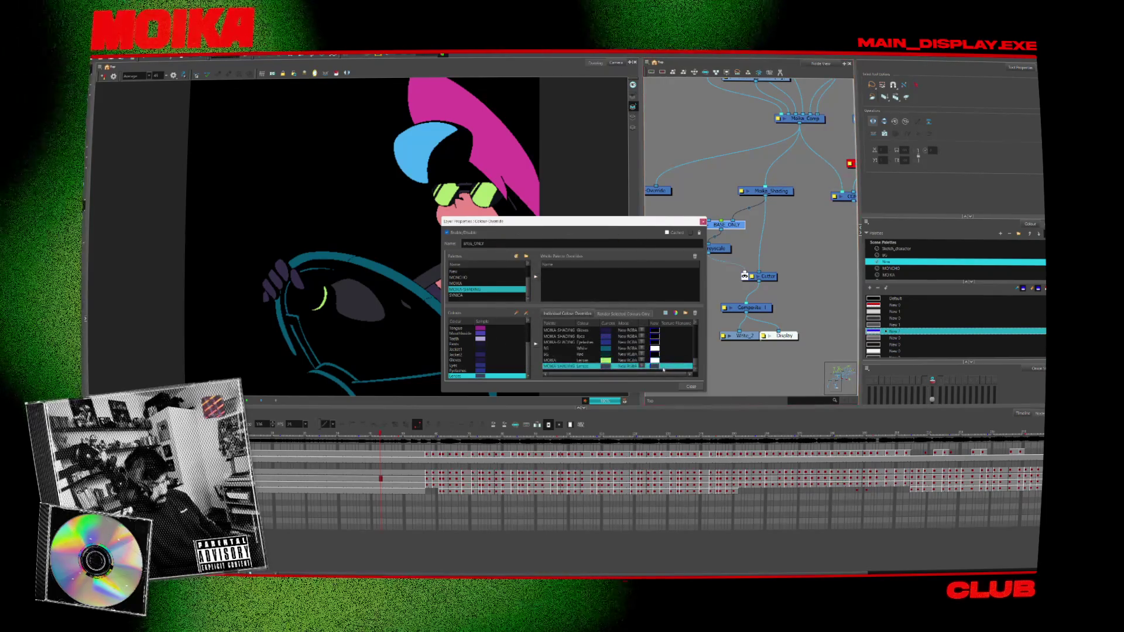
{"action": "double_click", "coordinate": [654, 366]}
{"action": "left_click", "coordinate": [519, 340]}
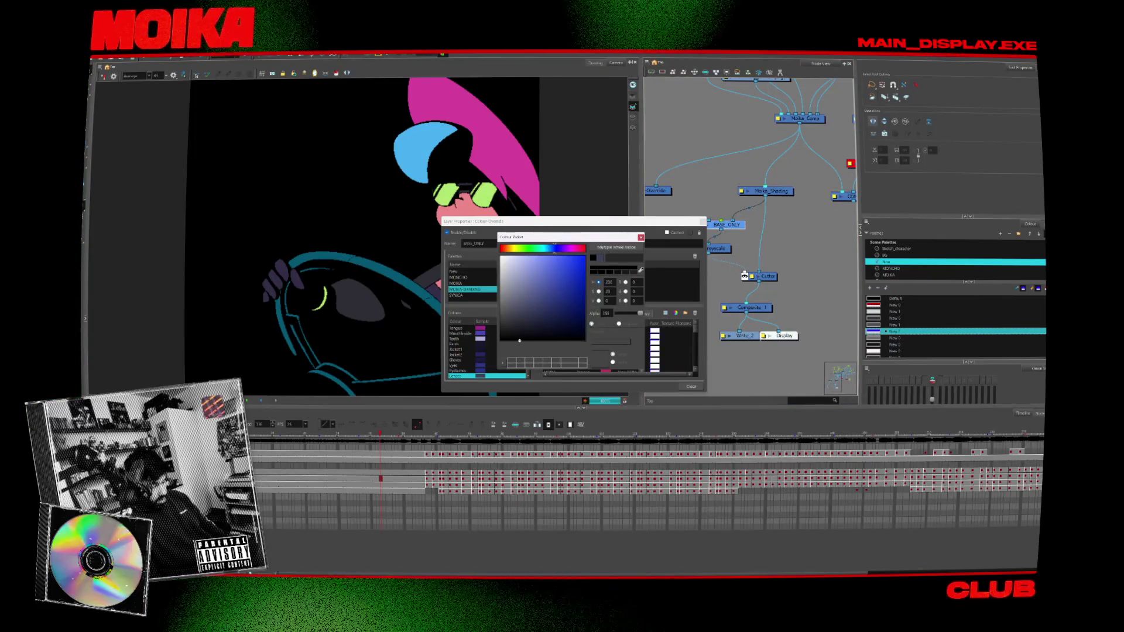
{"action": "left_click", "coordinate": [641, 237]}
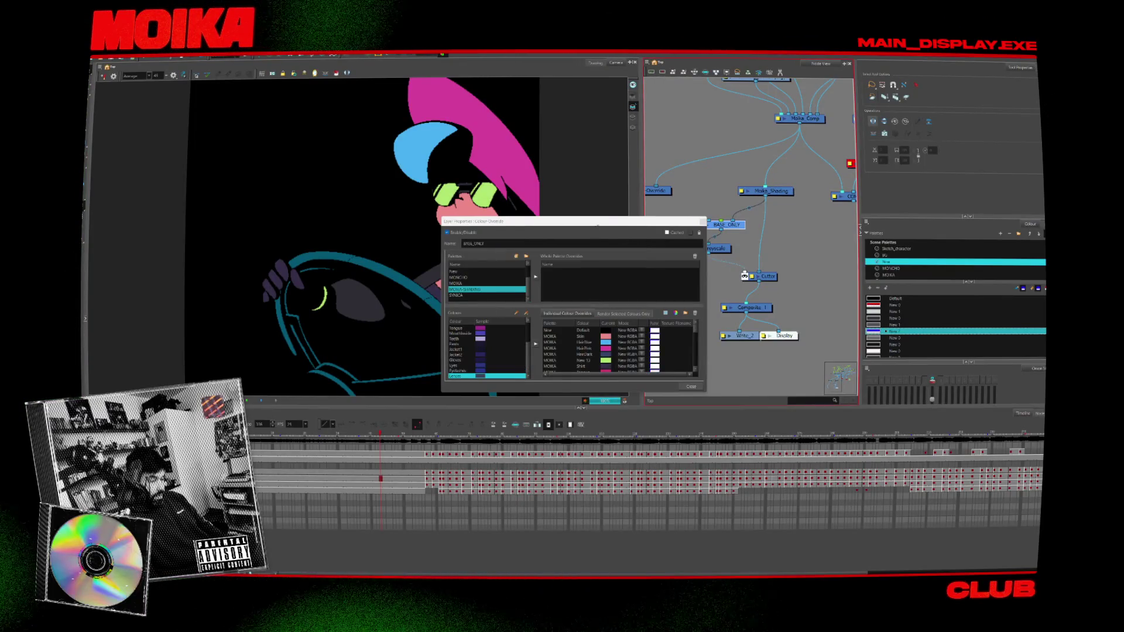
- Close the override properties and move the Display node back to the left
{"action": "left_click_drag", "start_coordinate": [598, 223], "coordinate": [753, 190]}
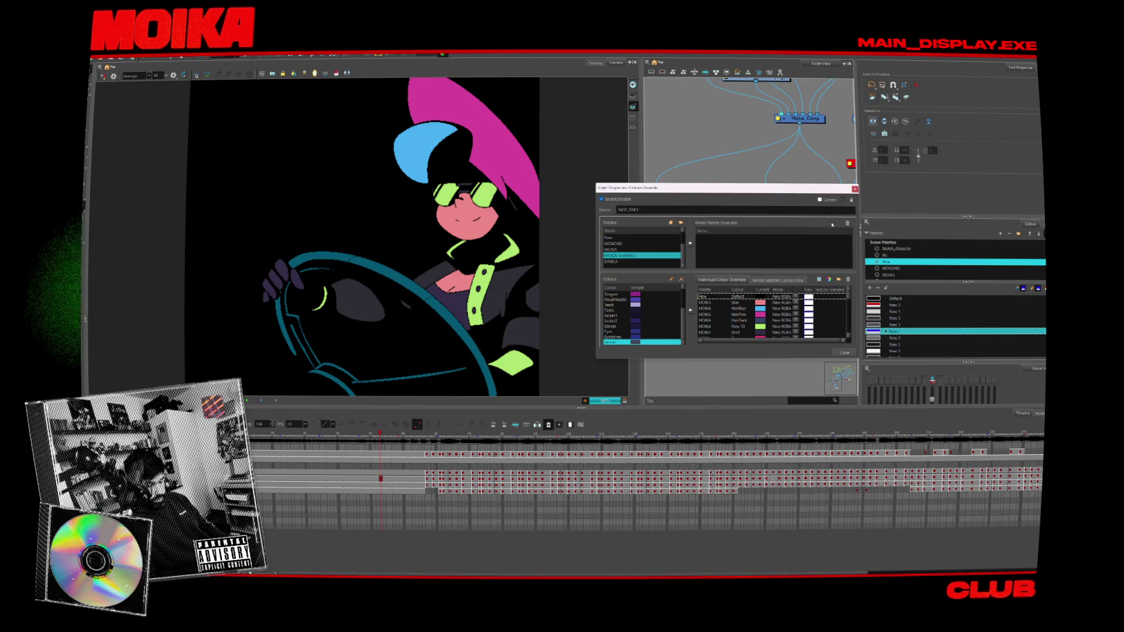
{"action": "left_click", "coordinate": [855, 189]}
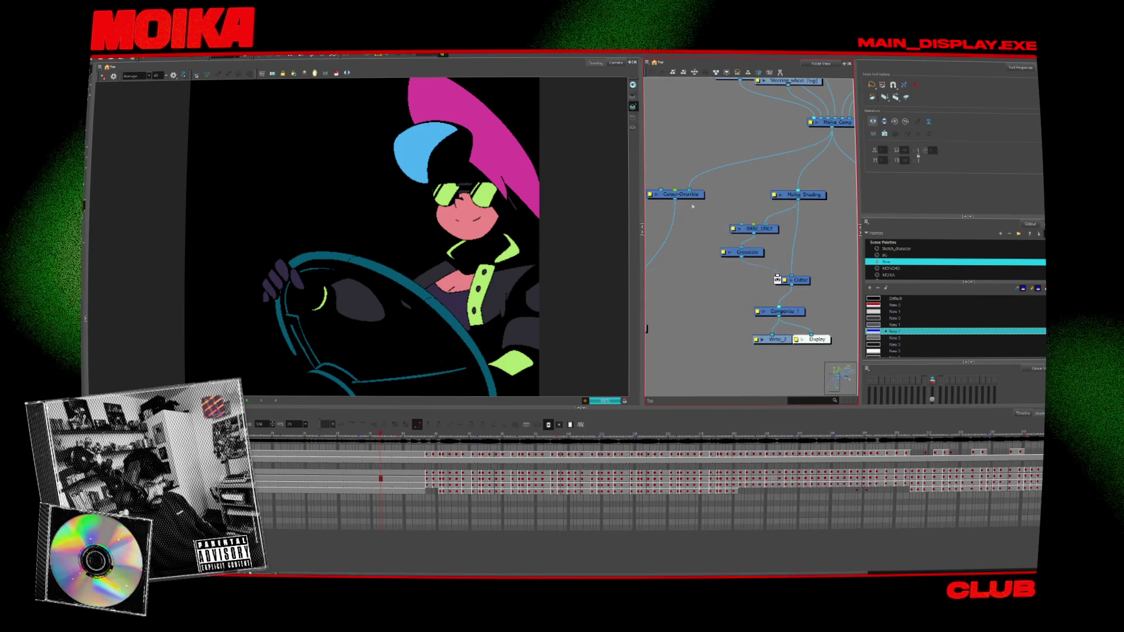
{"action": "scroll", "coordinate": [778, 281], "scroll_direction": "down", "scroll_amount": 2}
{"action": "mouse_move", "coordinate": [828, 310]}
{"action": "left_mouse_down"}
{"action": "mouse_move", "coordinate": [815, 271]}
{"action": "mouse_move", "coordinate": [767, 276]}
{"action": "mouse_move", "coordinate": [742, 256]}
{"action": "left_mouse_up"}
{"action": "double_click", "coordinate": [809, 267]}
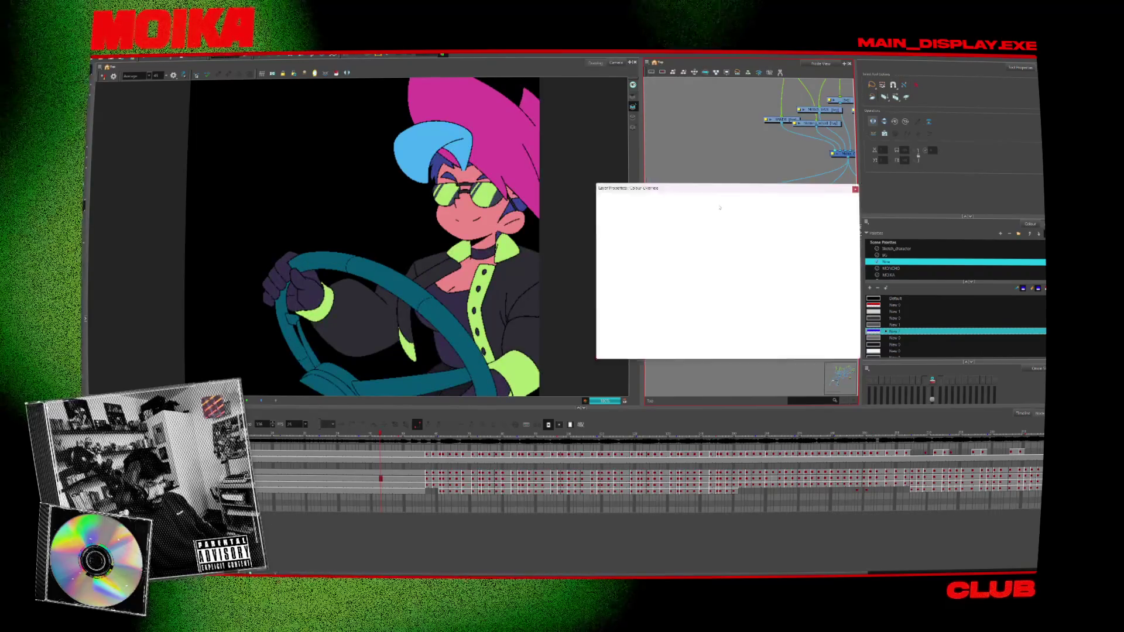
- Select MOIKA Lenses in the second colour override, check its override colour, and close the properties
{"action": "left_click", "coordinate": [632, 267]}
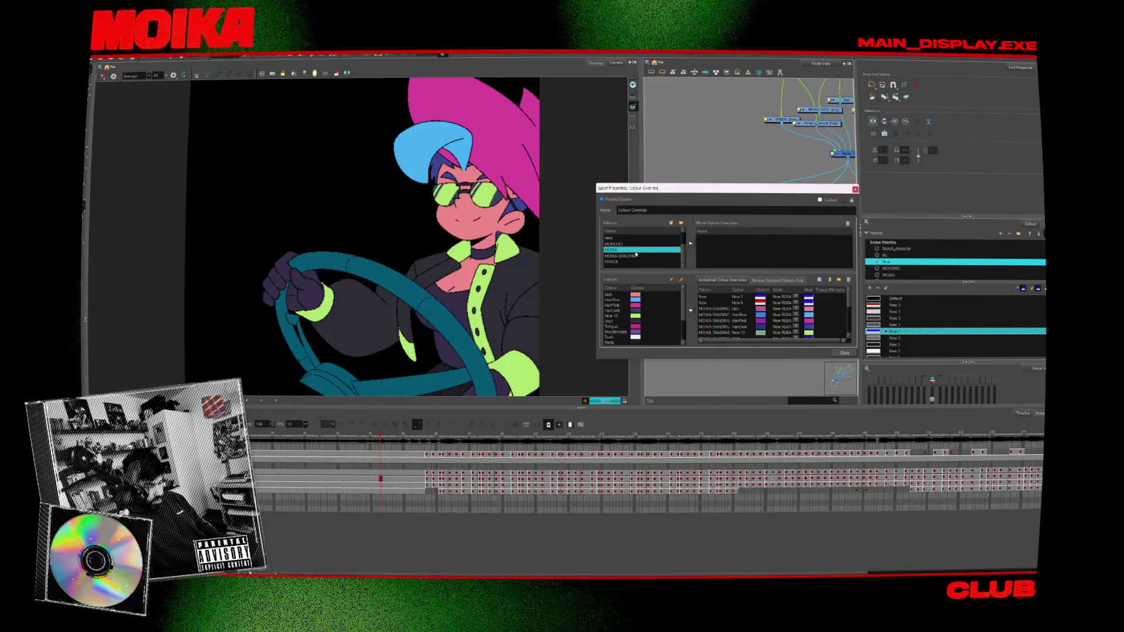
{"action": "left_click", "coordinate": [637, 343]}
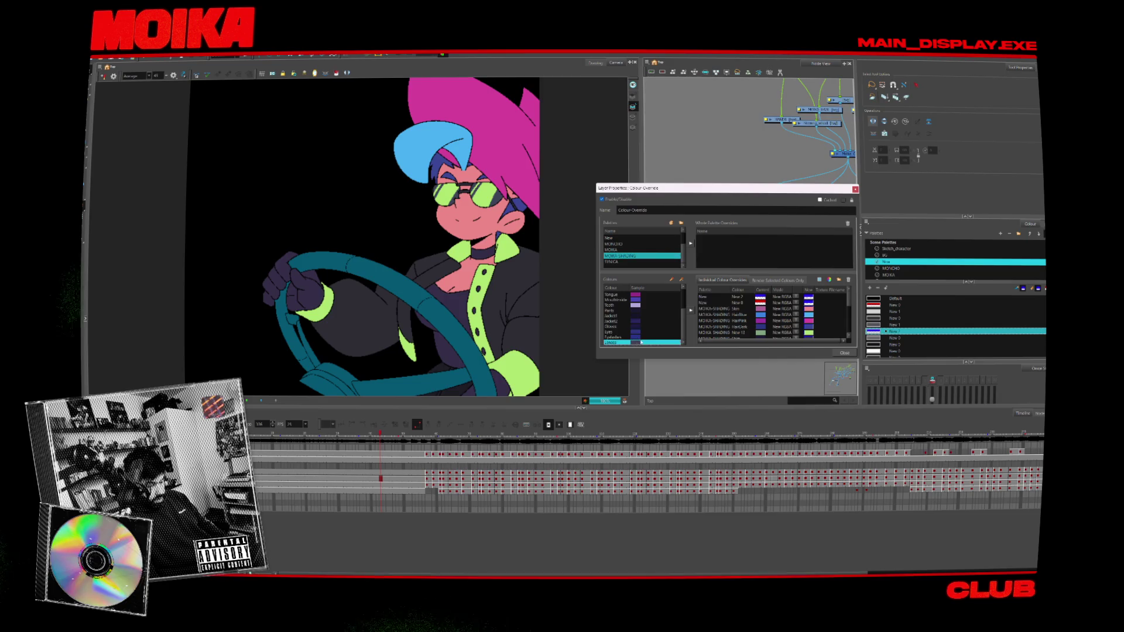
{"action": "double_click", "coordinate": [808, 332]}
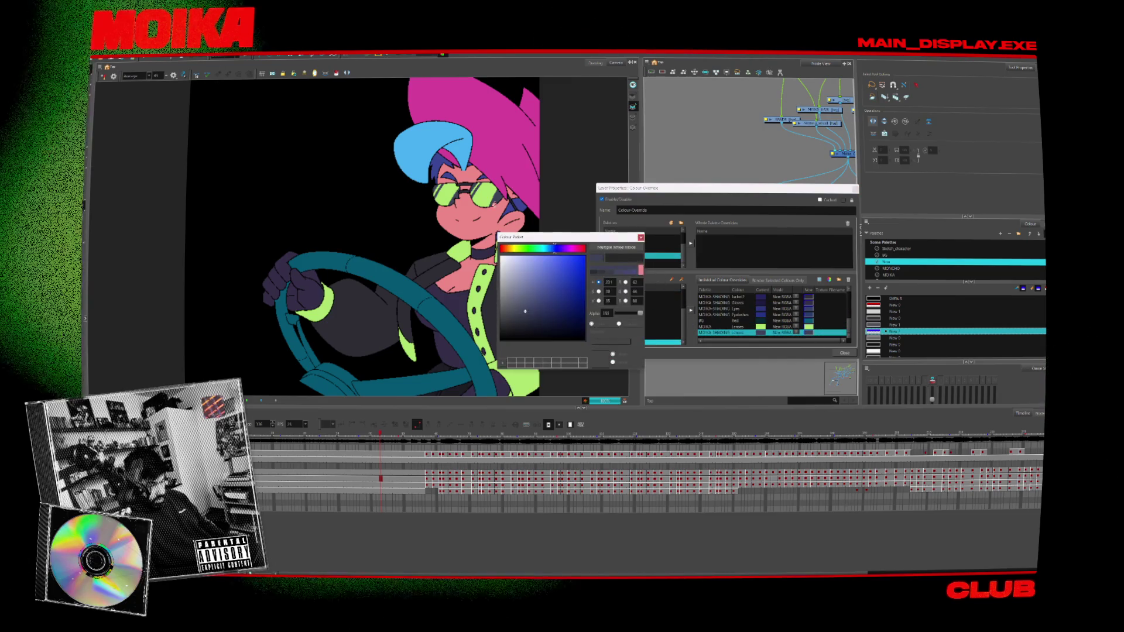
{"action": "left_click", "coordinate": [641, 237]}
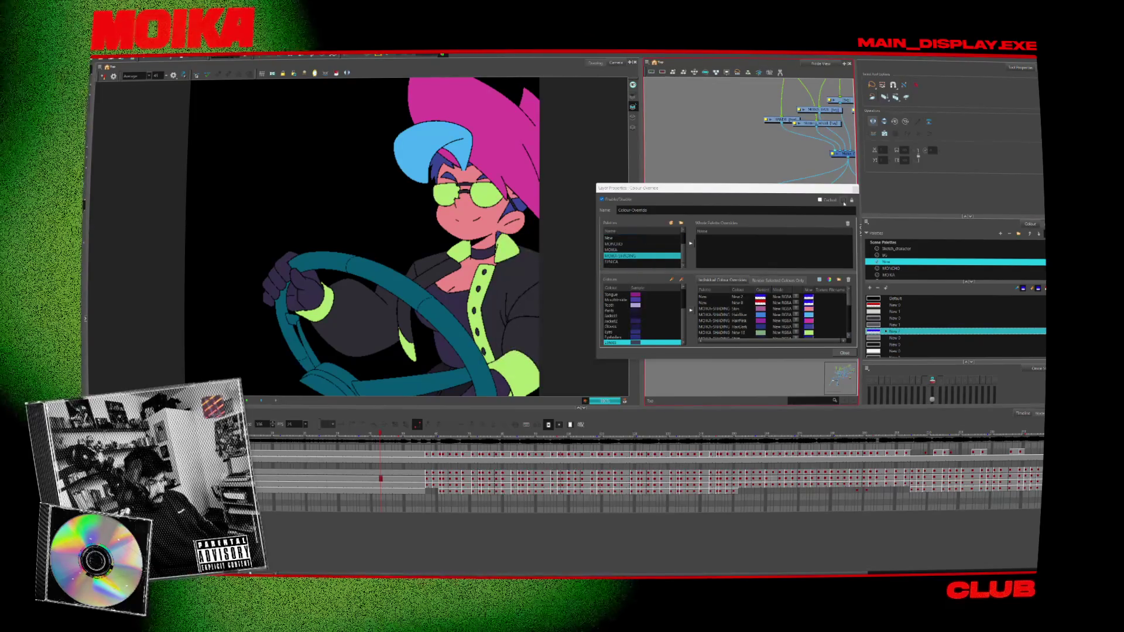
{"action": "left_click", "coordinate": [845, 353]}
{"action": "scroll", "coordinate": [512, 237], "scroll_direction": "down", "scroll_amount": 3}
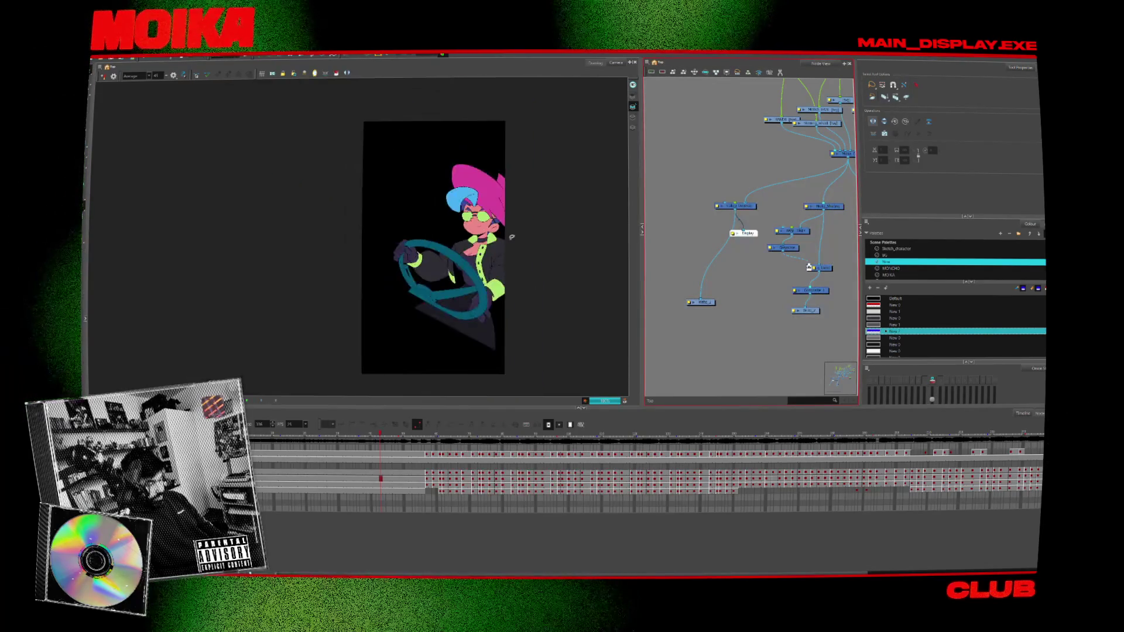
- Render all Write nodes, overwriting the existing QuickTime export file
{"action": "scroll", "coordinate": [511, 237], "scroll_direction": "up", "scroll_amount": 1}
{"action": "scroll", "coordinate": [534, 246], "scroll_direction": "up", "scroll_amount": 1}
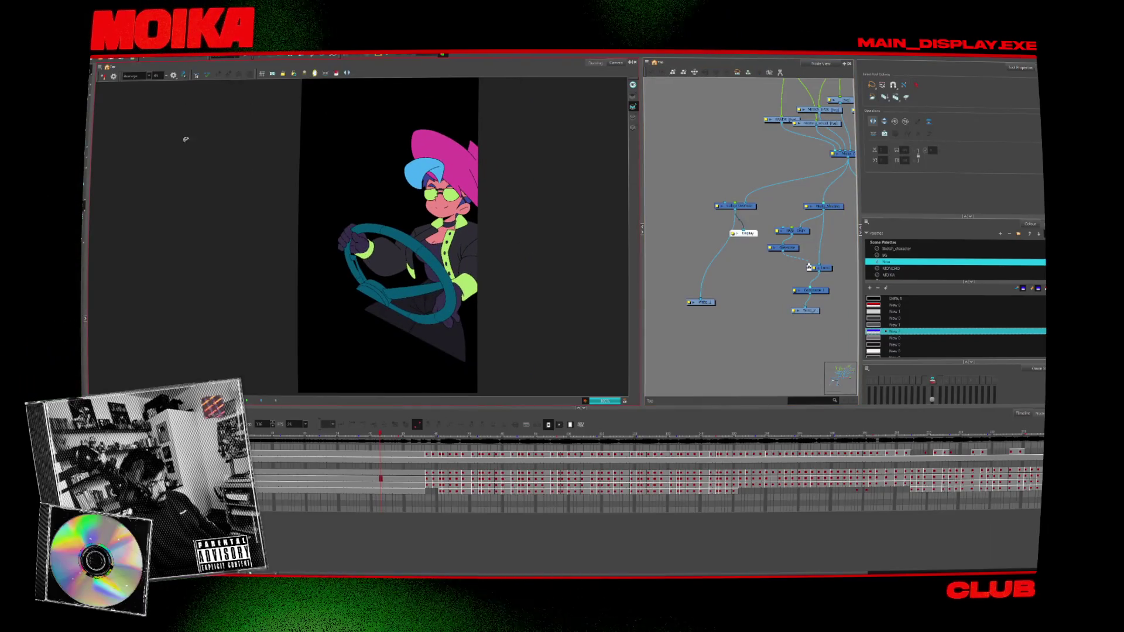
{"action": "left_click", "coordinate": [93, 58]}
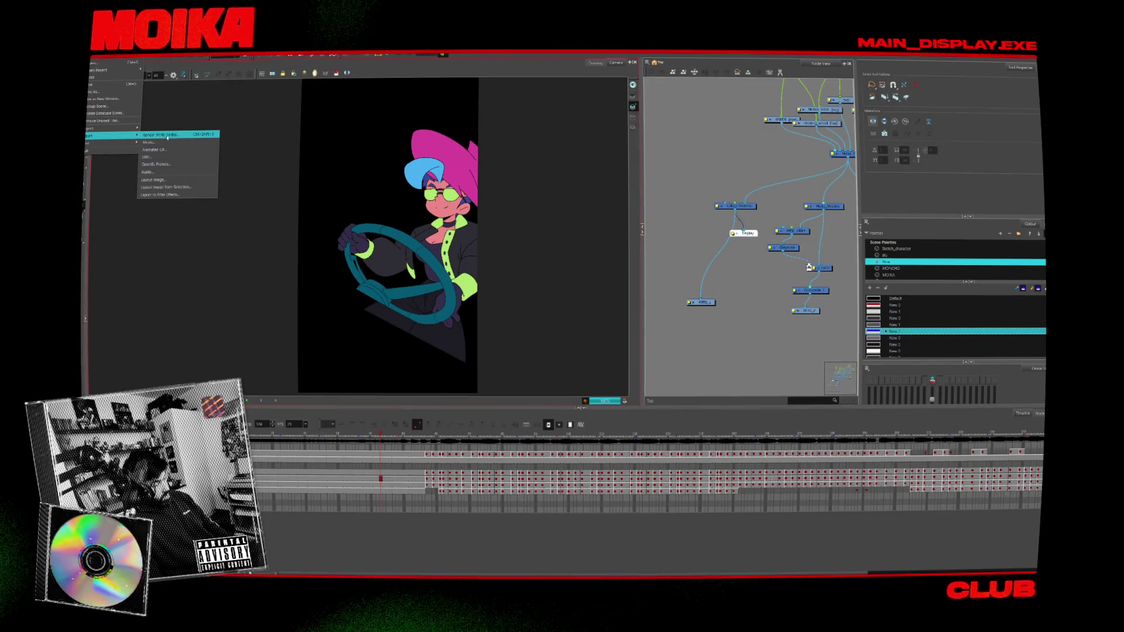
{"action": "left_click", "coordinate": [167, 136]}
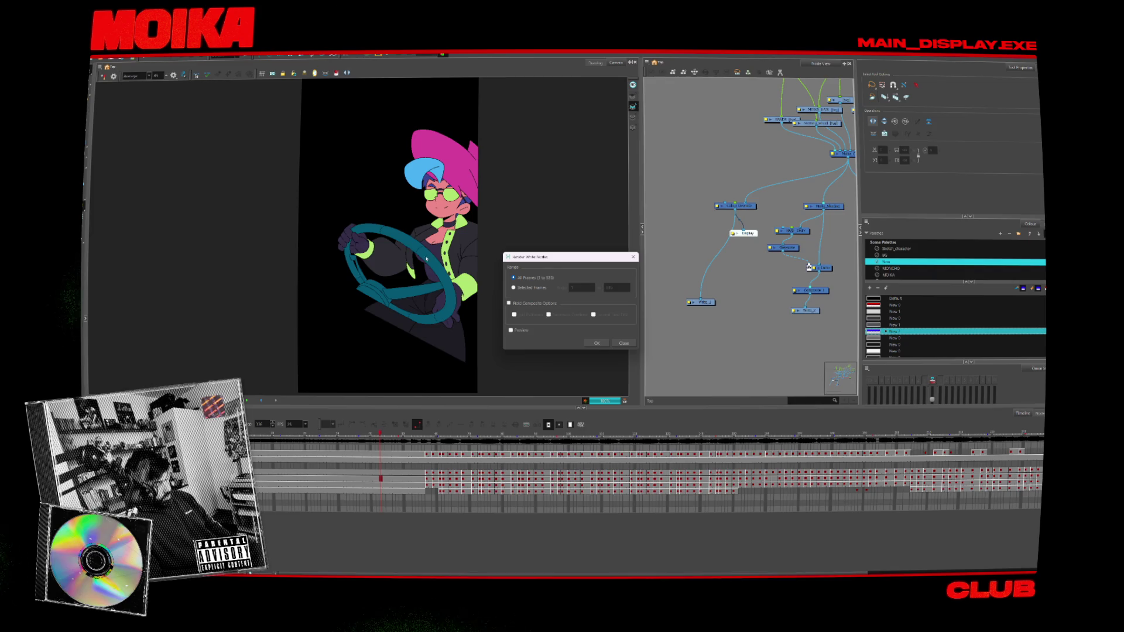
{"action": "left_click", "coordinate": [595, 342]}
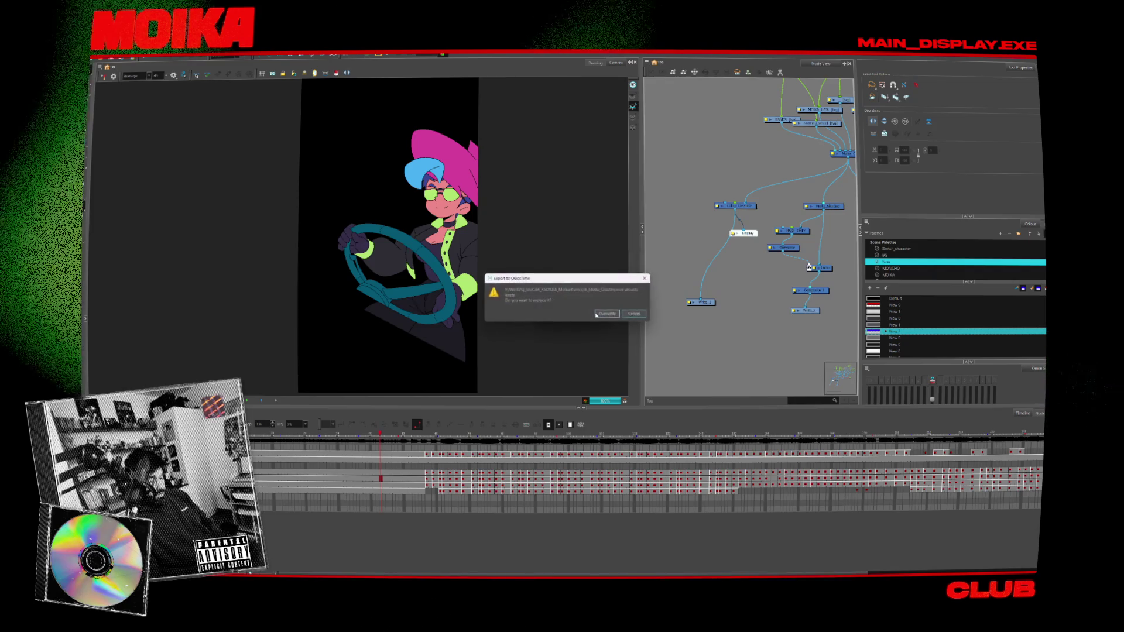
{"action": "left_click", "coordinate": [603, 315]}
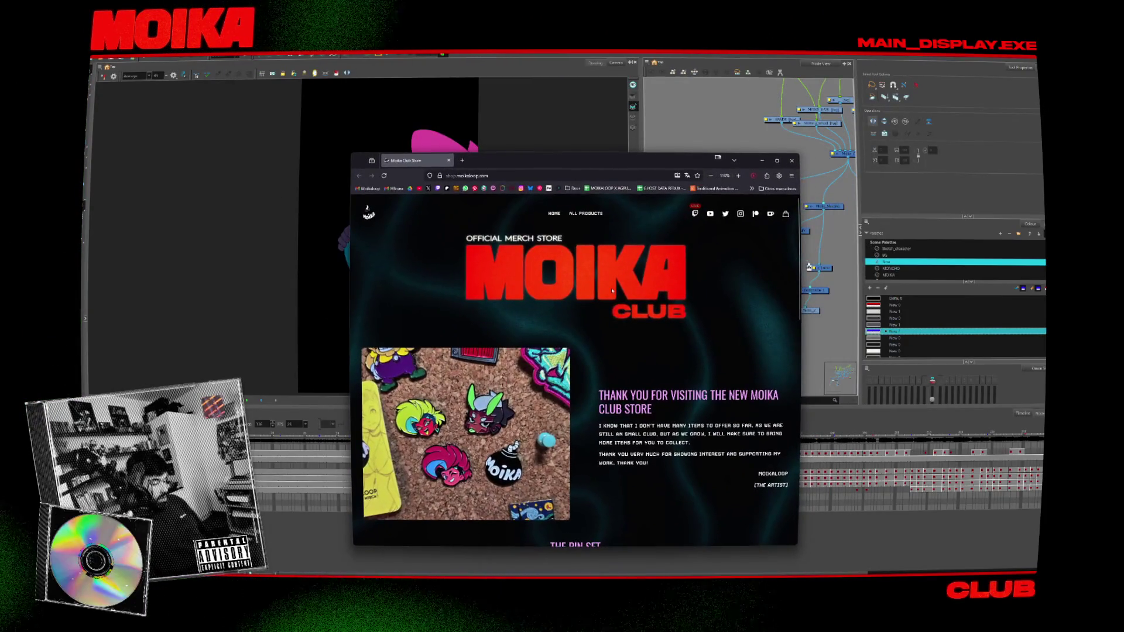
- Scroll the Moika Club Store, go back to the pin listing and scroll down to the posters
{"action": "scroll", "coordinate": [550, 348], "scroll_direction": "down", "scroll_amount": 3}
{"action": "scroll", "coordinate": [628, 337], "scroll_direction": "down", "scroll_amount": 1}
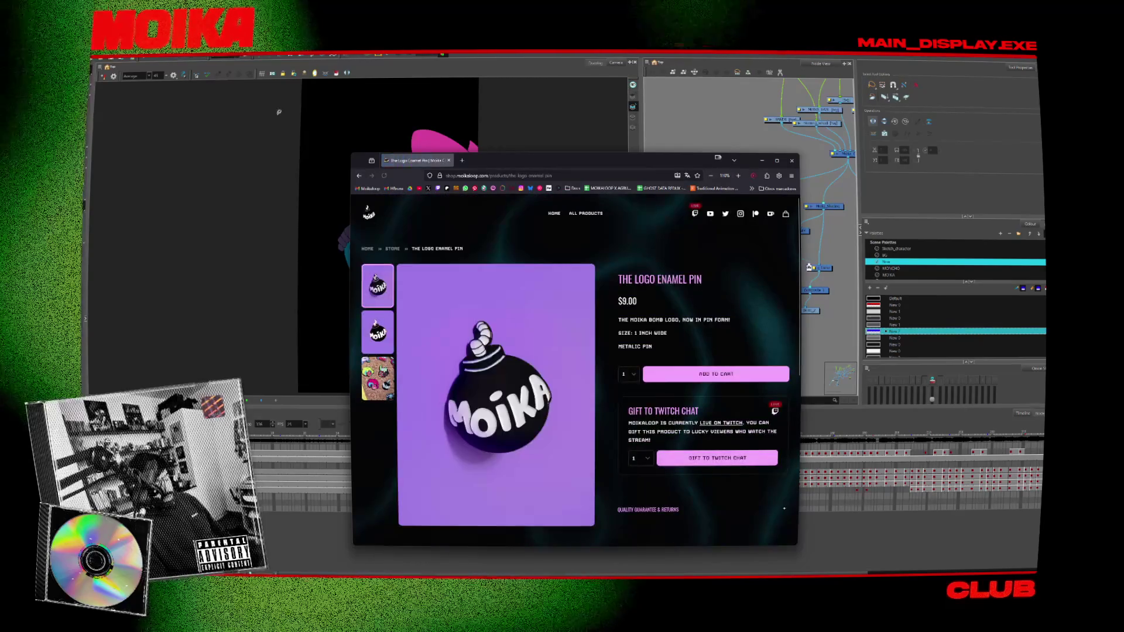
{"action": "key", "text": "alt+Left"}
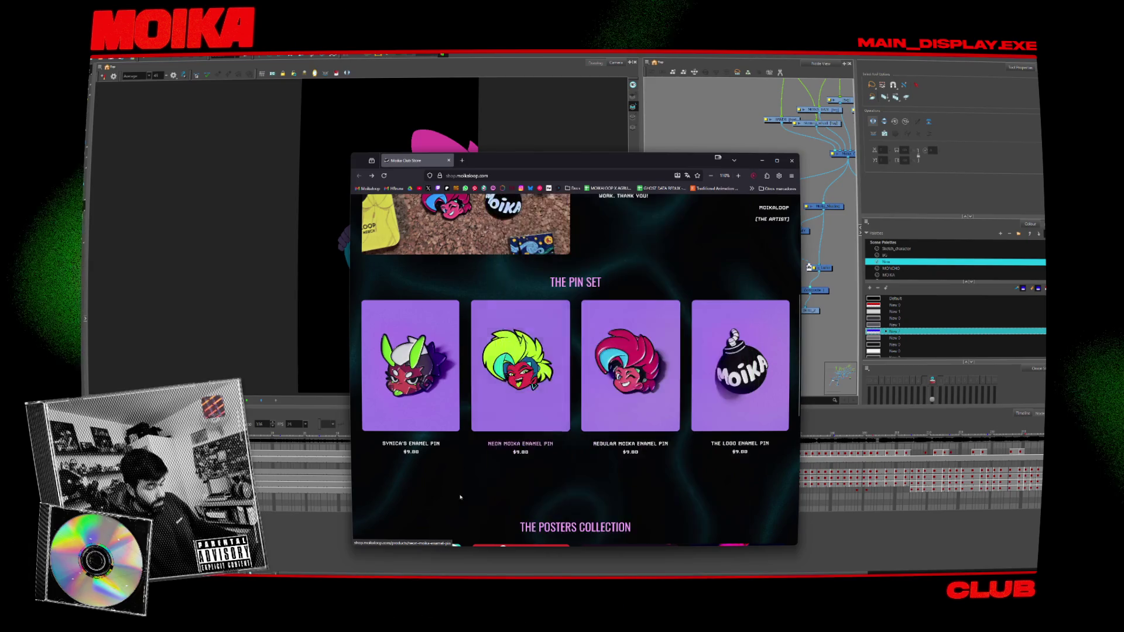
{"action": "scroll", "coordinate": [478, 395], "scroll_direction": "down", "scroll_amount": 3}
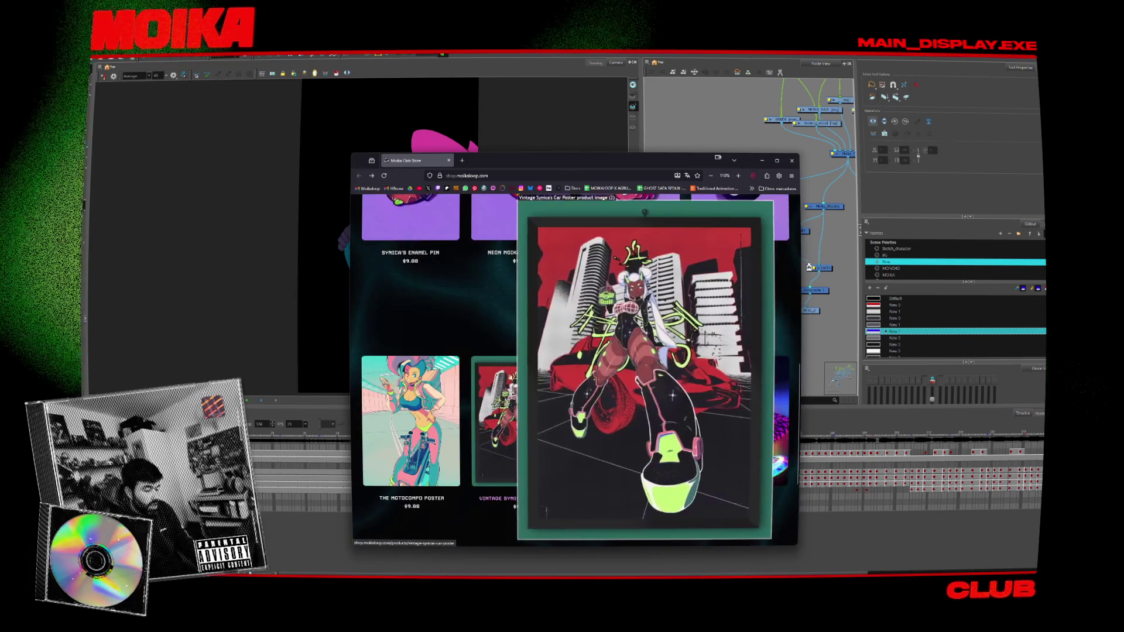
{"action": "key", "text": "super"}
- Launch After Effects 2024 by searching 'after', and nudge the Display node in Harmony's node graph
{"action": "type", "text": "after"}
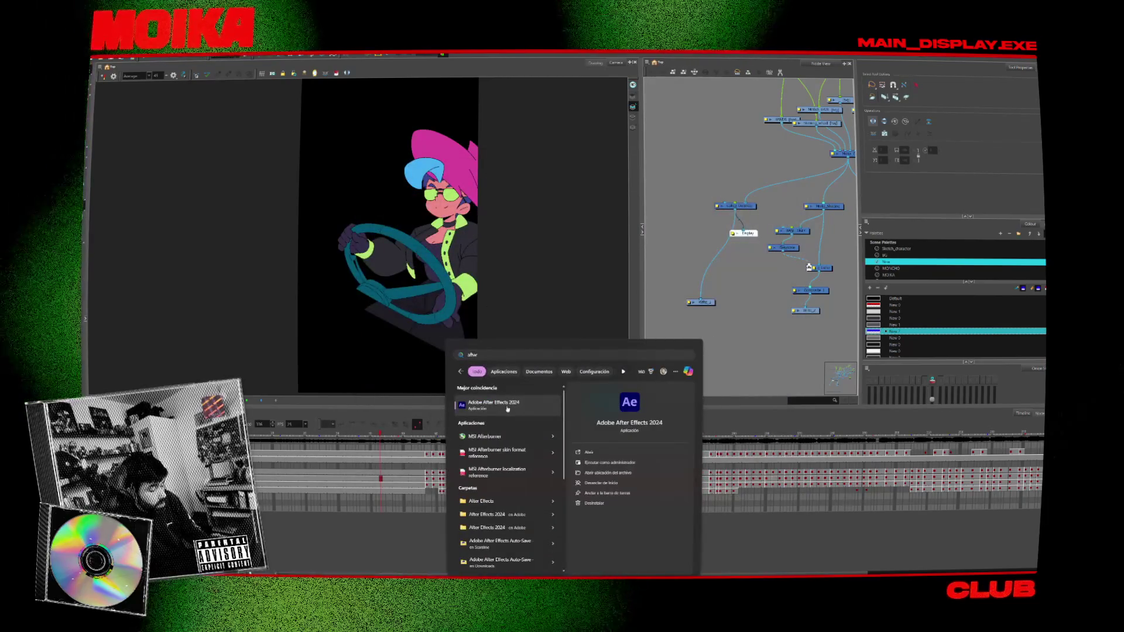
{"action": "key", "text": "Return"}
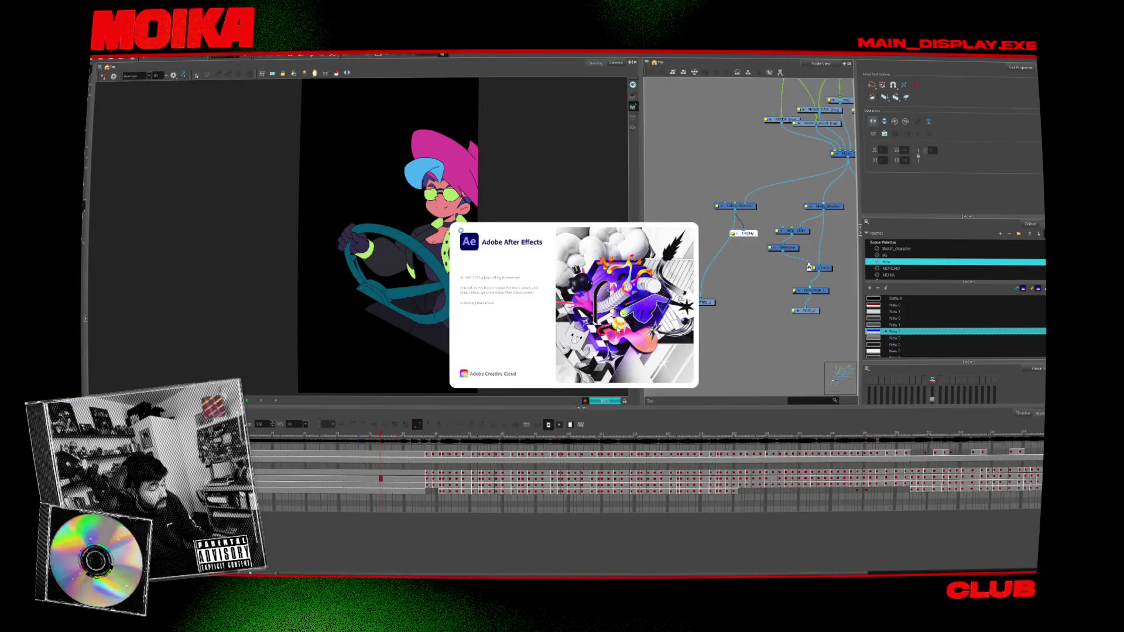
{"action": "left_click", "coordinate": [722, 254]}
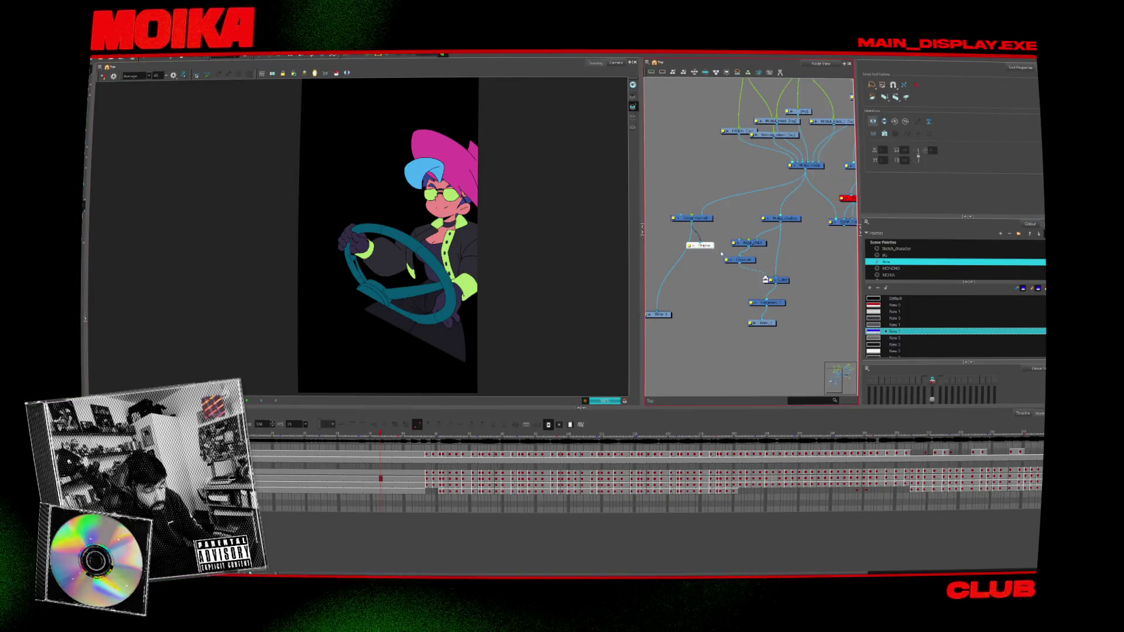
{"action": "left_click_drag", "start_coordinate": [837, 185], "coordinate": [826, 189]}
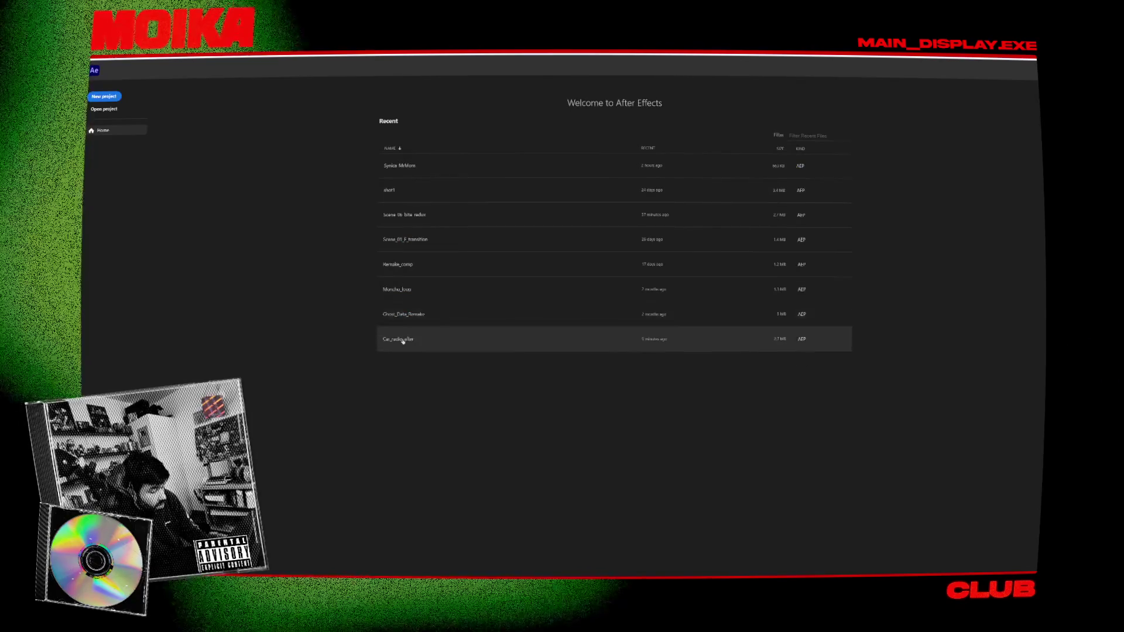
- Open the car radio project from the Recent list on the Welcome screen
{"action": "left_click", "coordinate": [401, 338]}
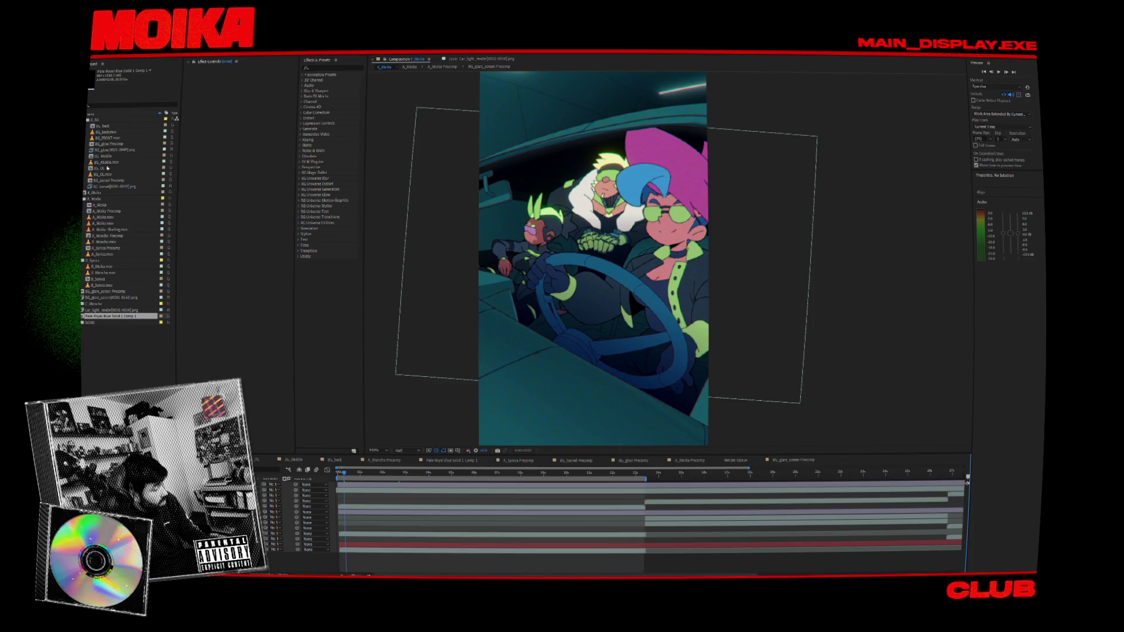
- Reload the A_Moika.mov and A_Moika_Shading.mov footage from disk and refresh the preview
{"action": "left_click", "coordinate": [106, 217]}
{"action": "left_click", "coordinate": [109, 230], "text": "shift"}
{"action": "right_click", "coordinate": [109, 230]}
{"action": "left_click", "coordinate": [150, 290]}
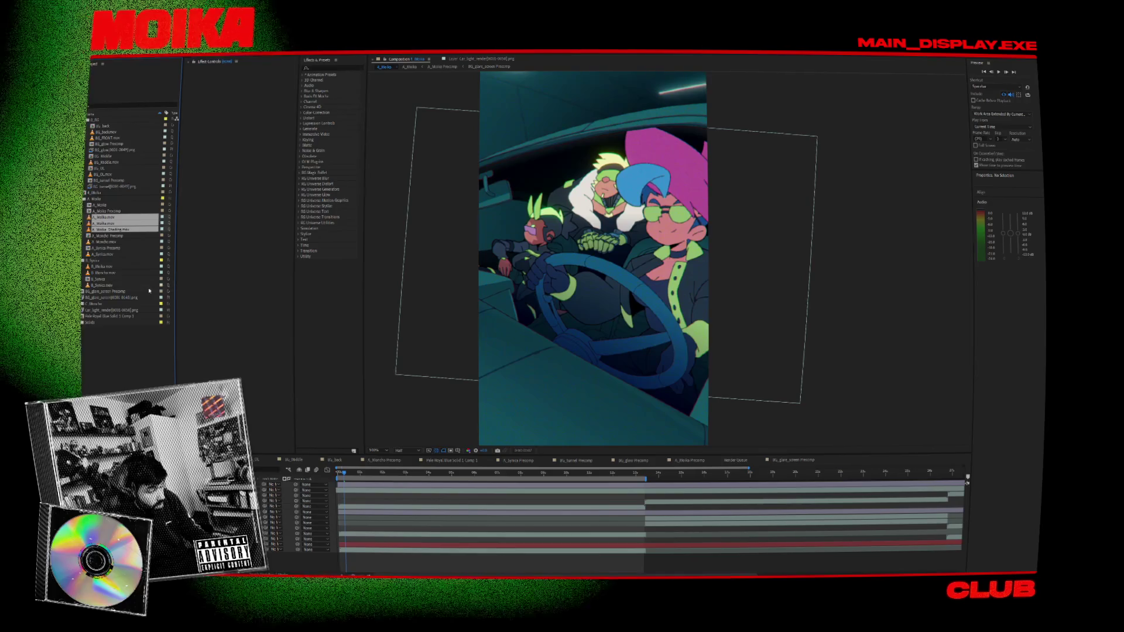
{"action": "left_click", "coordinate": [338, 473]}
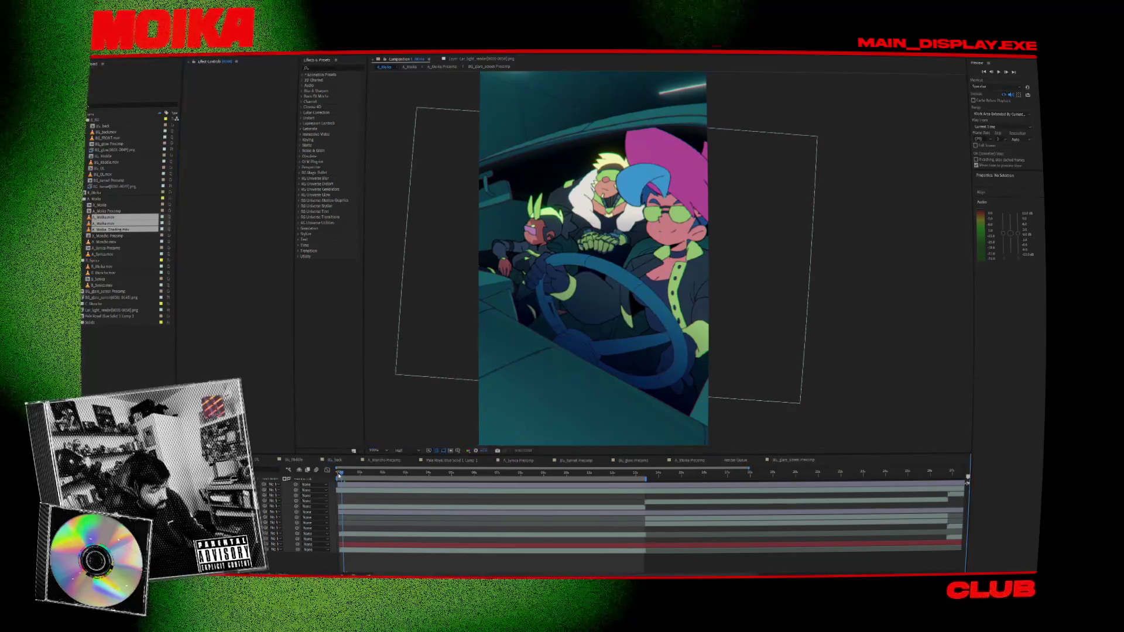
- Inspect the A_Moika_Shading.mov footage on its own, then open the A_Moika composition
{"action": "left_click", "coordinate": [762, 303]}
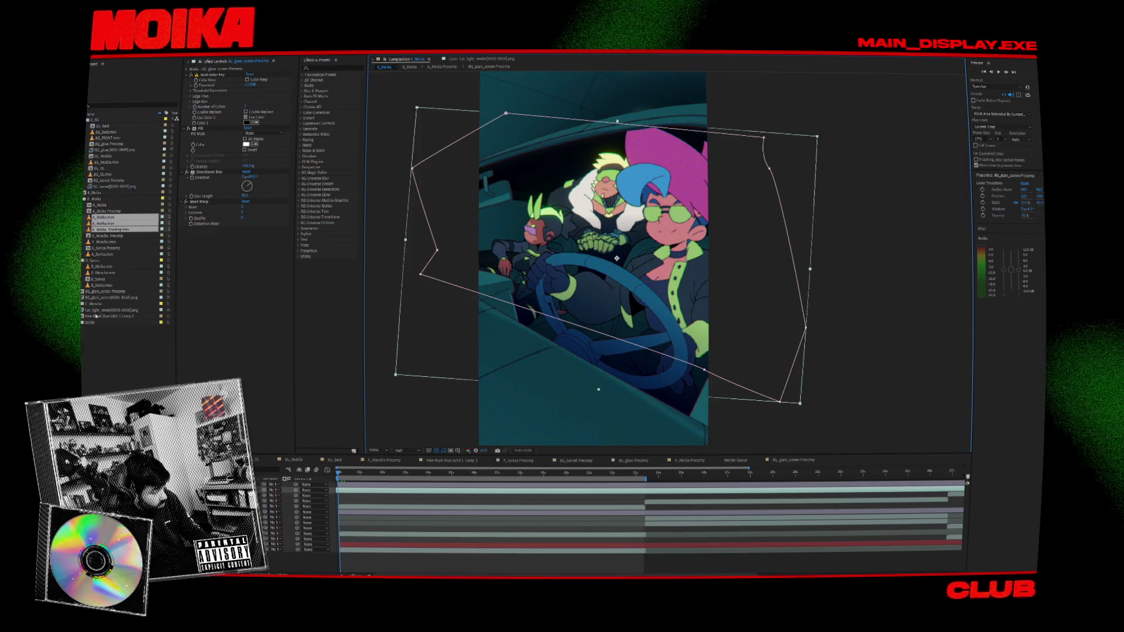
{"action": "double_click", "coordinate": [100, 229]}
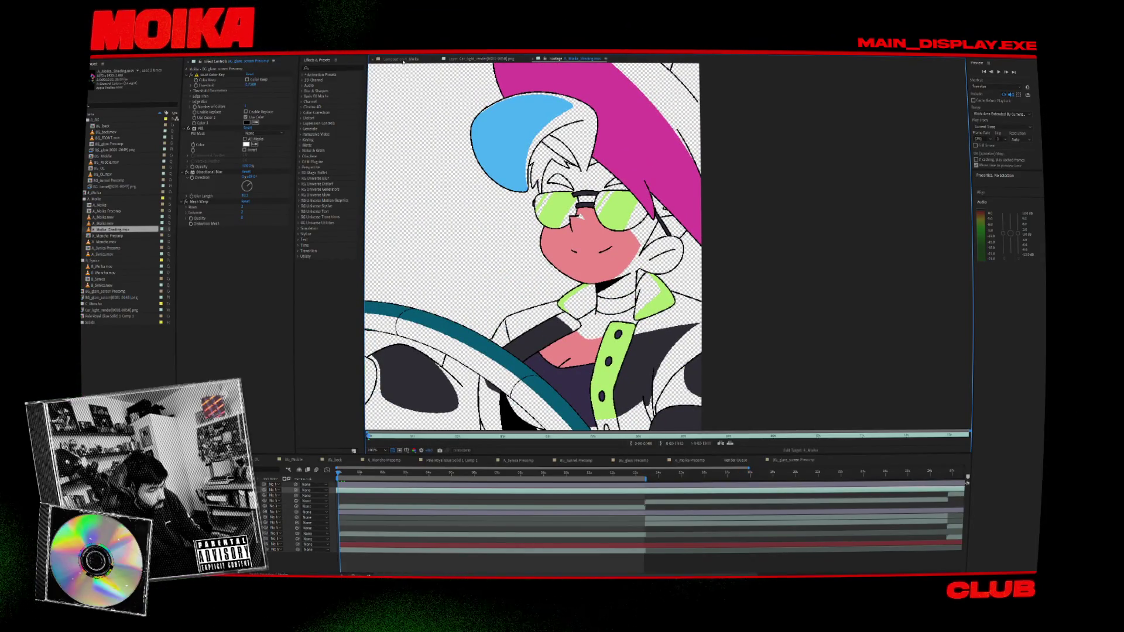
{"action": "left_click", "coordinate": [402, 60]}
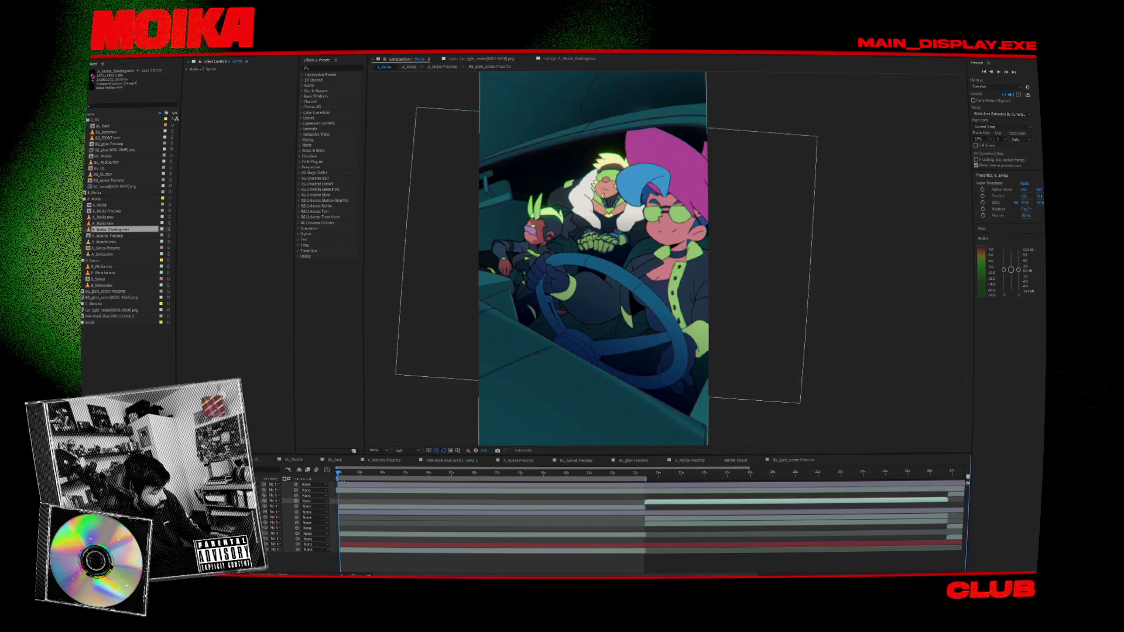
{"action": "left_click", "coordinate": [409, 66]}
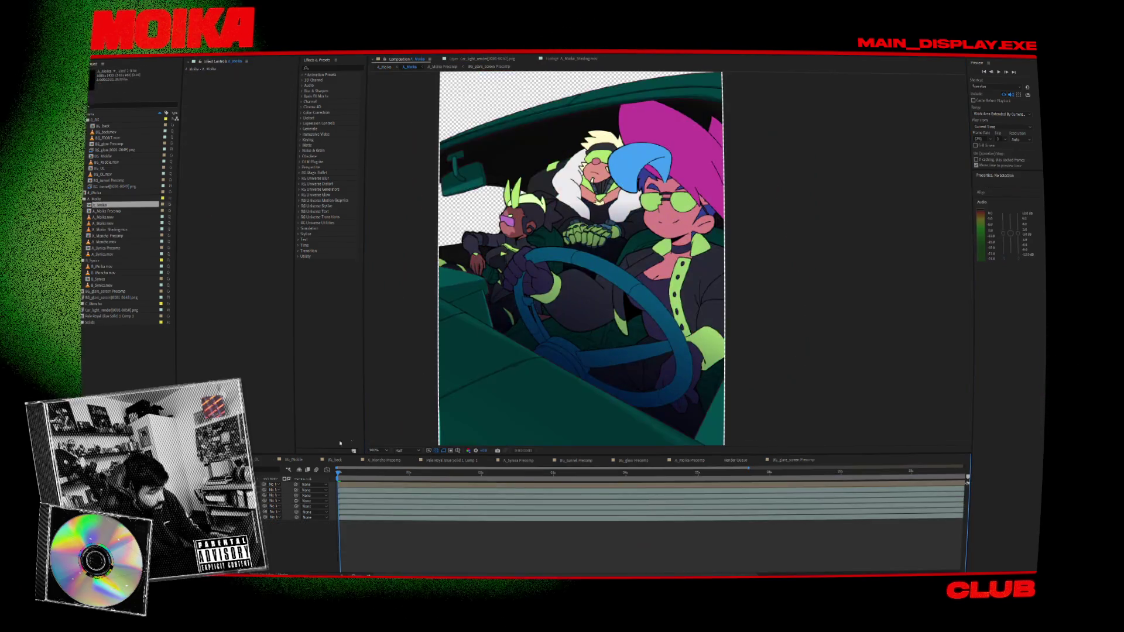
- Return to the main composition, set preview resolution to Full, and scrub the timeline
{"action": "left_click", "coordinate": [384, 67]}
{"action": "left_click", "coordinate": [404, 451]}
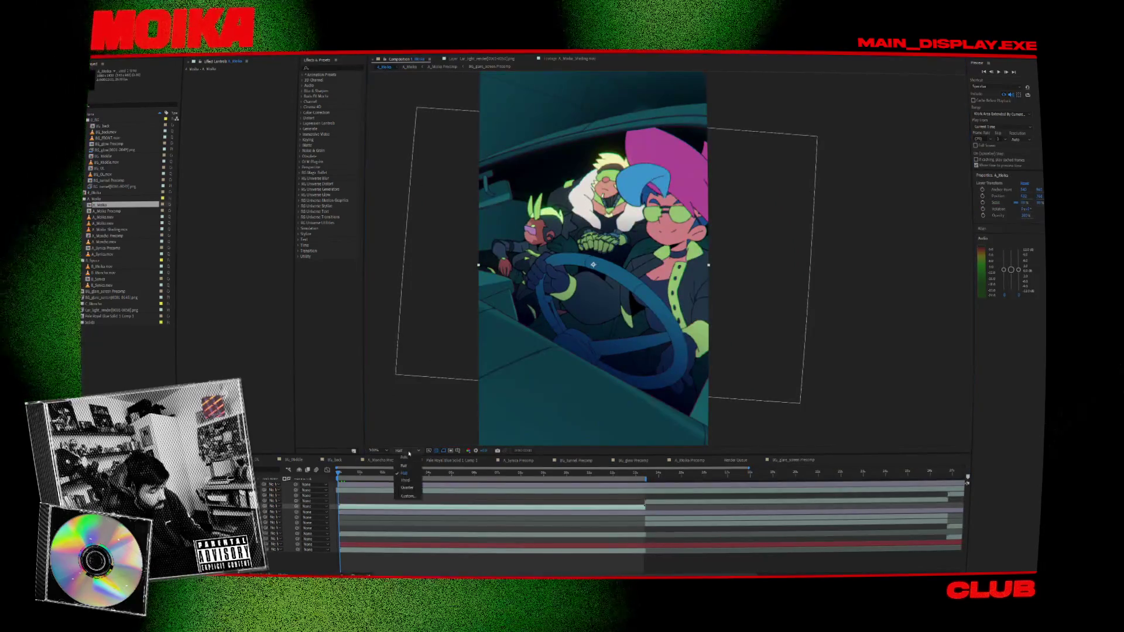
{"action": "left_click", "coordinate": [408, 467]}
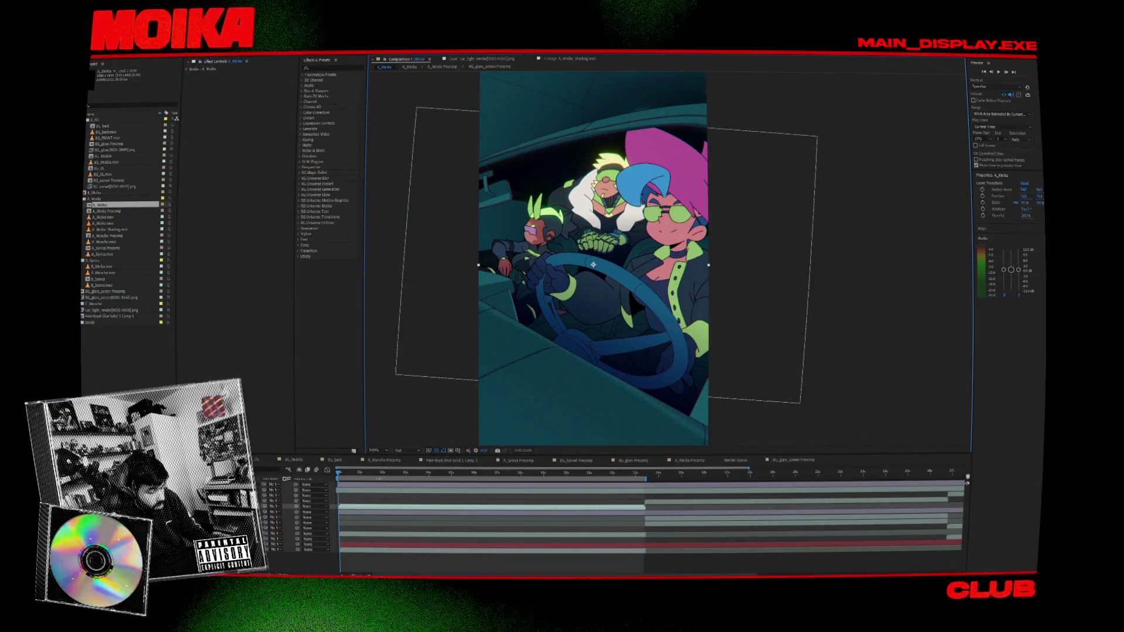
{"action": "left_click", "coordinate": [356, 476]}
{"action": "left_click_drag", "start_coordinate": [361, 474], "coordinate": [384, 476]}
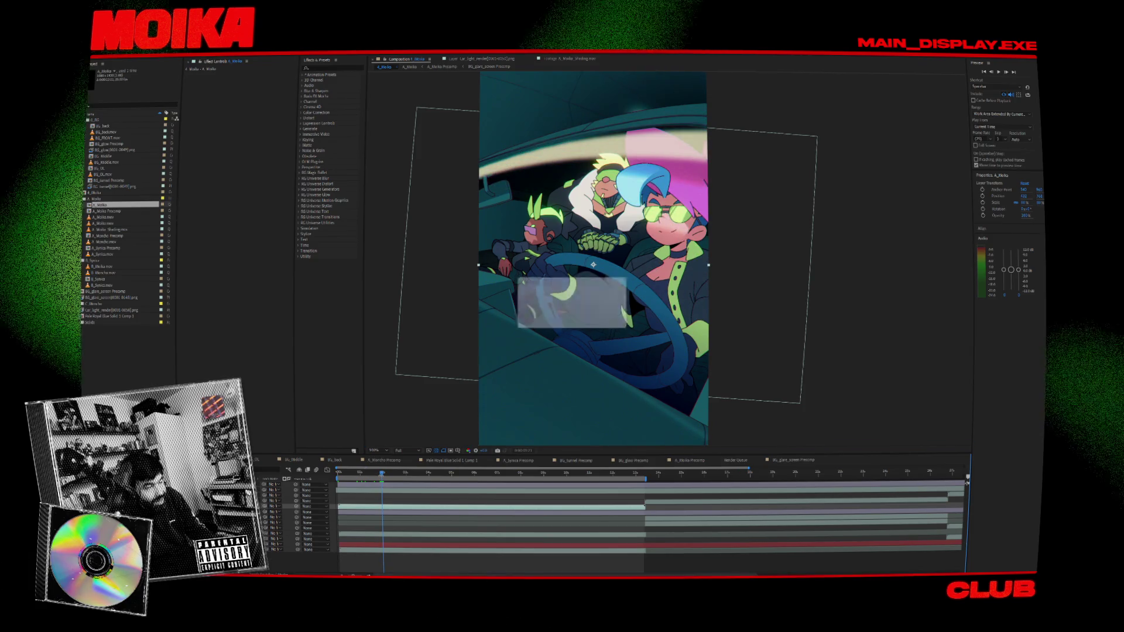
- Play and stop the preview from before the sweep to check the white light glare
{"action": "left_click_drag", "start_coordinate": [593, 265], "coordinate": [578, 263]}
{"action": "scroll", "coordinate": [689, 237], "scroll_direction": "right", "scroll_amount": 2}
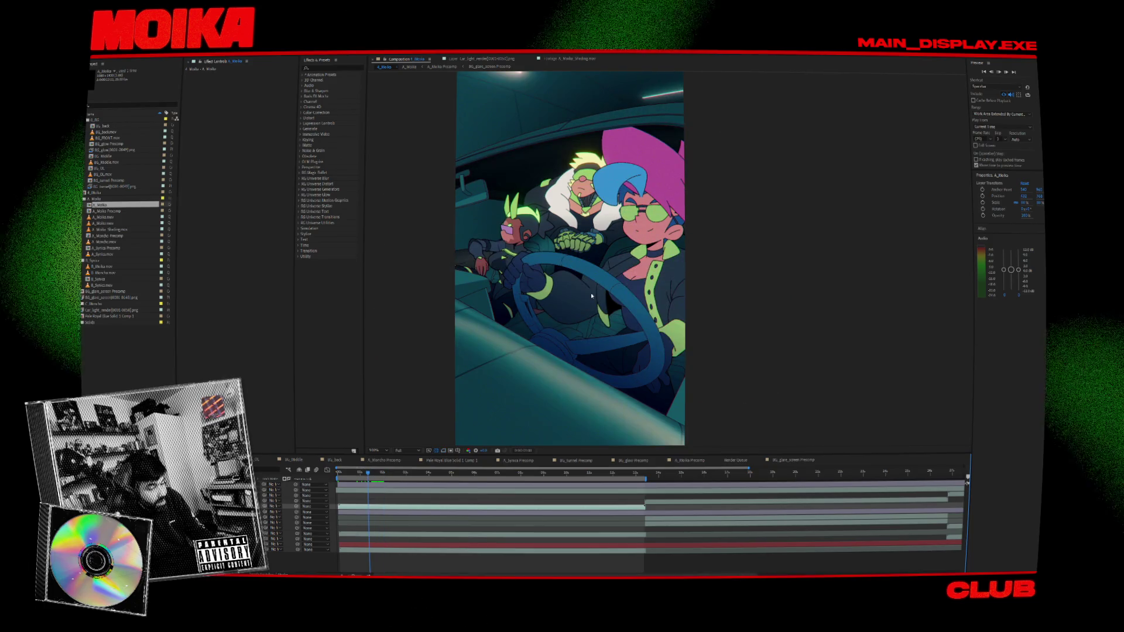
{"action": "left_click", "coordinate": [368, 477]}
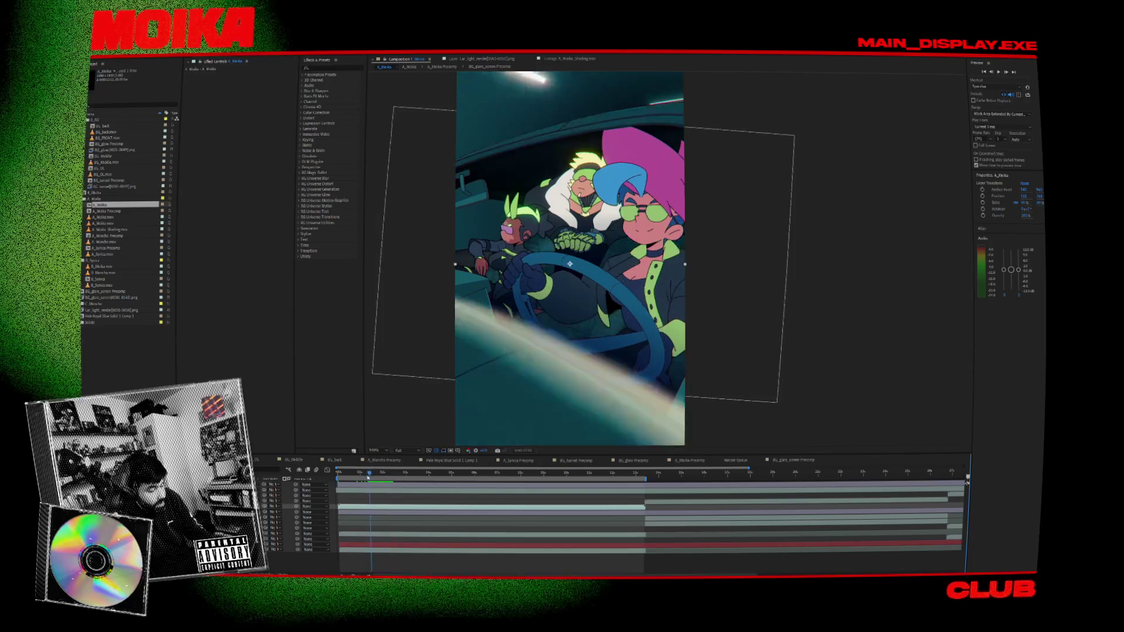
{"action": "left_click_drag", "start_coordinate": [369, 474], "coordinate": [359, 474]}
{"action": "key", "text": "space"}
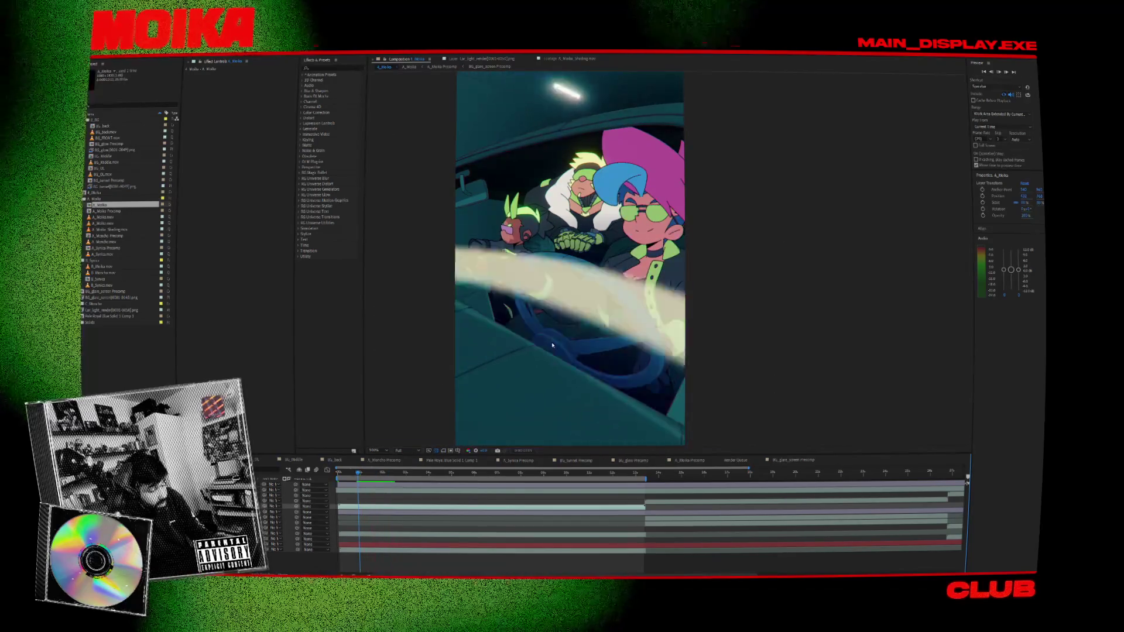
{"action": "left_click", "coordinate": [402, 483]}
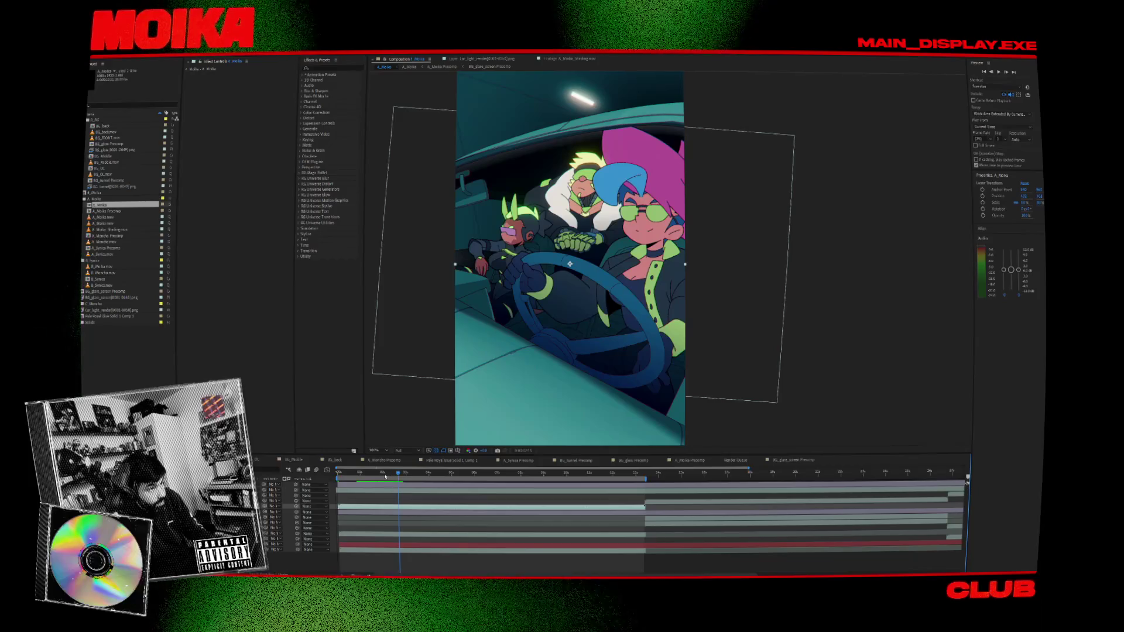
{"action": "key", "text": "space"}
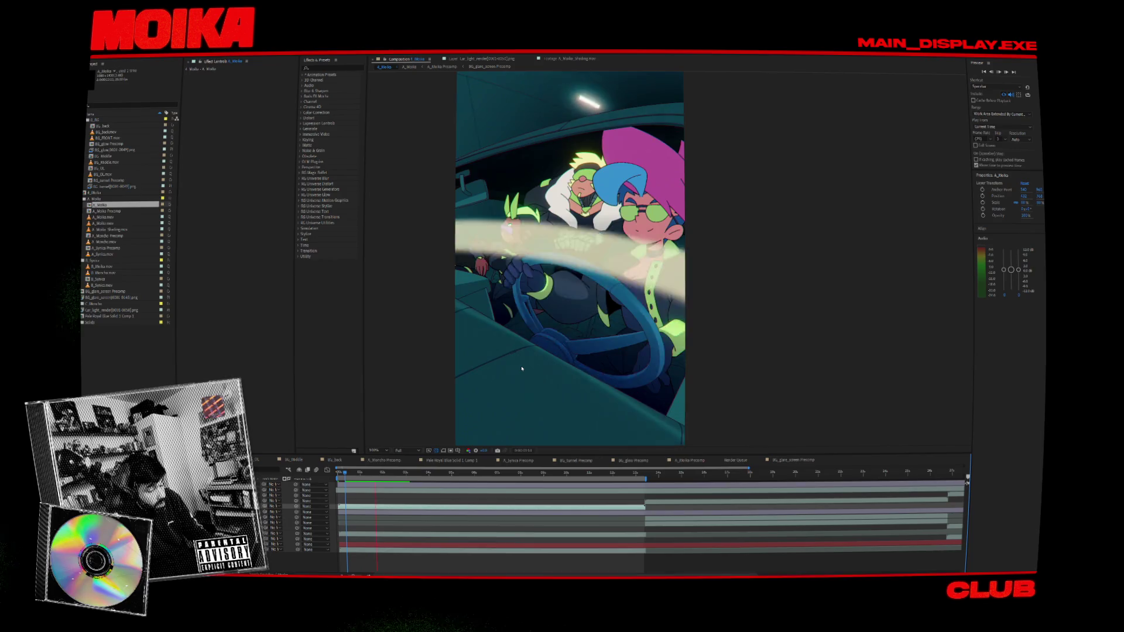
{"action": "key", "text": "space"}
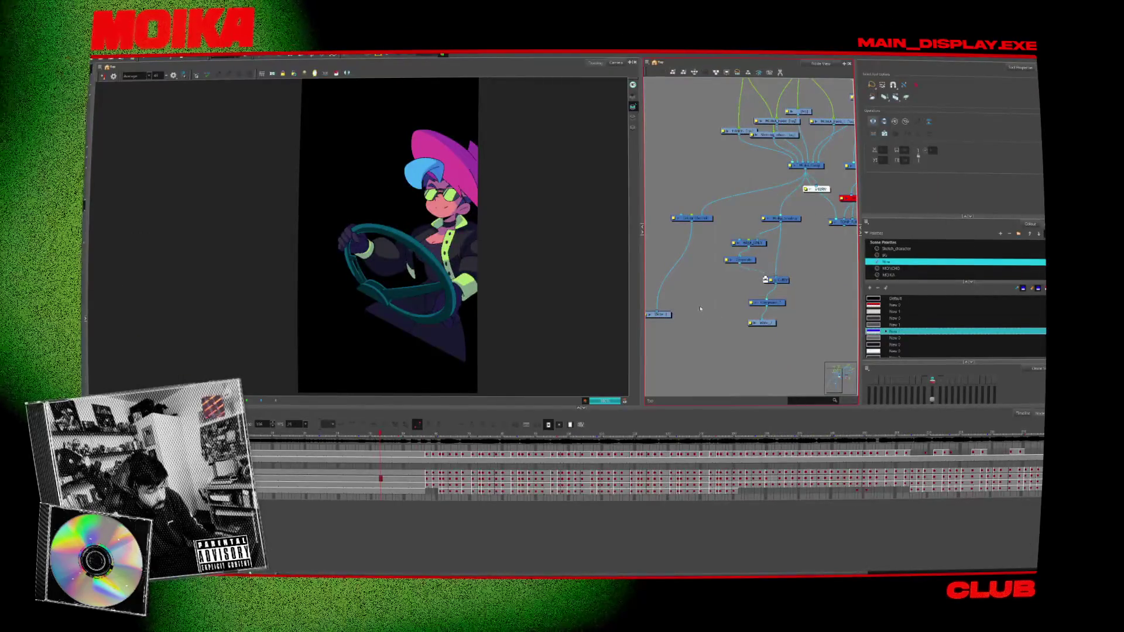
- Pan across the Harmony node graph, then switch back to After Effects with Alt+Tab
{"action": "left_click_drag", "start_coordinate": [700, 308], "coordinate": [714, 313]}
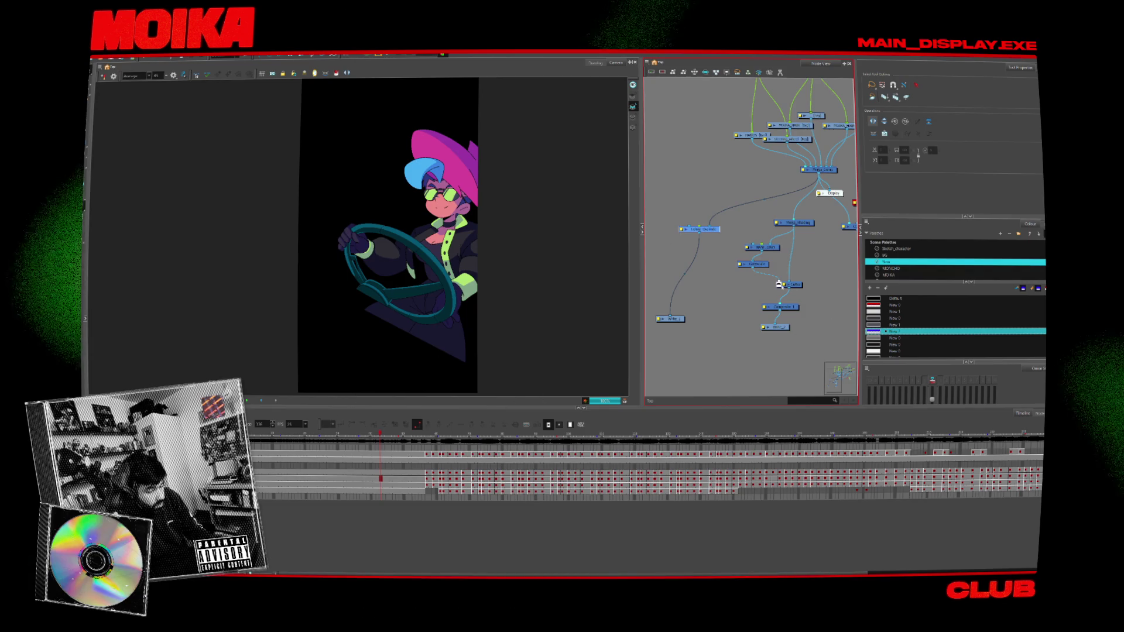
{"action": "left_click_drag", "start_coordinate": [745, 298], "coordinate": [732, 304]}
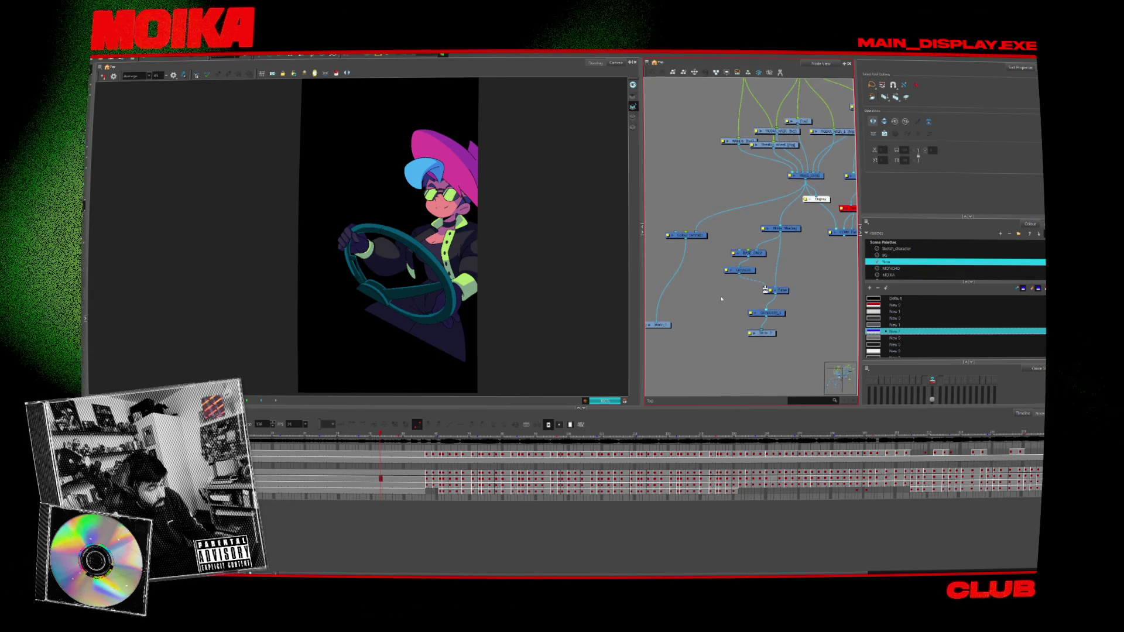
{"action": "key", "text": "alt+Tab"}
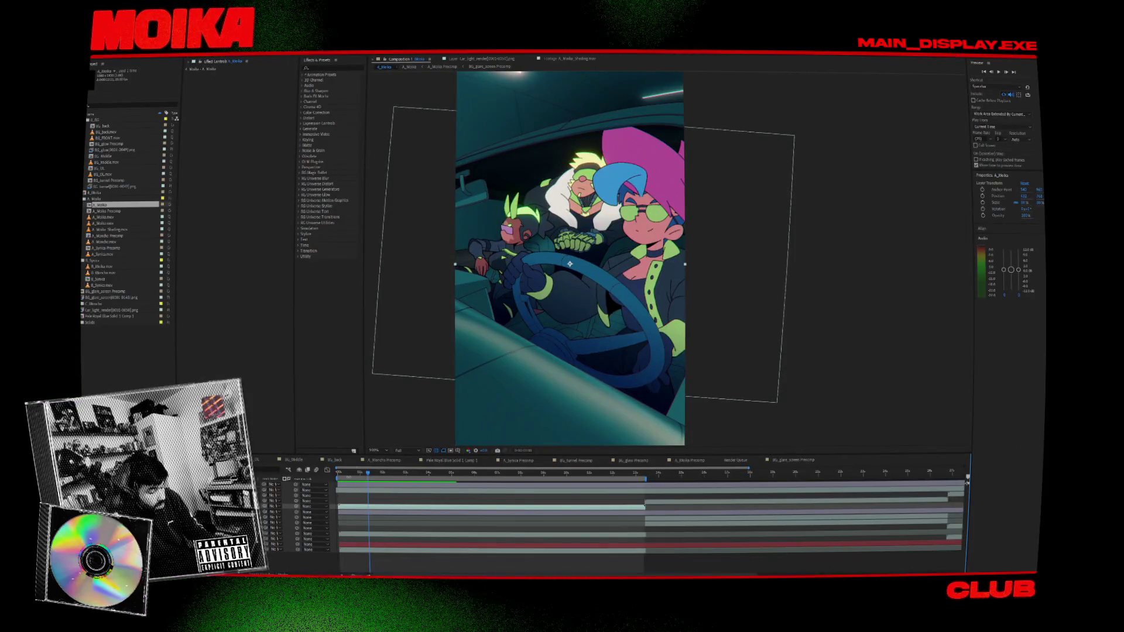
- Play the car composition with its light sweep once, then stop playback
{"action": "key", "text": "space"}
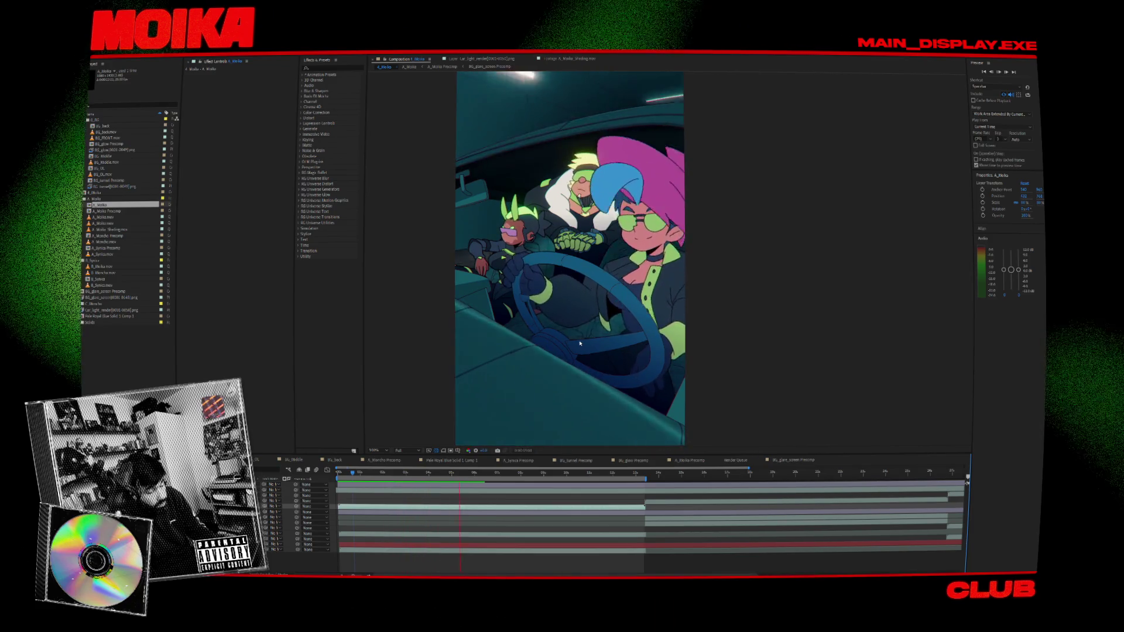
{"action": "key", "text": "space"}
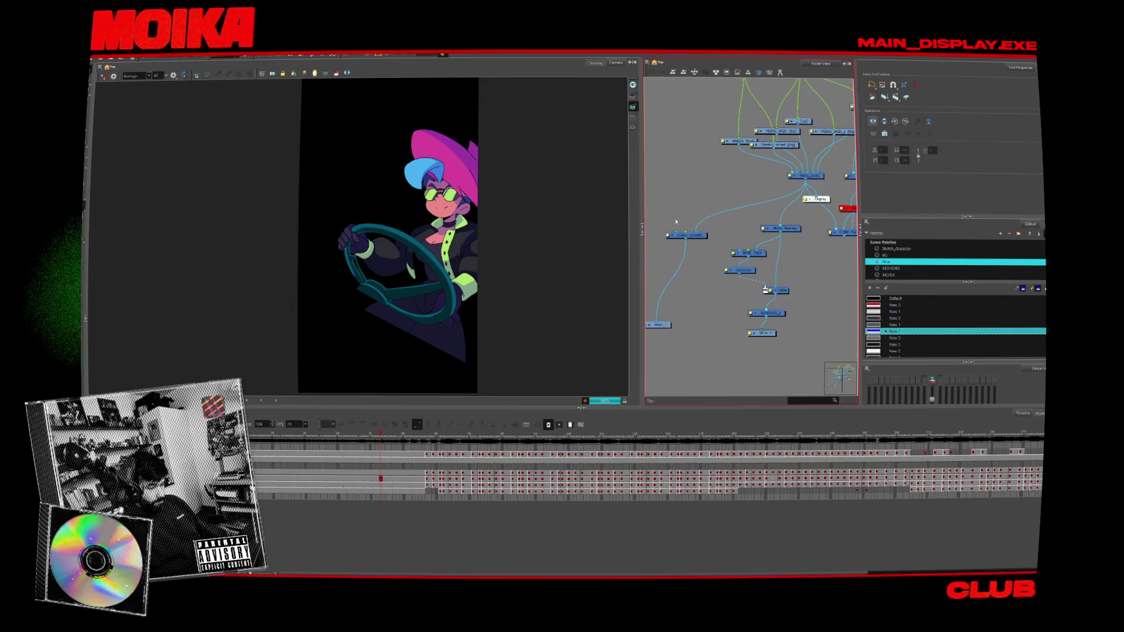
- Show the MOIKA_SHADING palette colours and scroll through the list
{"action": "left_click", "coordinate": [892, 269]}
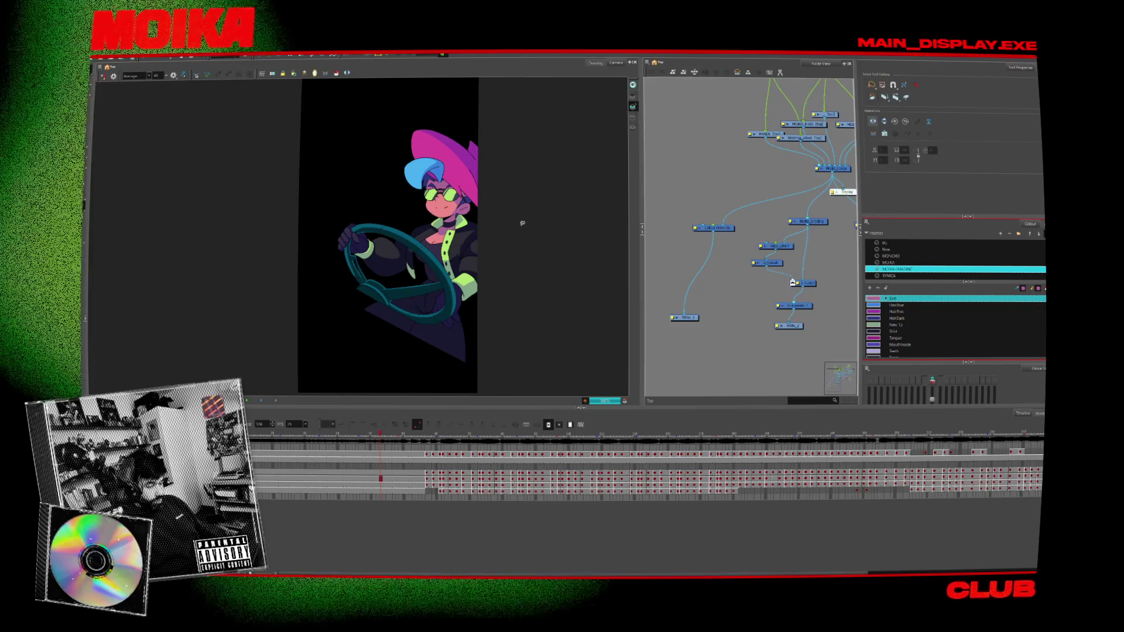
{"action": "scroll", "coordinate": [484, 185], "scroll_direction": "up", "scroll_amount": 3}
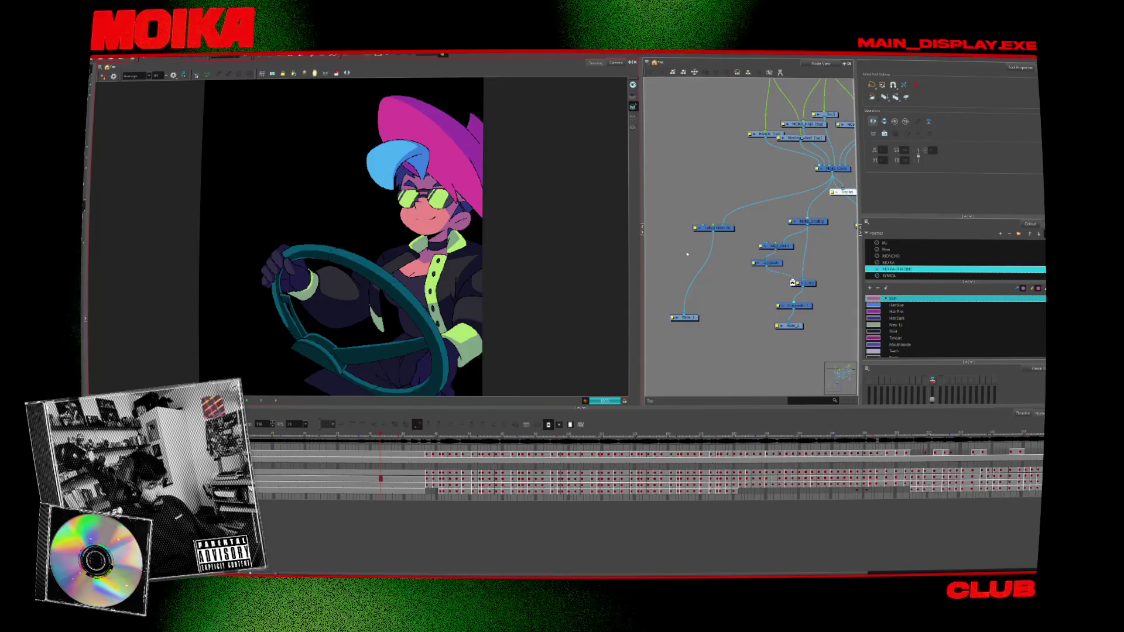
{"action": "scroll", "coordinate": [688, 254], "scroll_direction": "up", "scroll_amount": 3}
{"action": "scroll", "coordinate": [704, 266], "scroll_direction": "down", "scroll_amount": 1}
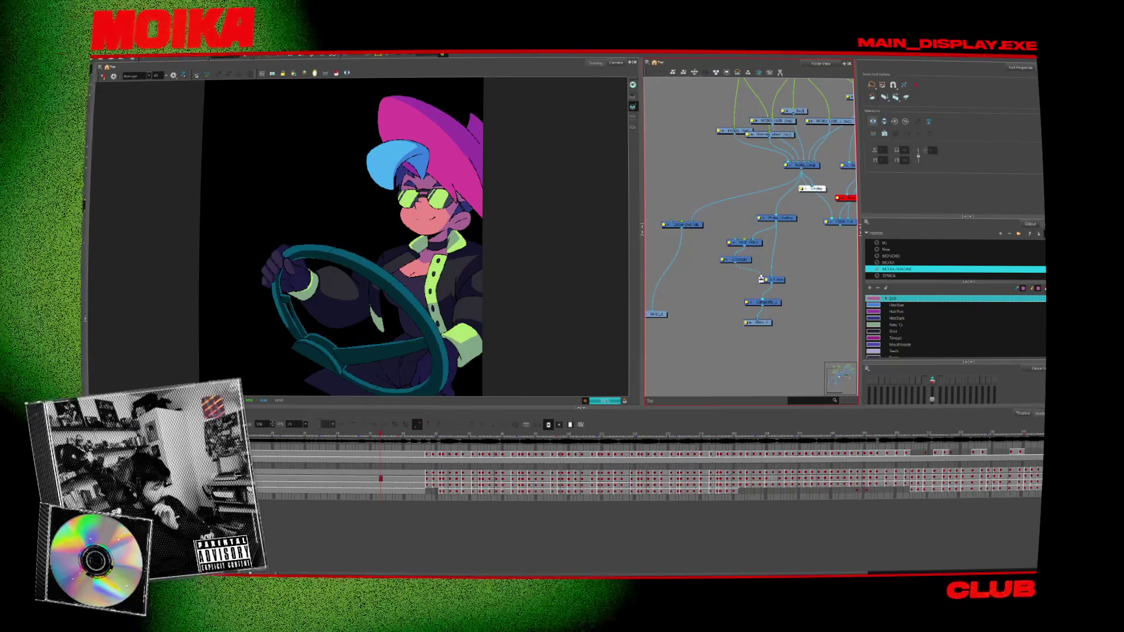
- Switch the viewer back to normal preview, scrub later, and open the Colour-Override node
{"action": "key", "text": "ctrl+shift+r"}
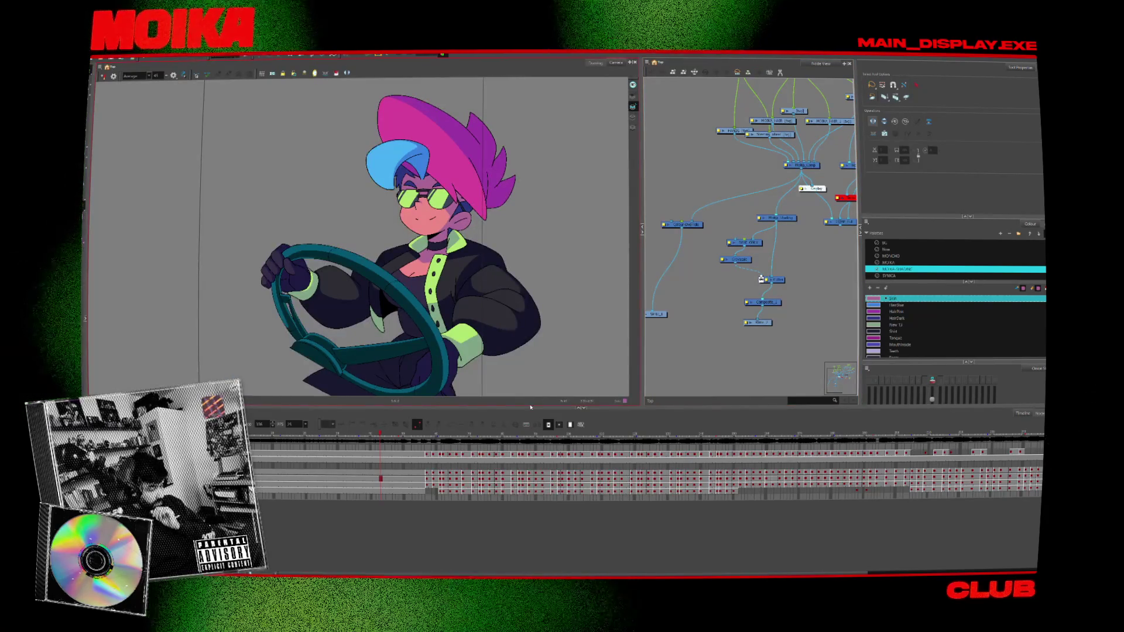
{"action": "left_click_drag", "start_coordinate": [385, 438], "coordinate": [413, 440]}
{"action": "left_click_drag", "start_coordinate": [703, 316], "coordinate": [711, 318]}
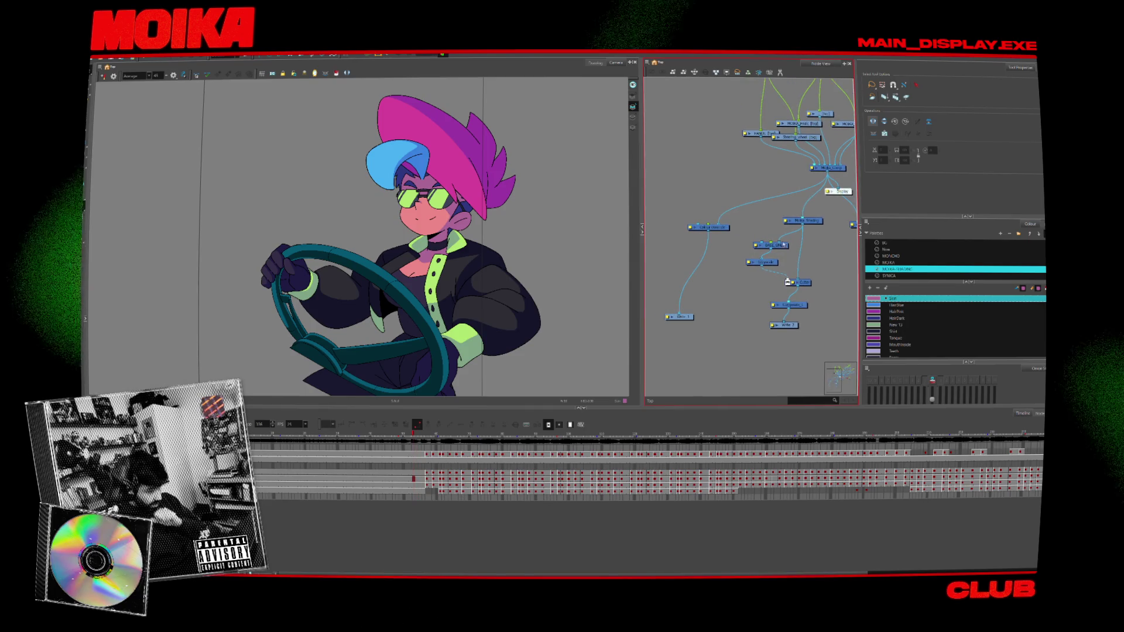
{"action": "left_click_drag", "start_coordinate": [803, 198], "coordinate": [703, 254]}
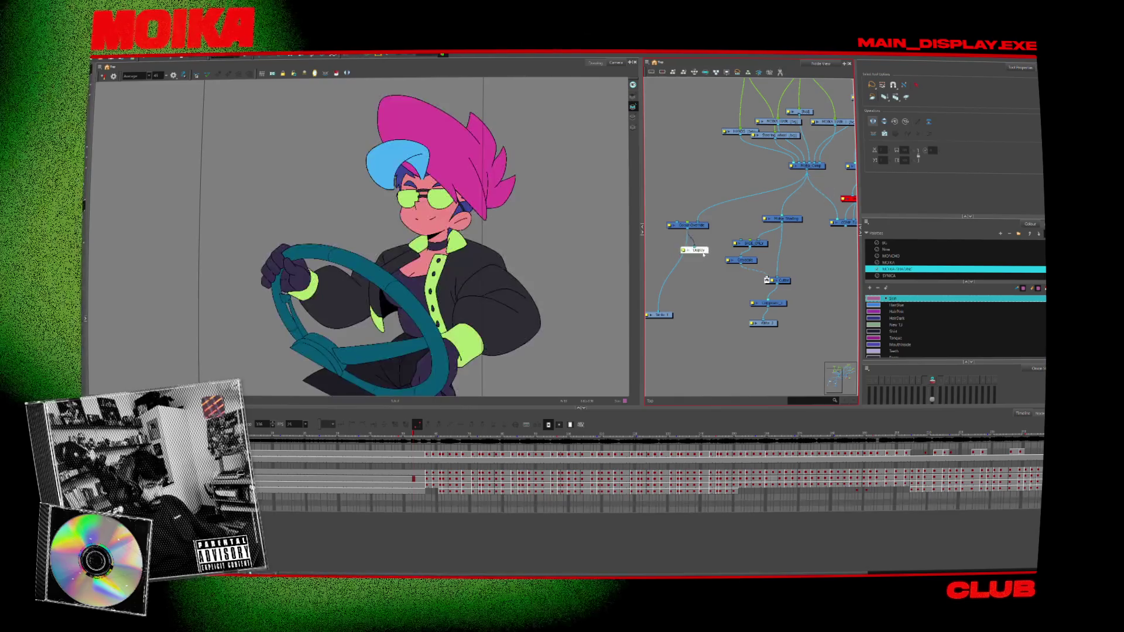
{"action": "double_click", "coordinate": [669, 227]}
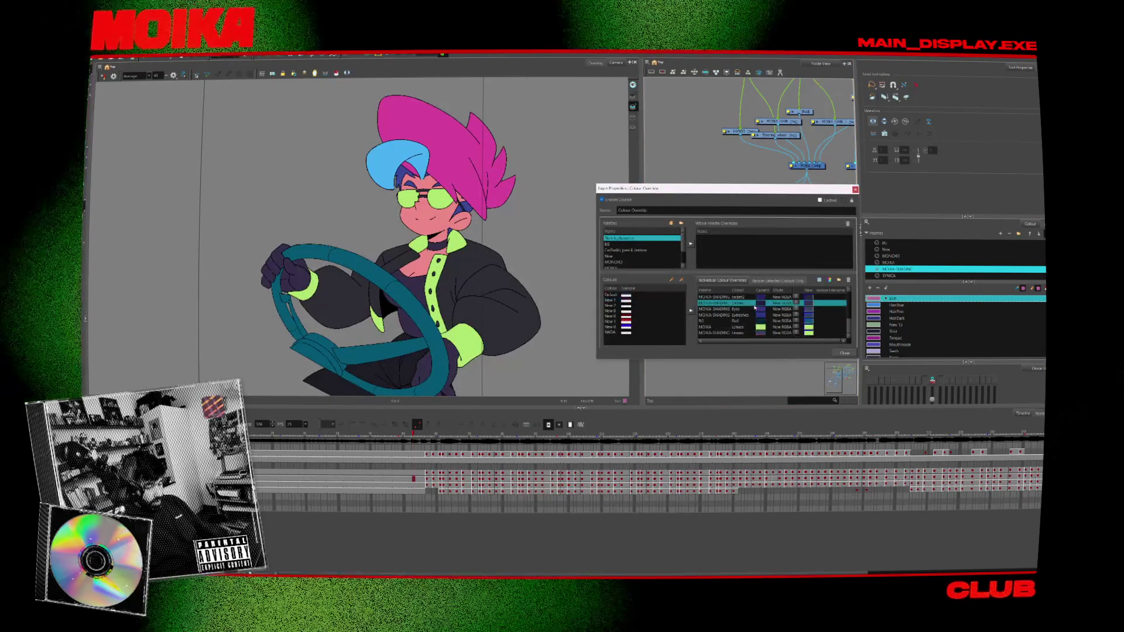
- Try the Skin and HairBlue overrides, then remove the existing shading colour overrides
{"action": "left_click_drag", "start_coordinate": [755, 307], "coordinate": [788, 308]}
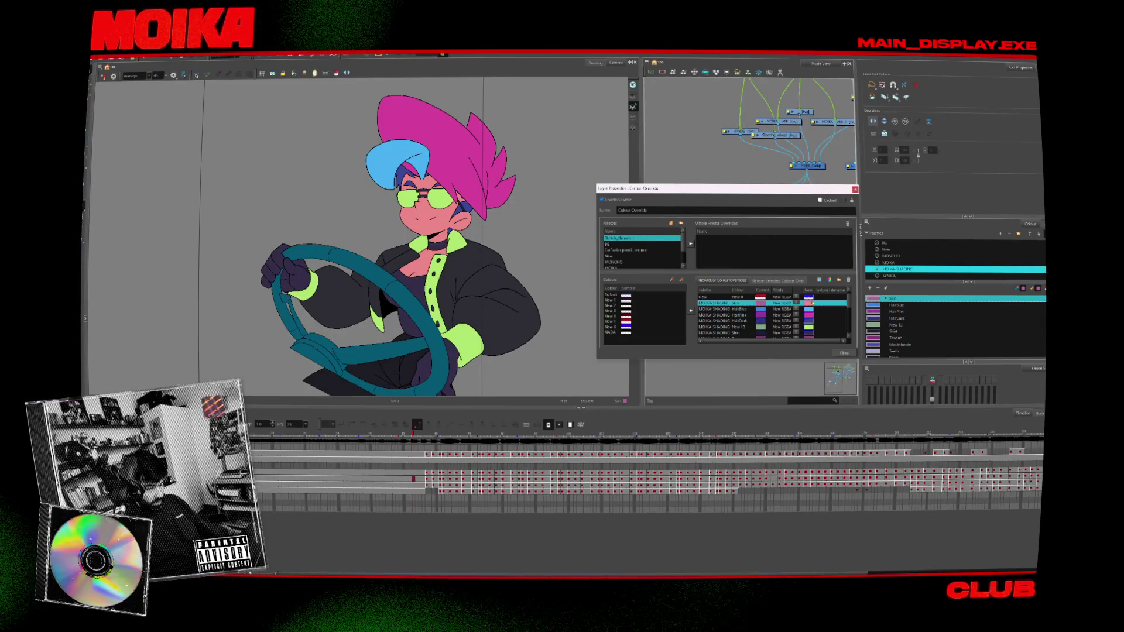
{"action": "double_click", "coordinate": [810, 303]}
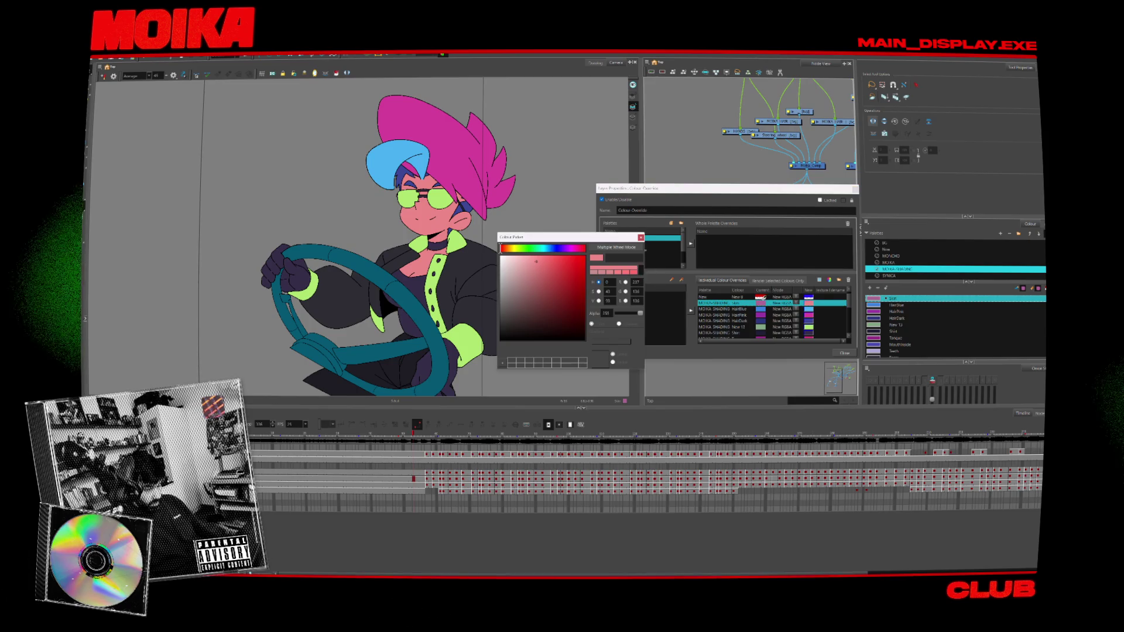
{"action": "left_click", "coordinate": [809, 314]}
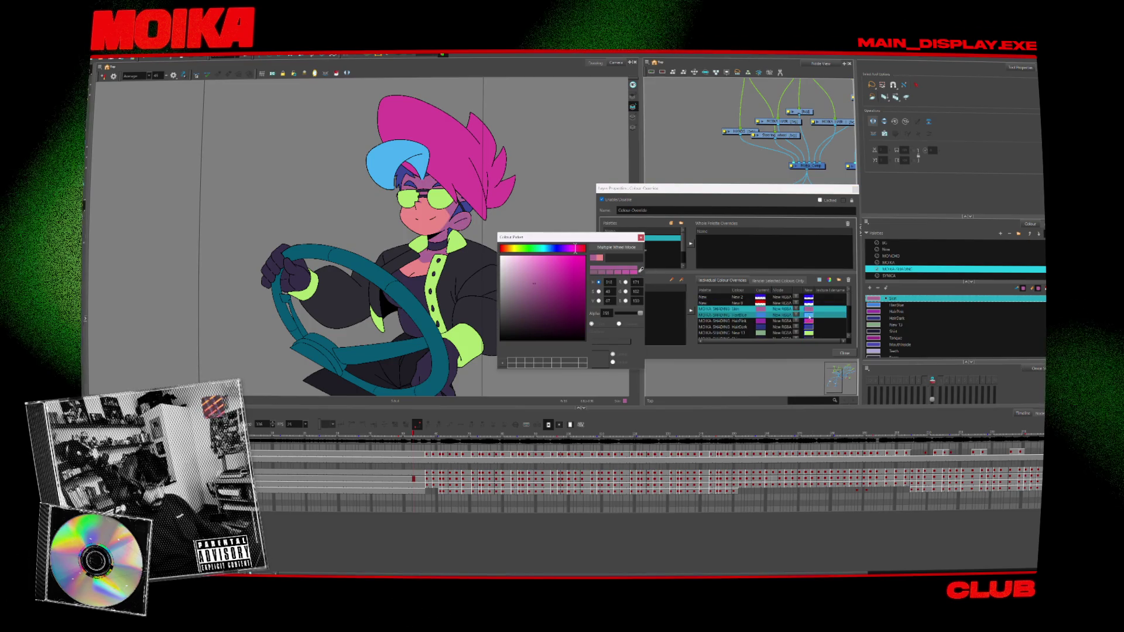
{"action": "left_click", "coordinate": [592, 247]}
{"action": "mouse_move", "coordinate": [527, 237]}
{"action": "left_mouse_down"}
{"action": "mouse_move", "coordinate": [495, 241]}
{"action": "mouse_move", "coordinate": [519, 252]}
{"action": "left_mouse_up"}
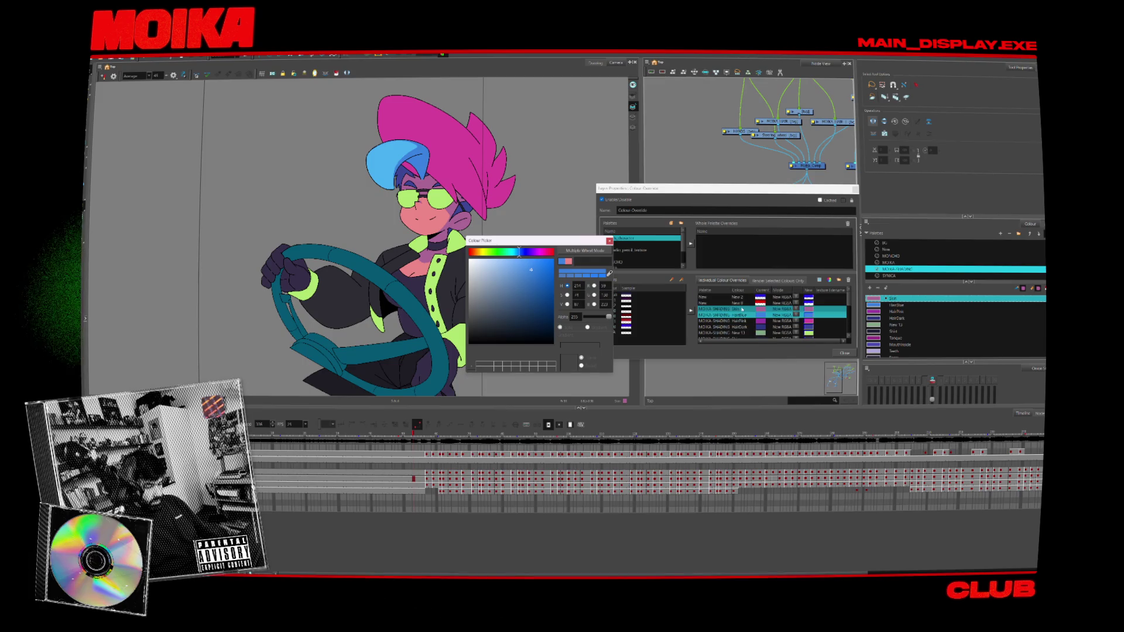
{"action": "scroll", "coordinate": [745, 327], "scroll_direction": "down", "scroll_amount": 5}
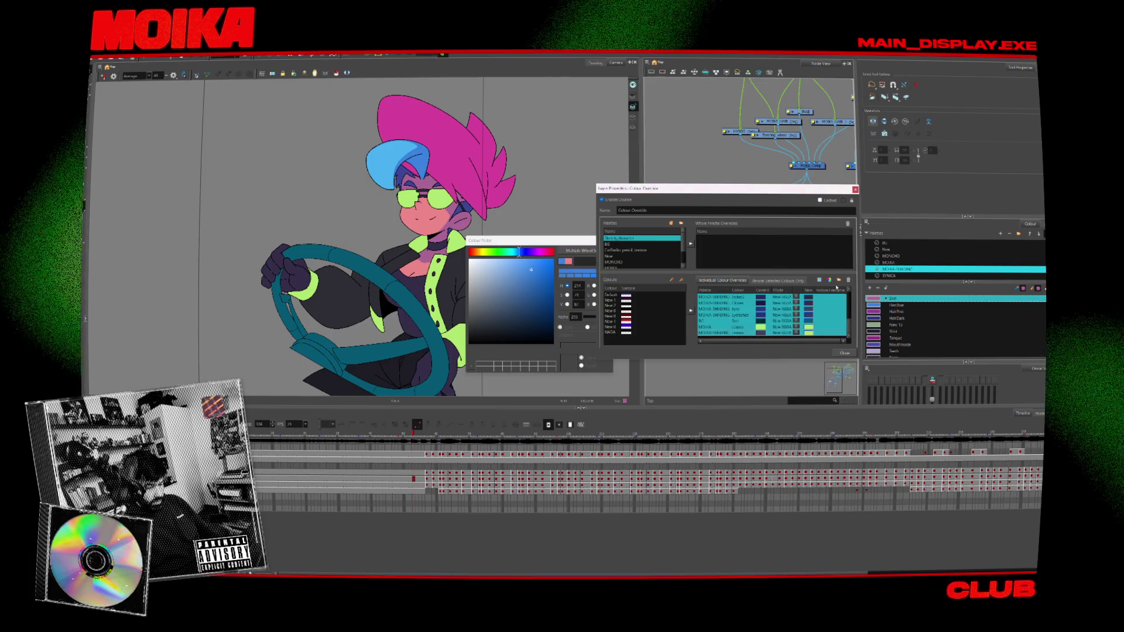
{"action": "left_click", "coordinate": [583, 224]}
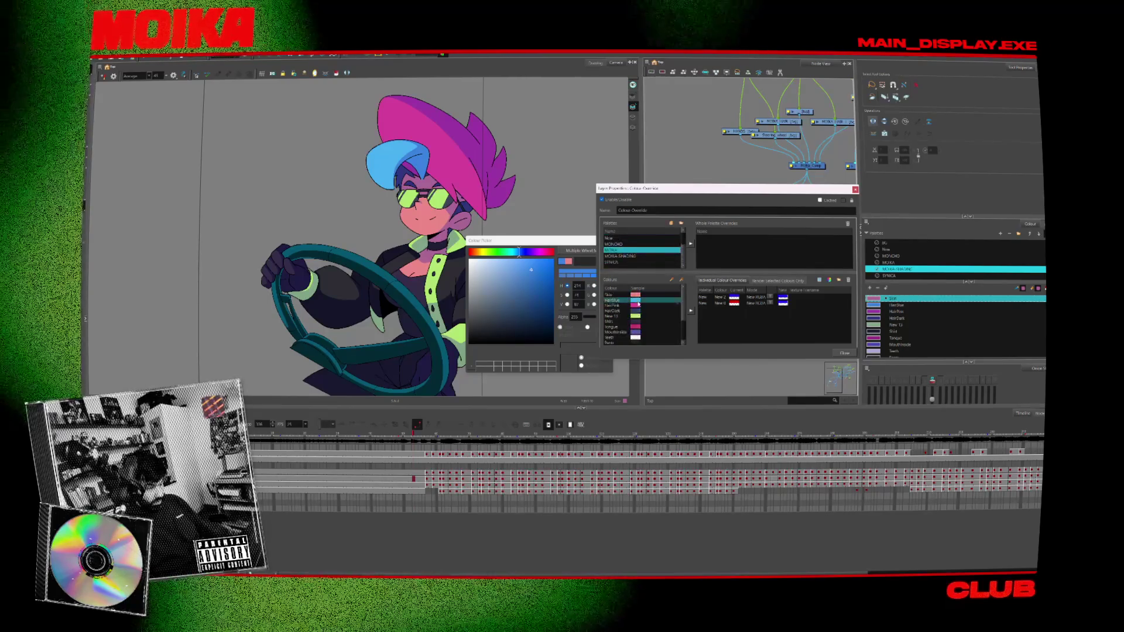
{"action": "scroll", "coordinate": [641, 316], "scroll_direction": "down", "scroll_amount": 2}
- Add every MOIKA palette colour as an individual colour override
{"action": "left_click", "coordinate": [643, 333]}
{"action": "key", "text": "ctrl+a"}
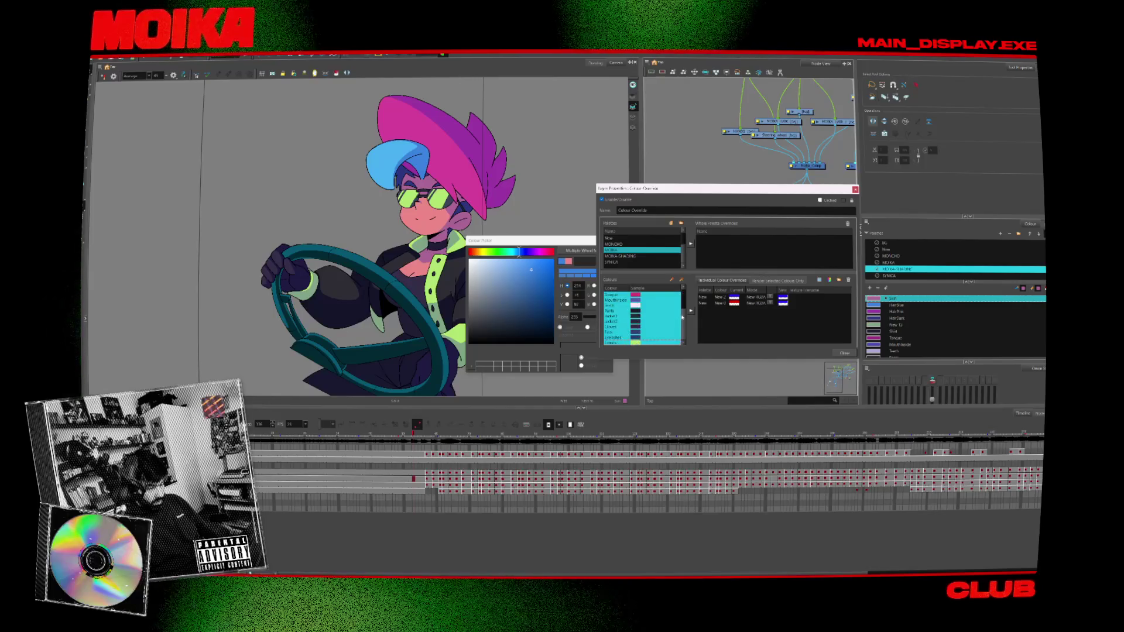
{"action": "left_click_drag", "start_coordinate": [790, 322], "coordinate": [795, 319]}
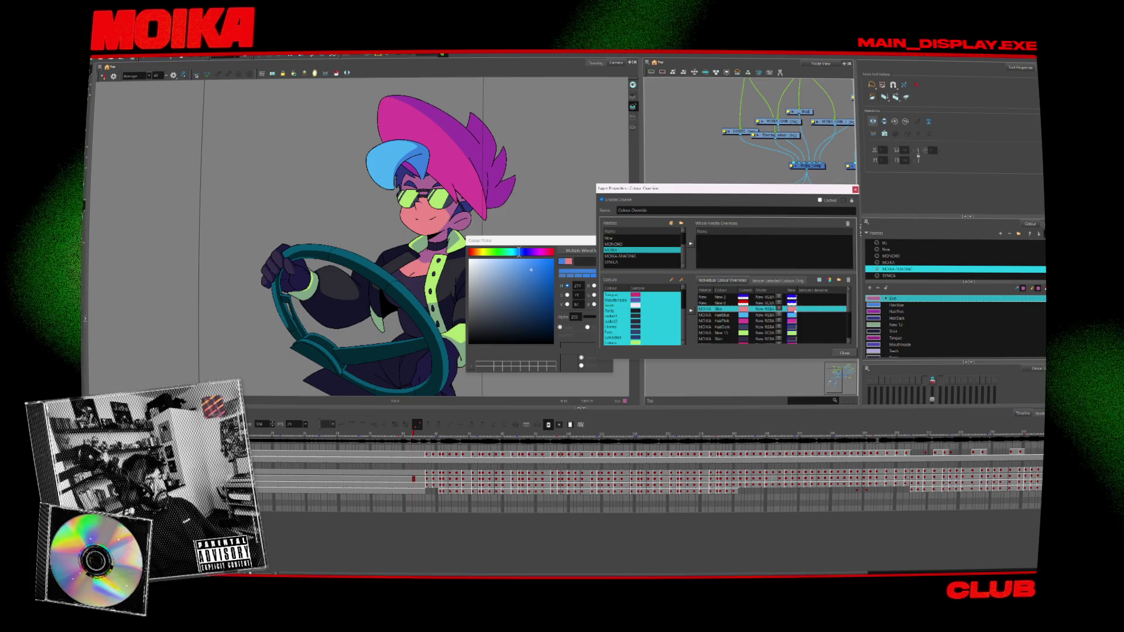
- Shift Skin toward magenta, change HairPink to purple, and open the New 13 colour
{"action": "left_click", "coordinate": [793, 310]}
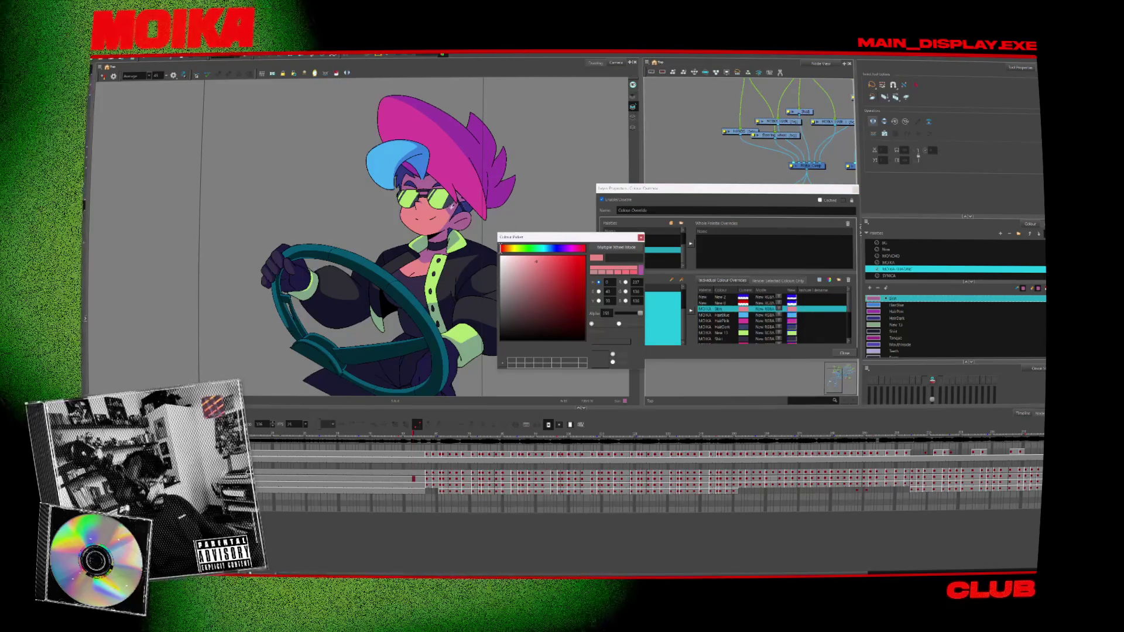
{"action": "left_click_drag", "start_coordinate": [502, 248], "coordinate": [575, 248]}
{"action": "left_click", "coordinate": [787, 316]}
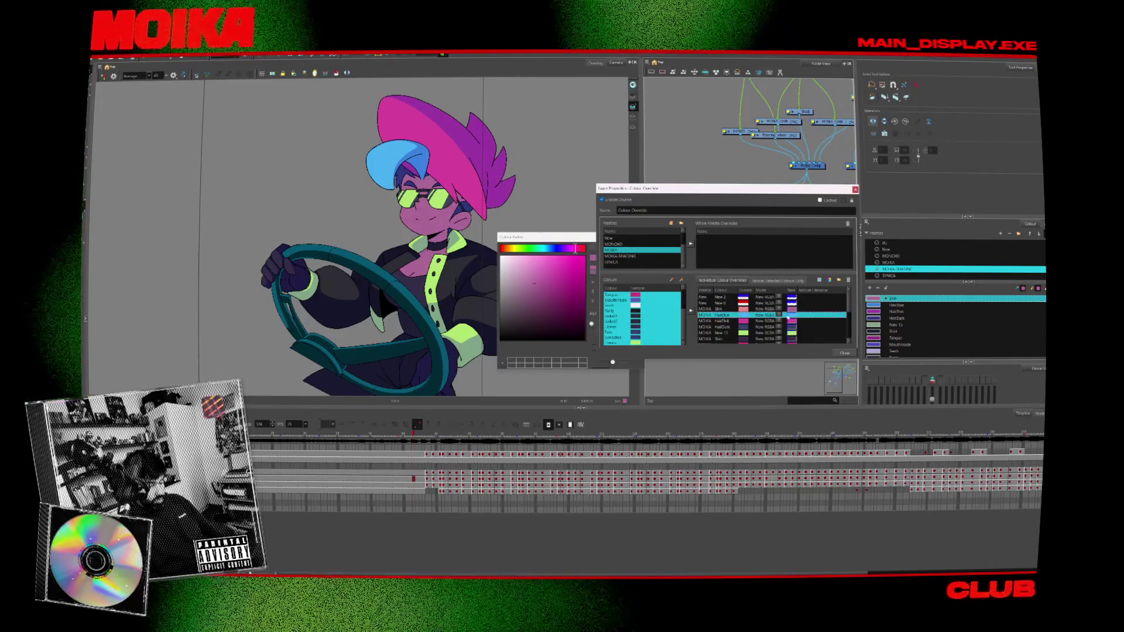
{"action": "left_click", "coordinate": [790, 316]}
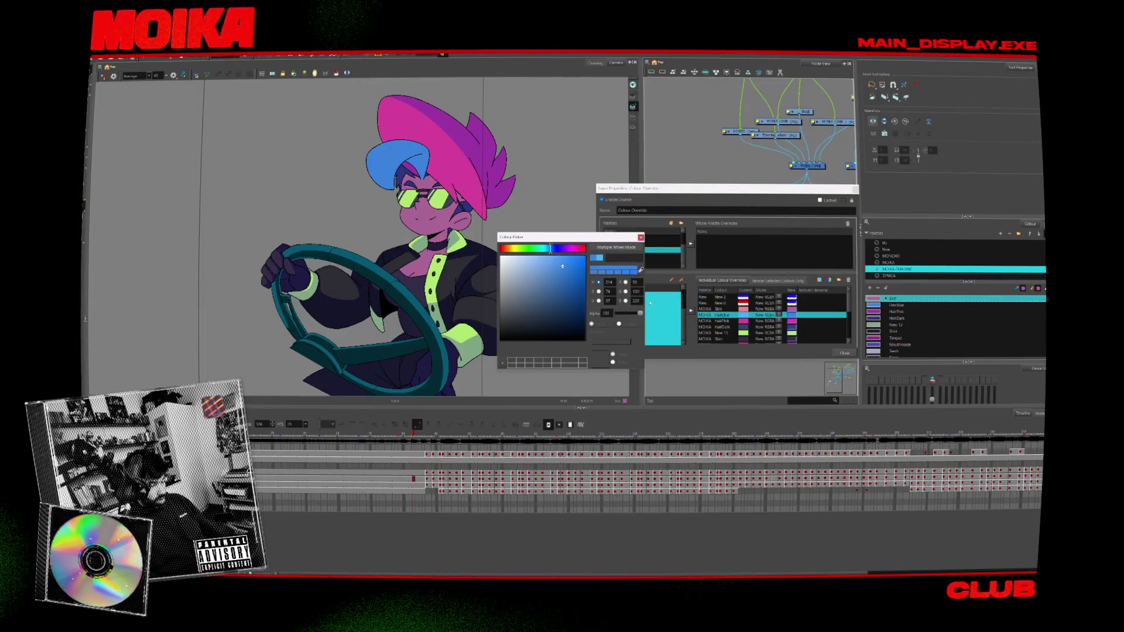
{"action": "left_click", "coordinate": [721, 322]}
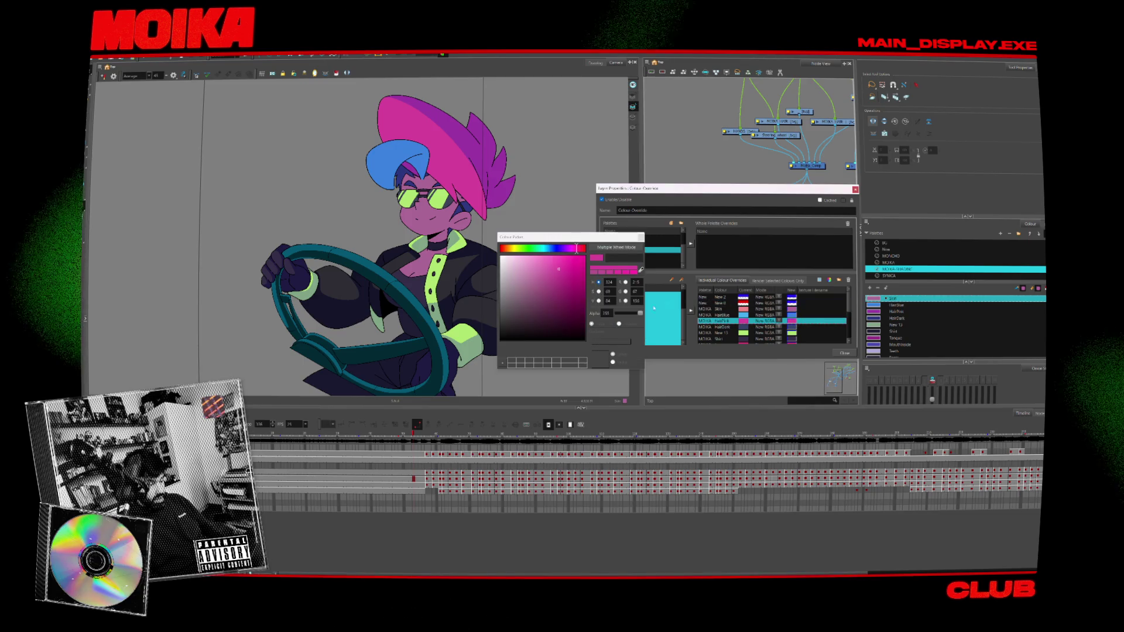
{"action": "left_click_drag", "start_coordinate": [576, 248], "coordinate": [569, 249]}
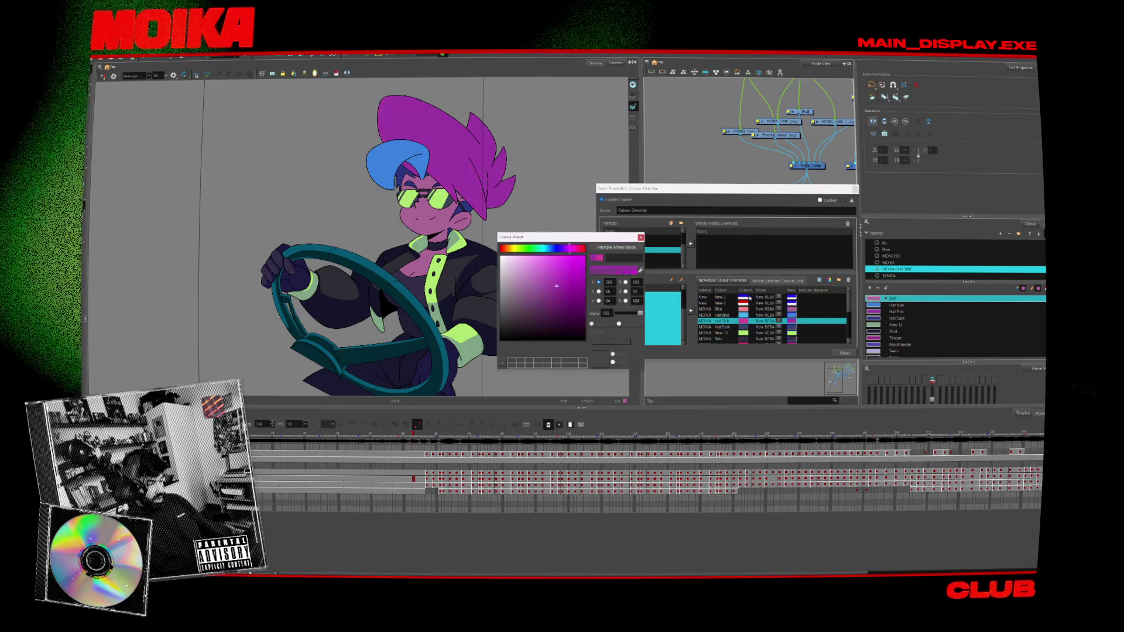
{"action": "left_click", "coordinate": [753, 327]}
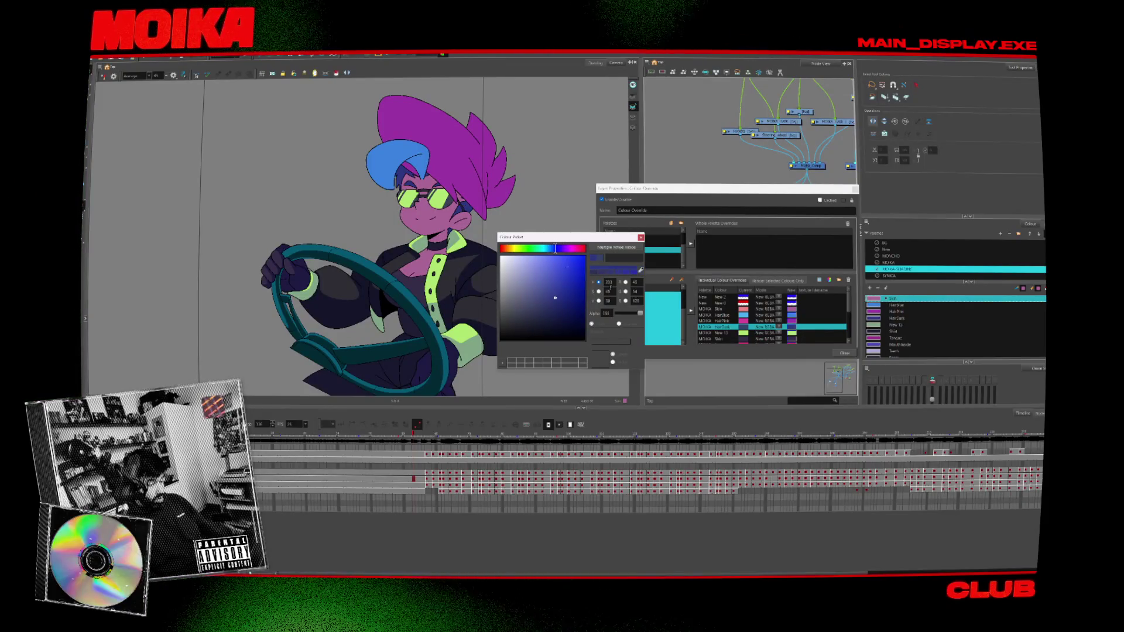
{"action": "left_click", "coordinate": [733, 333]}
{"action": "double_click", "coordinate": [805, 332]}
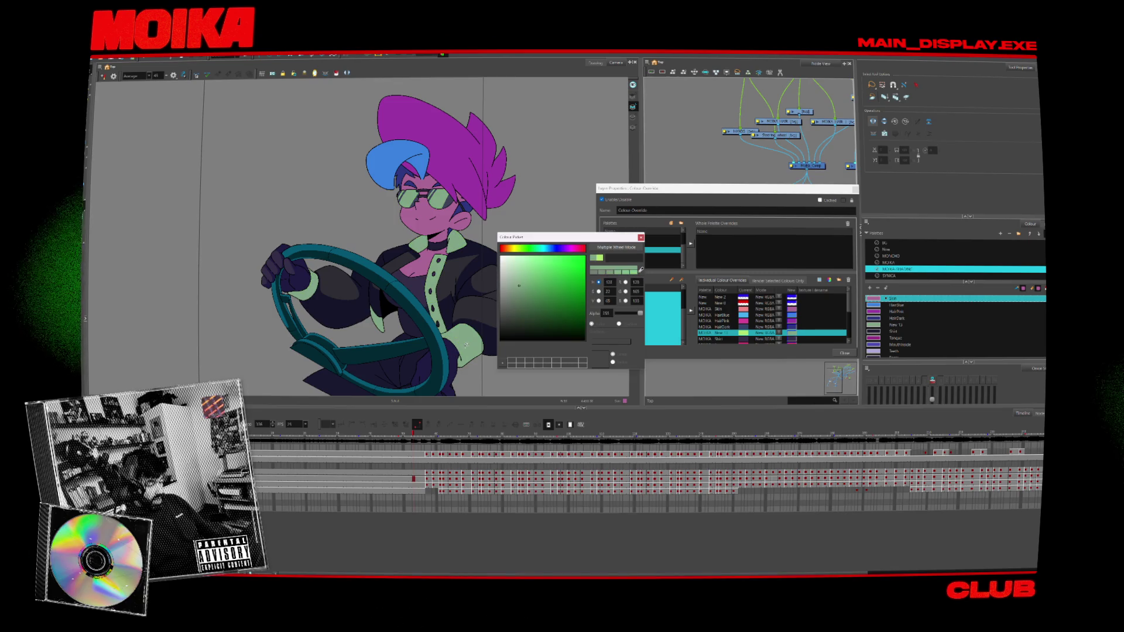
- Revisit the Skin, Tongue and Mouthinside overrides, shifting the colour toward blue-purple
{"action": "scroll", "coordinate": [793, 322], "scroll_direction": "down", "scroll_amount": 1}
{"action": "left_click", "coordinate": [792, 322]}
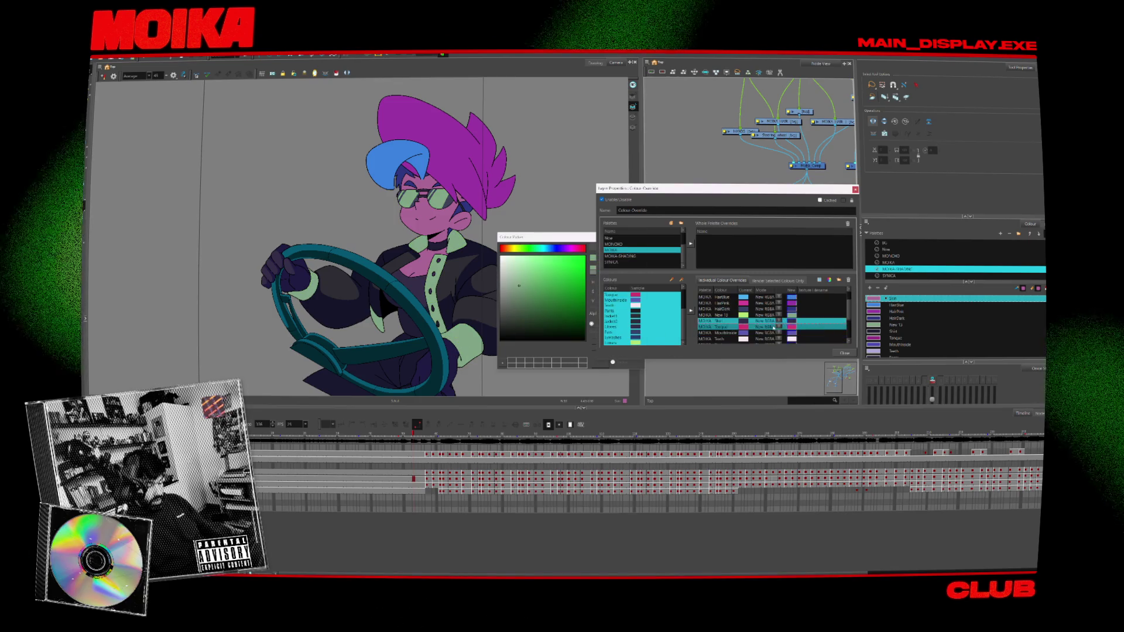
{"action": "double_click", "coordinate": [793, 321]}
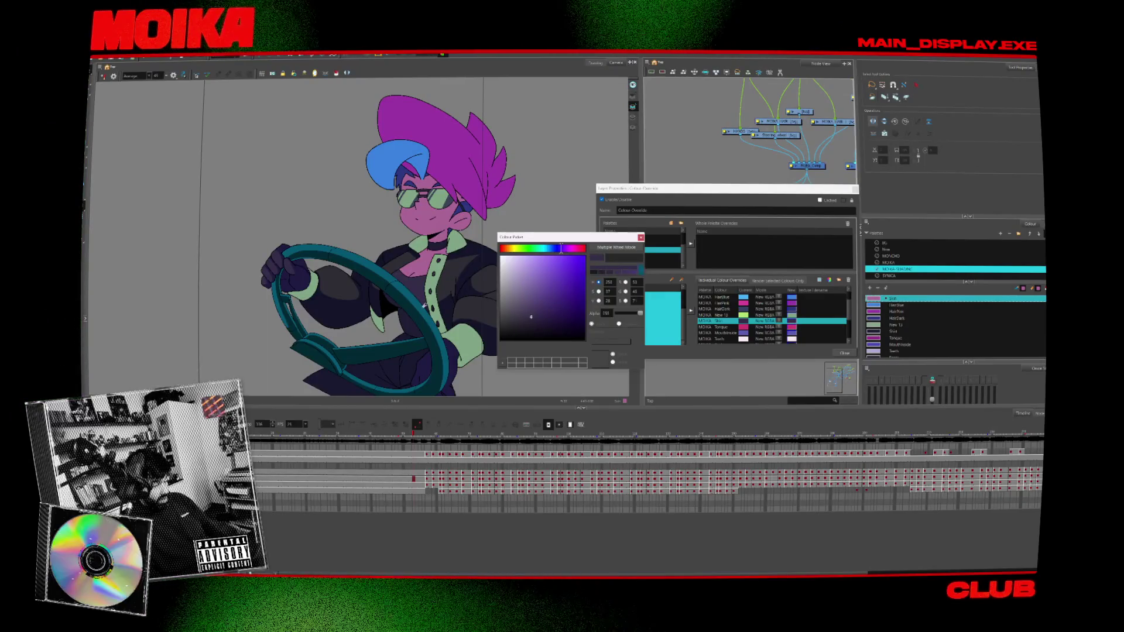
{"action": "double_click", "coordinate": [755, 327]}
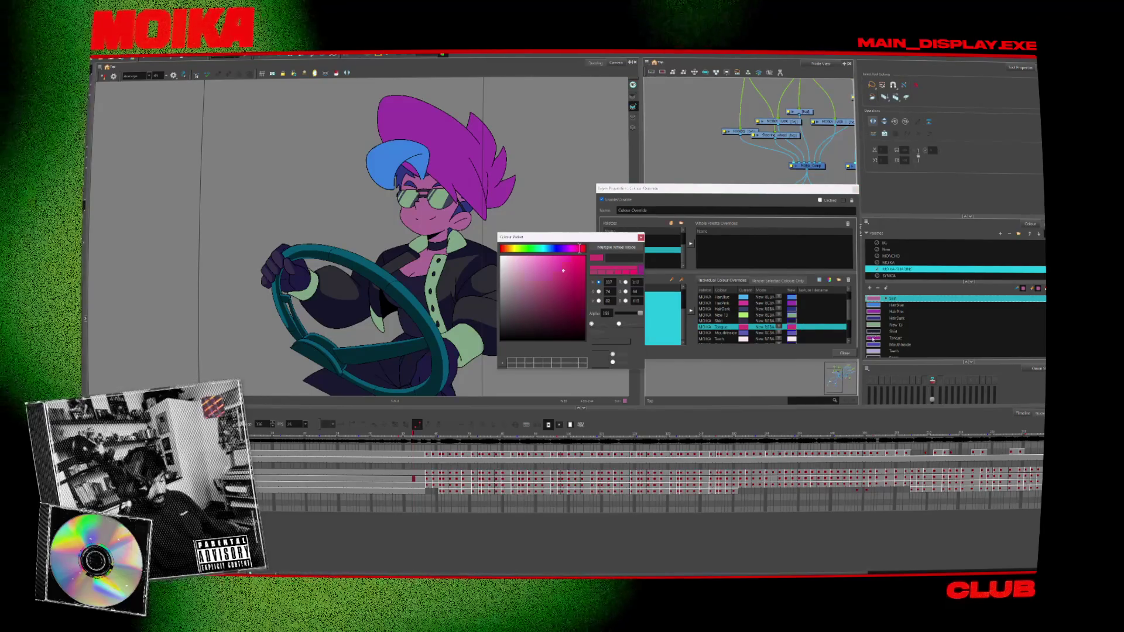
{"action": "scroll", "coordinate": [819, 324], "scroll_direction": "down", "scroll_amount": 1}
{"action": "left_click", "coordinate": [800, 326]}
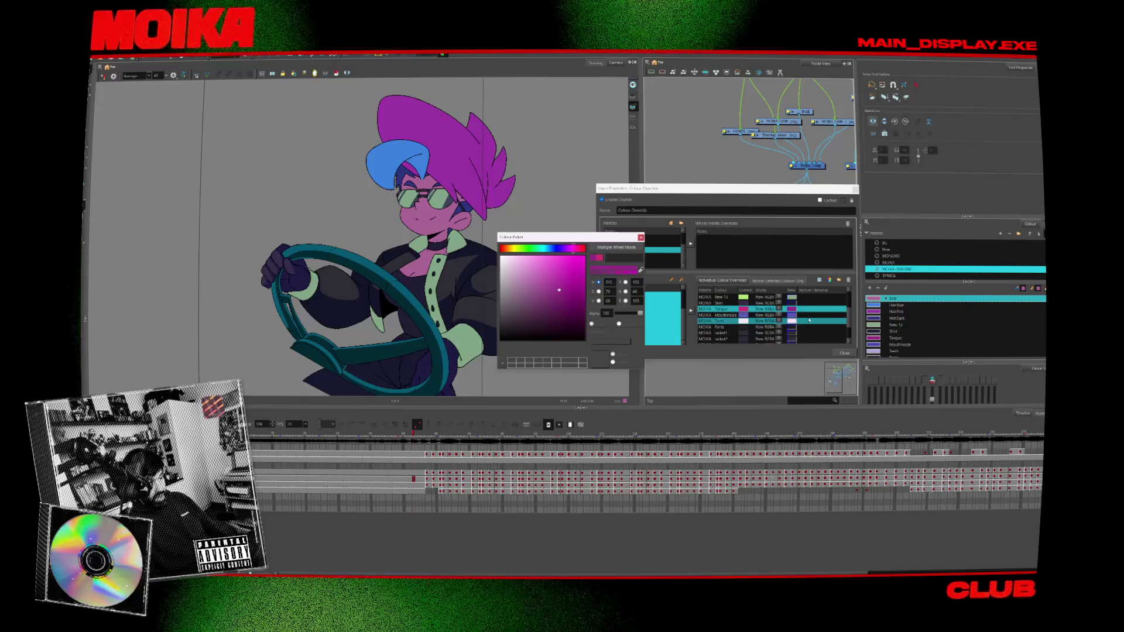
{"action": "left_click", "coordinate": [716, 314]}
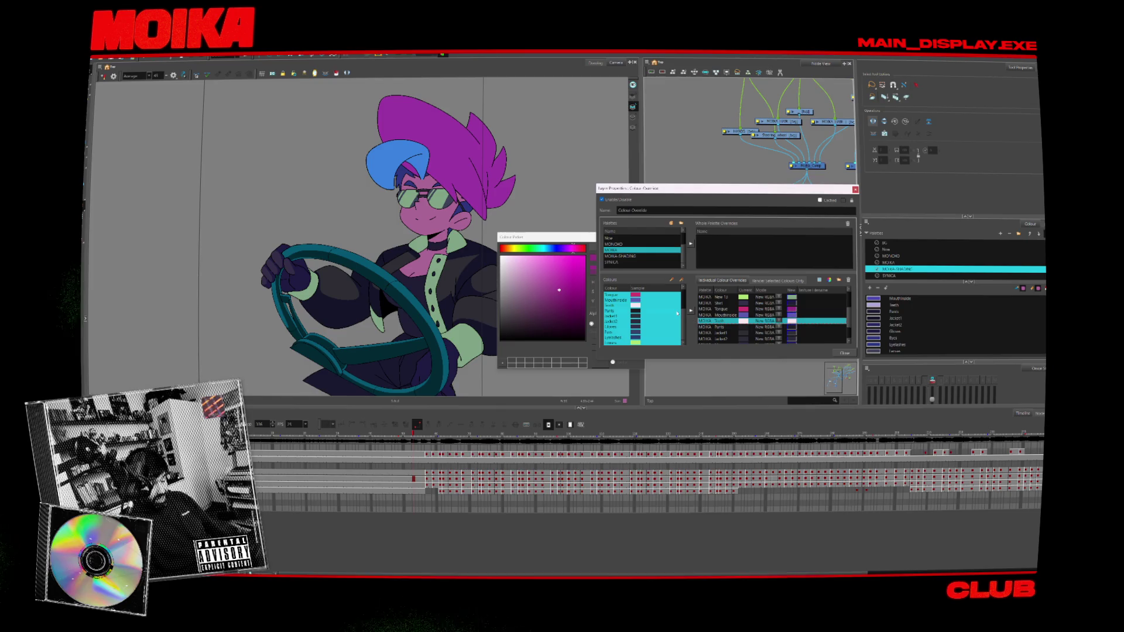
{"action": "left_click", "coordinate": [575, 242]}
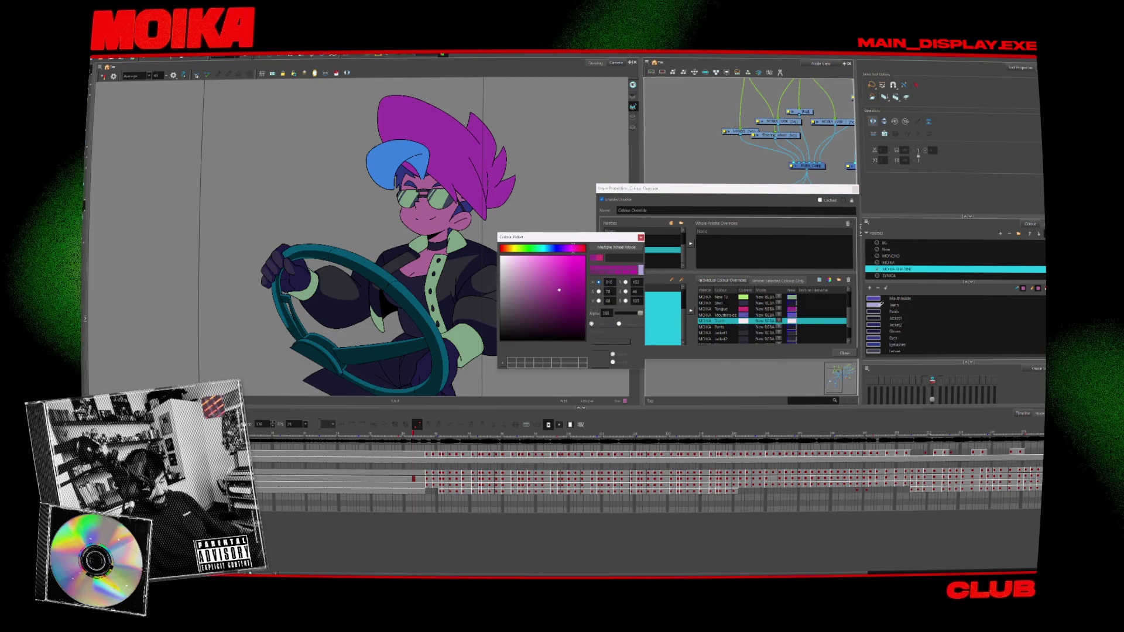
{"action": "left_click", "coordinate": [560, 249]}
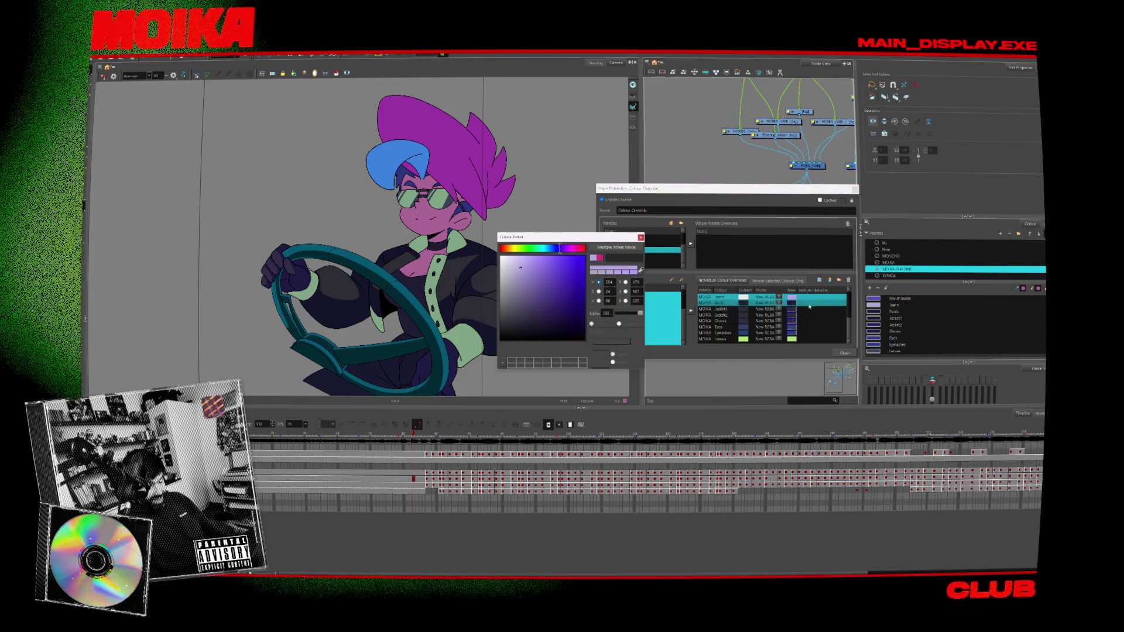
{"action": "left_click", "coordinate": [559, 249]}
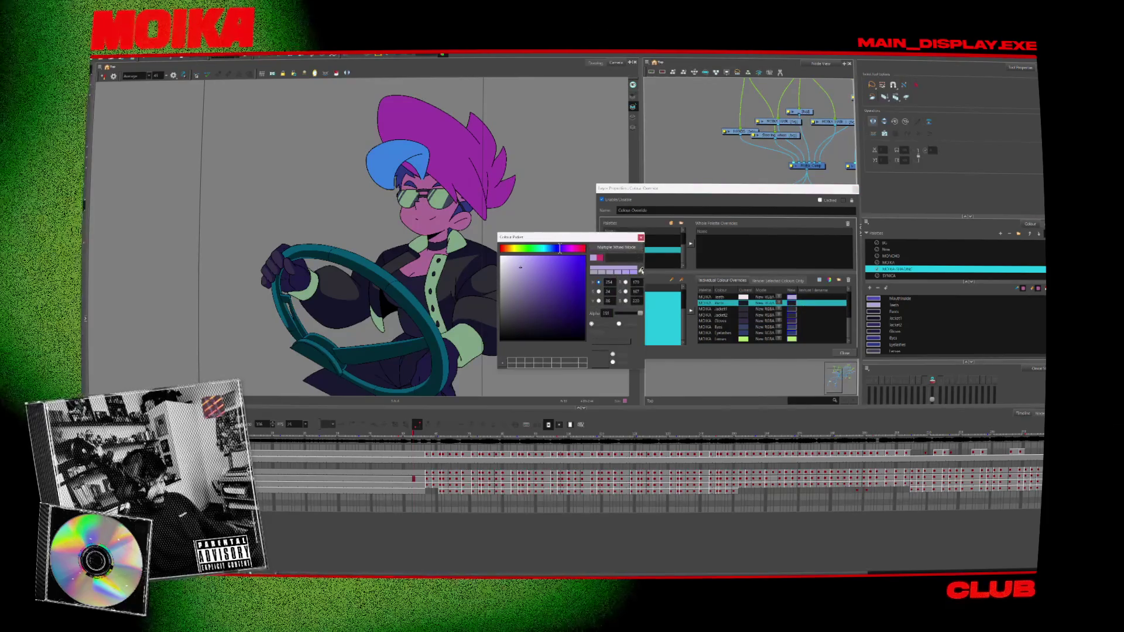
- Select and adjust the Jacket1, Jacket2 and Eyes override colours in the Colour Picker
{"action": "left_click", "coordinate": [789, 315]}
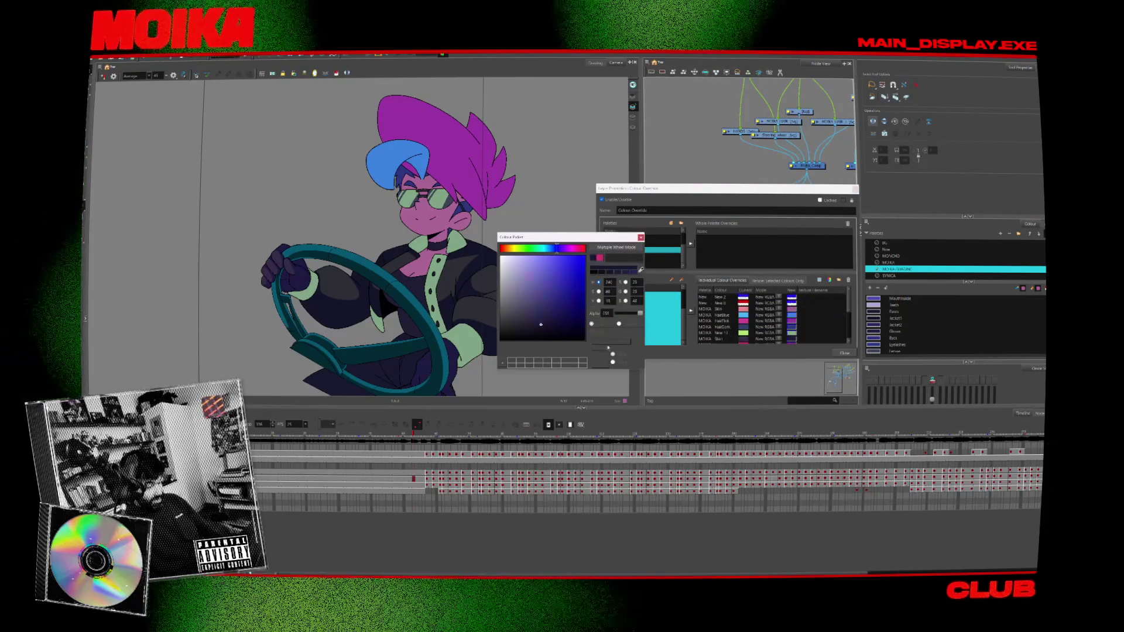
{"action": "left_click", "coordinate": [802, 309]}
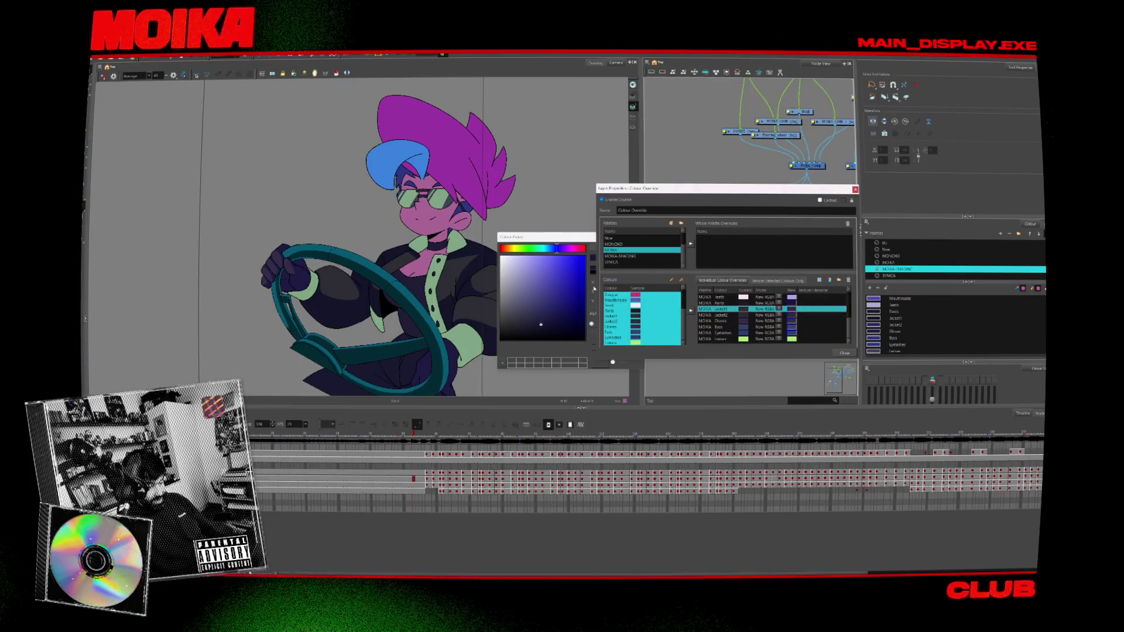
{"action": "left_click", "coordinate": [576, 245]}
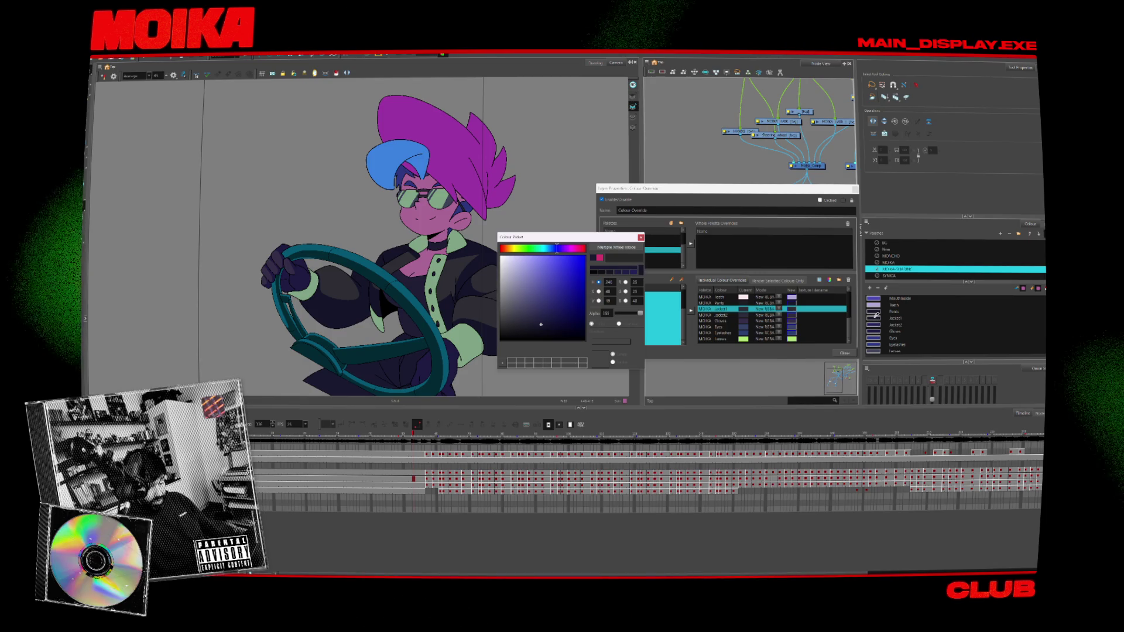
{"action": "left_click", "coordinate": [876, 325]}
{"action": "left_click", "coordinate": [718, 297]}
{"action": "left_click", "coordinate": [876, 338]}
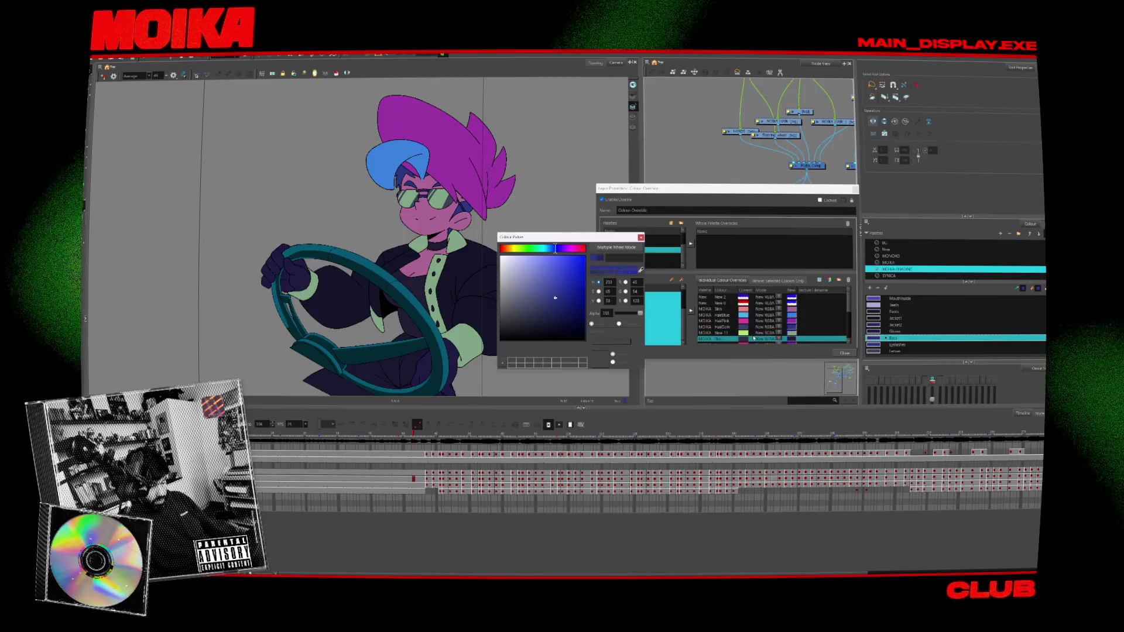
{"action": "left_click", "coordinate": [719, 338]}
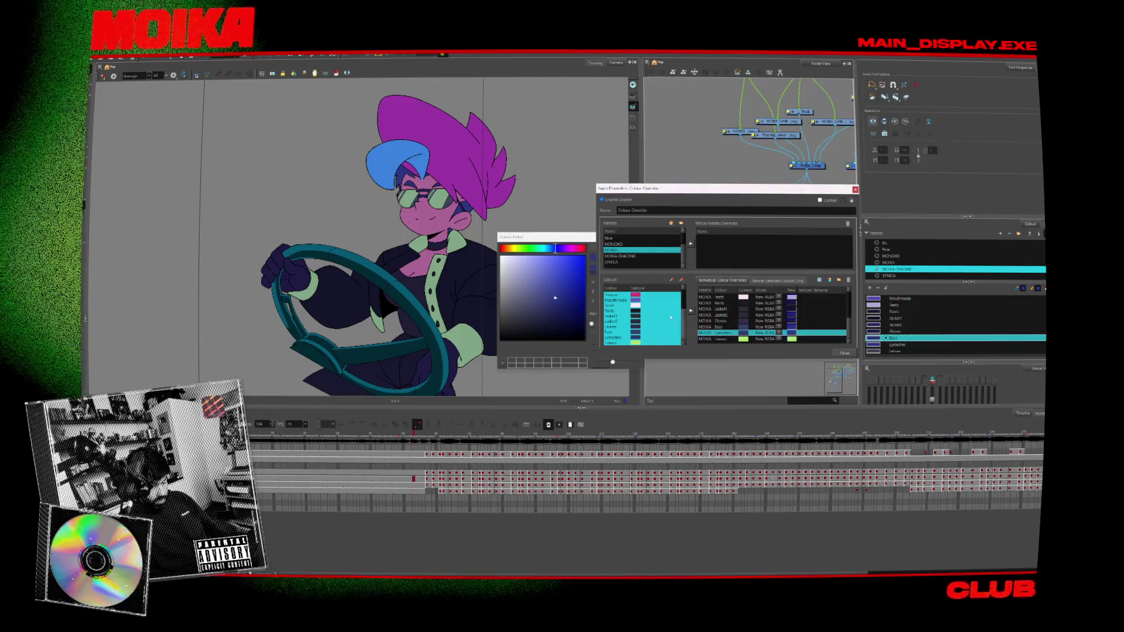
{"action": "left_click", "coordinate": [591, 275]}
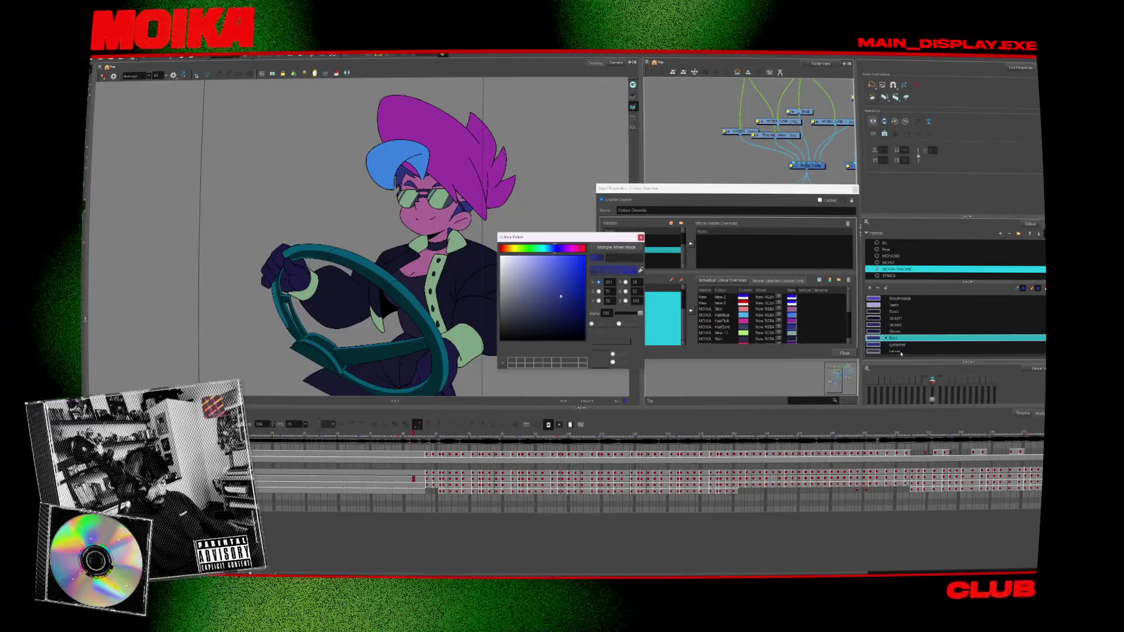
- Adjust the Lenses green override, then close the colour editor and override properties
{"action": "left_click", "coordinate": [876, 351]}
{"action": "left_click", "coordinate": [796, 338]}
{"action": "left_click", "coordinate": [793, 338]}
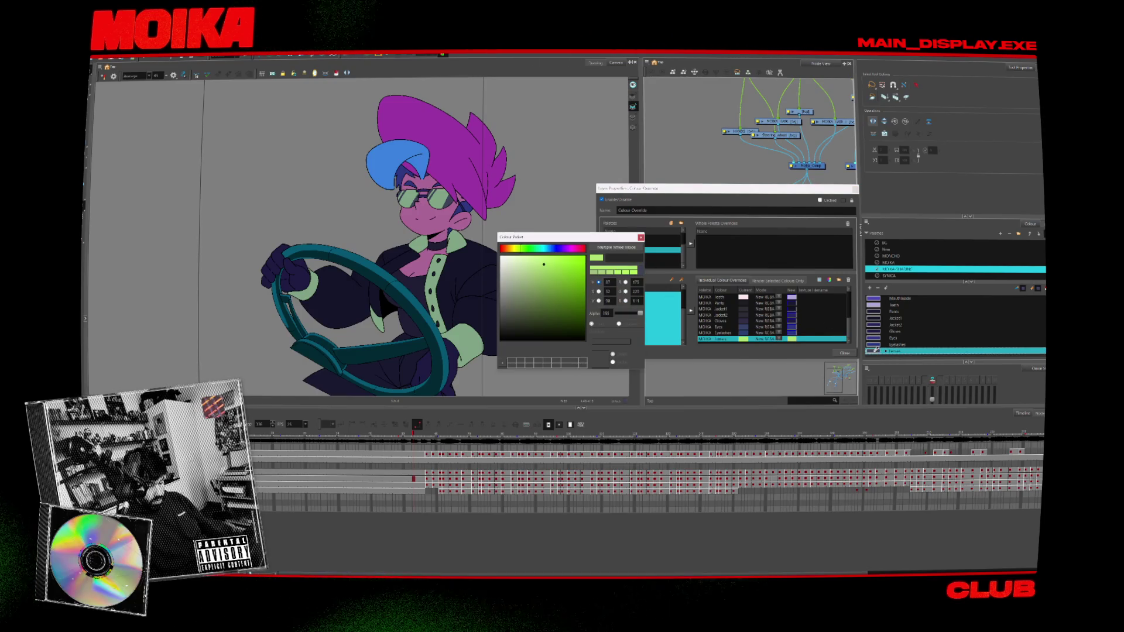
{"action": "scroll", "coordinate": [796, 328], "scroll_direction": "down", "scroll_amount": 3}
{"action": "left_click", "coordinate": [803, 339]}
{"action": "left_click", "coordinate": [640, 237]}
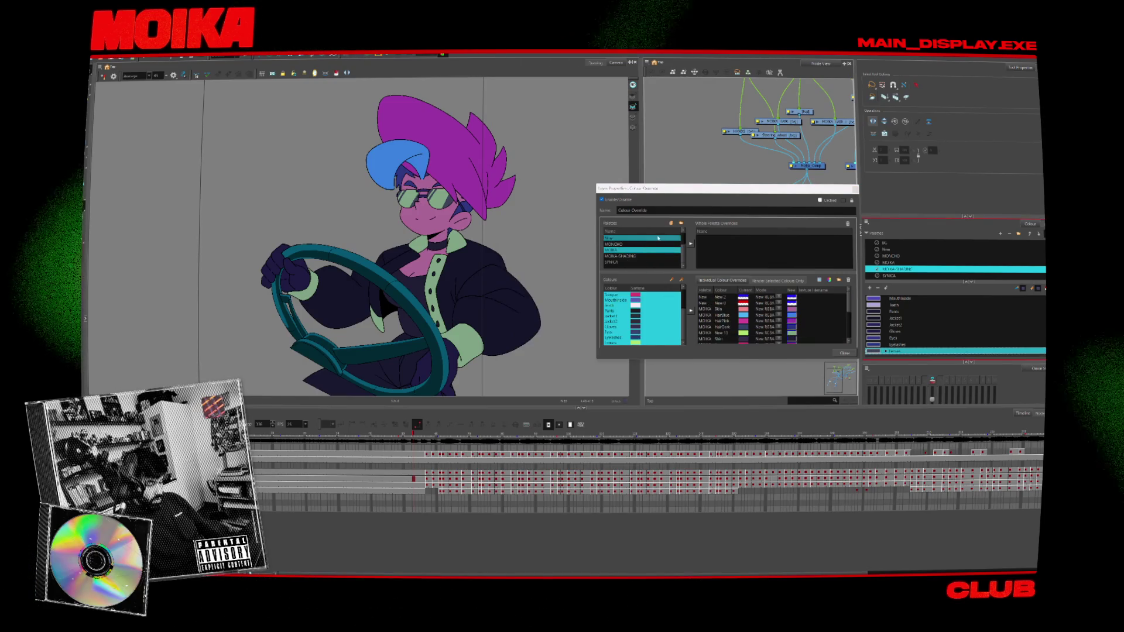
{"action": "left_click", "coordinate": [716, 296]}
{"action": "left_click", "coordinate": [845, 353]}
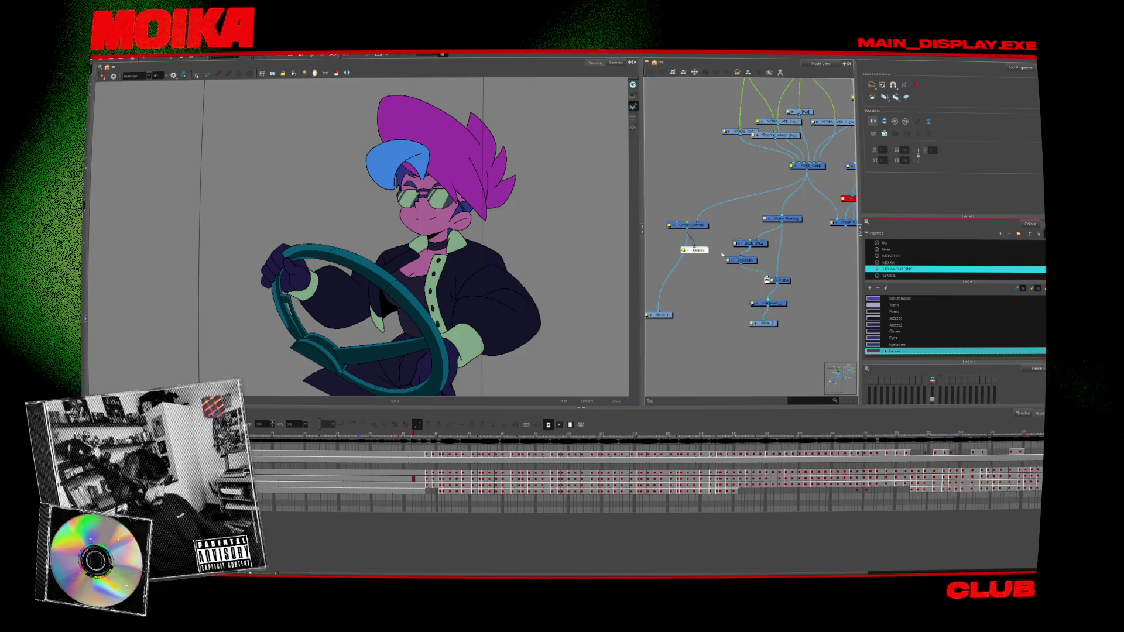
- Add a Display node, set BASE_ONLY's New override to black, and preview Moika Comp
{"action": "left_click", "coordinate": [767, 280]}
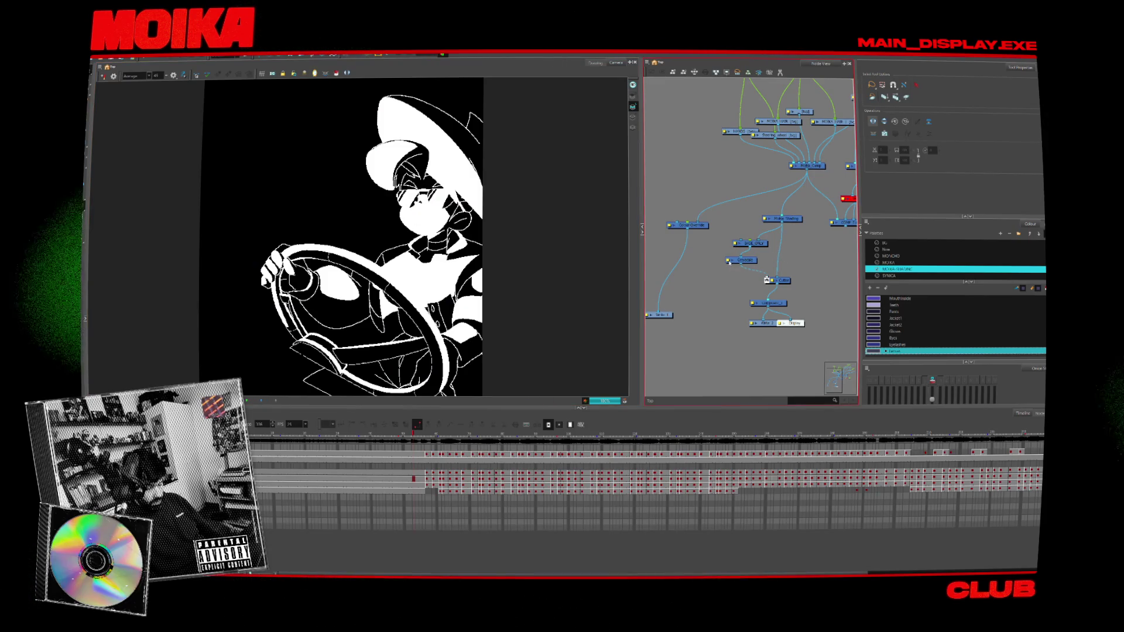
{"action": "double_click", "coordinate": [754, 243]}
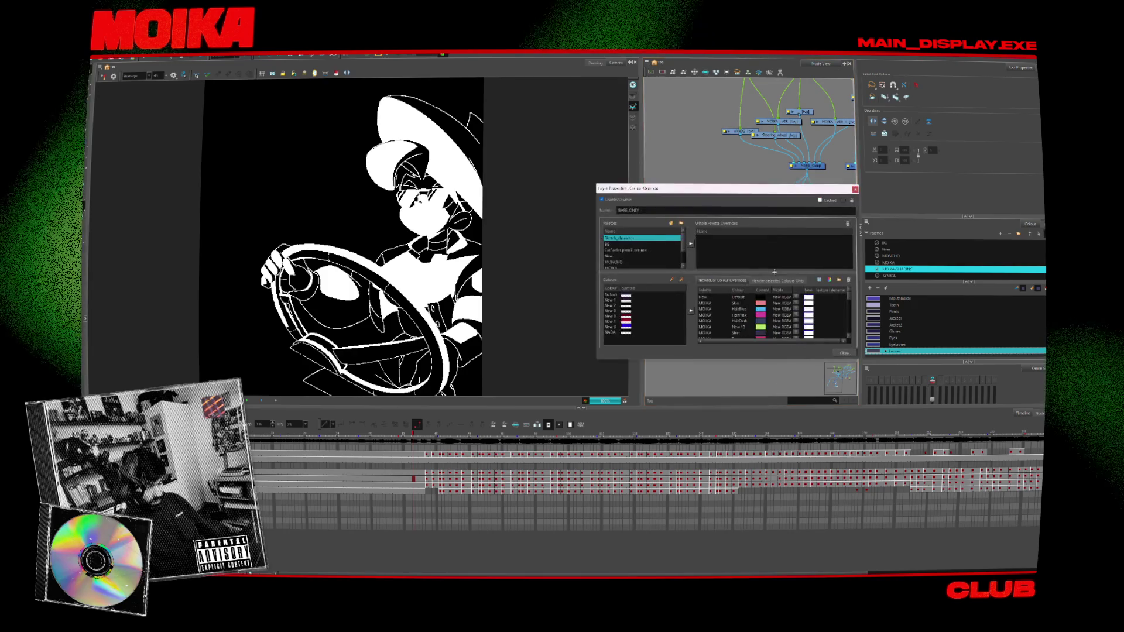
{"action": "double_click", "coordinate": [760, 296]}
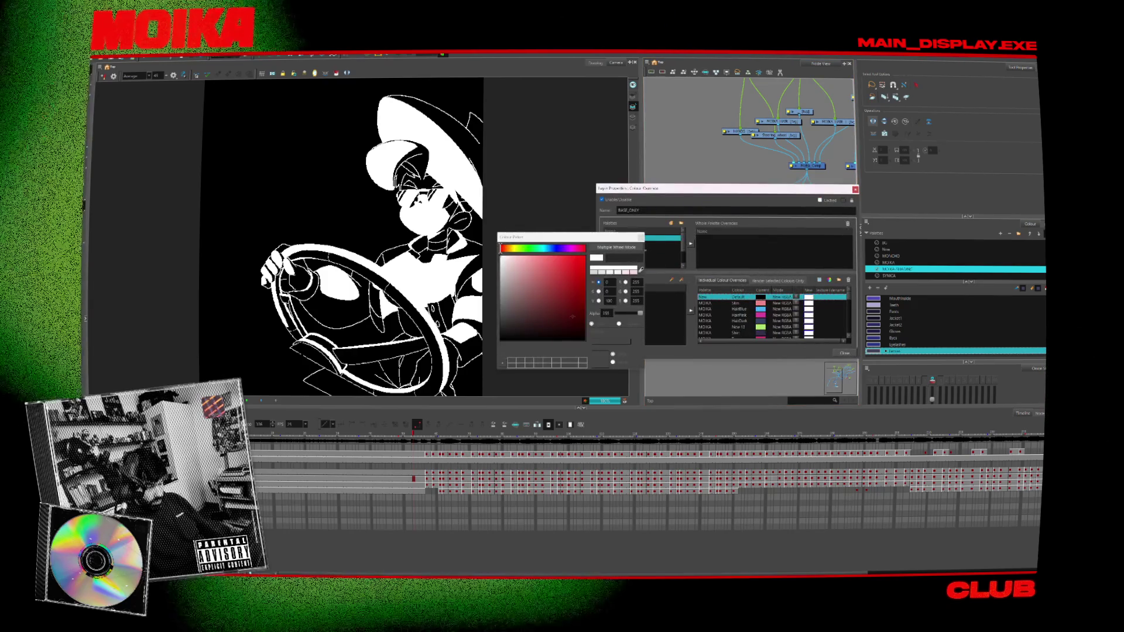
{"action": "key", "text": "Escape"}
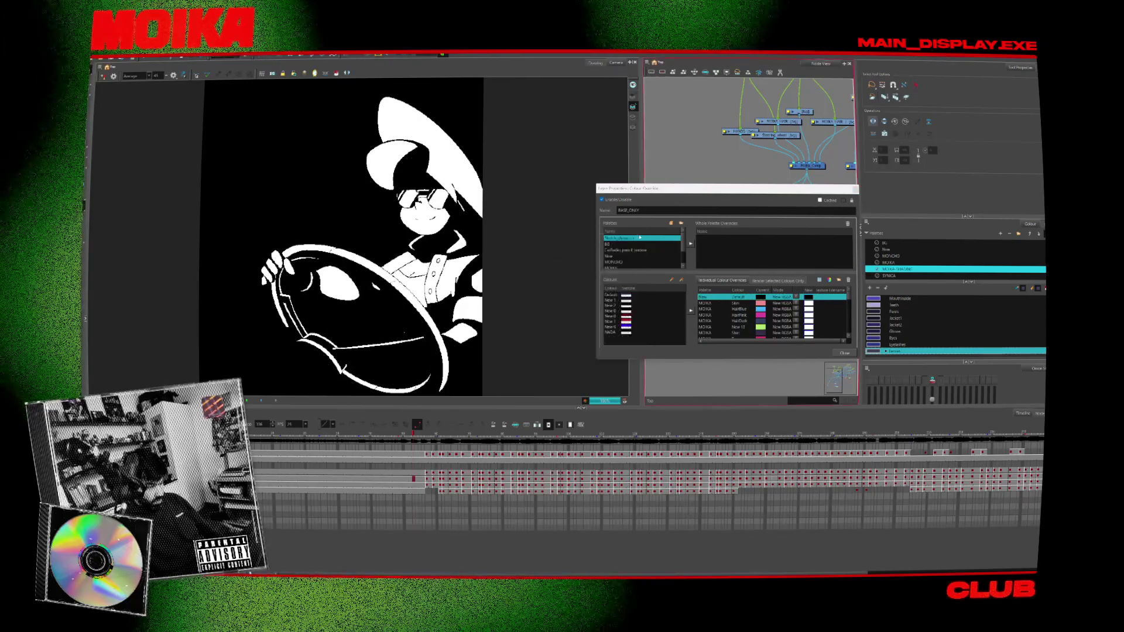
{"action": "key", "text": "Escape"}
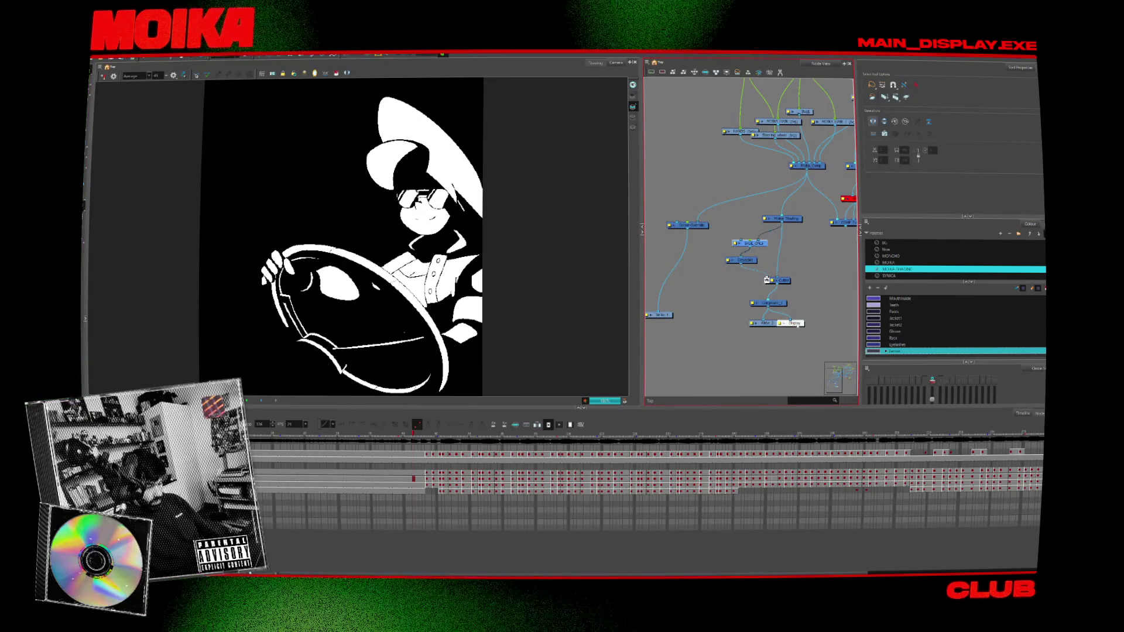
{"action": "left_click_drag", "start_coordinate": [773, 226], "coordinate": [812, 198]}
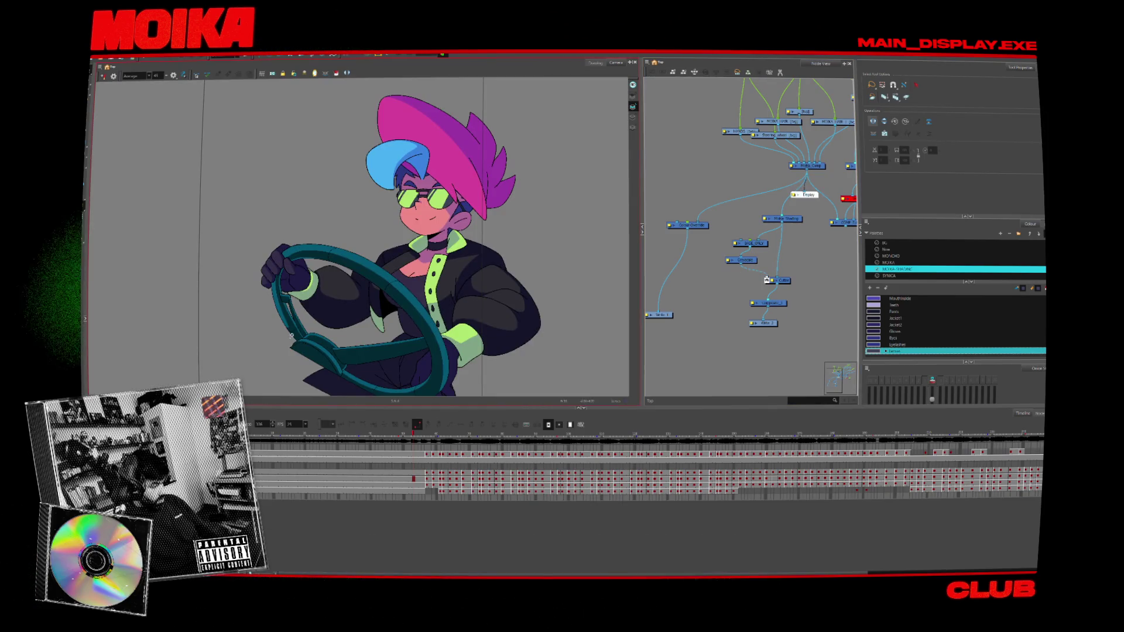
- Render Write Nodes to QuickTime, overwriting the old file, then view the Colour-Override output
{"action": "left_click", "coordinate": [99, 59]}
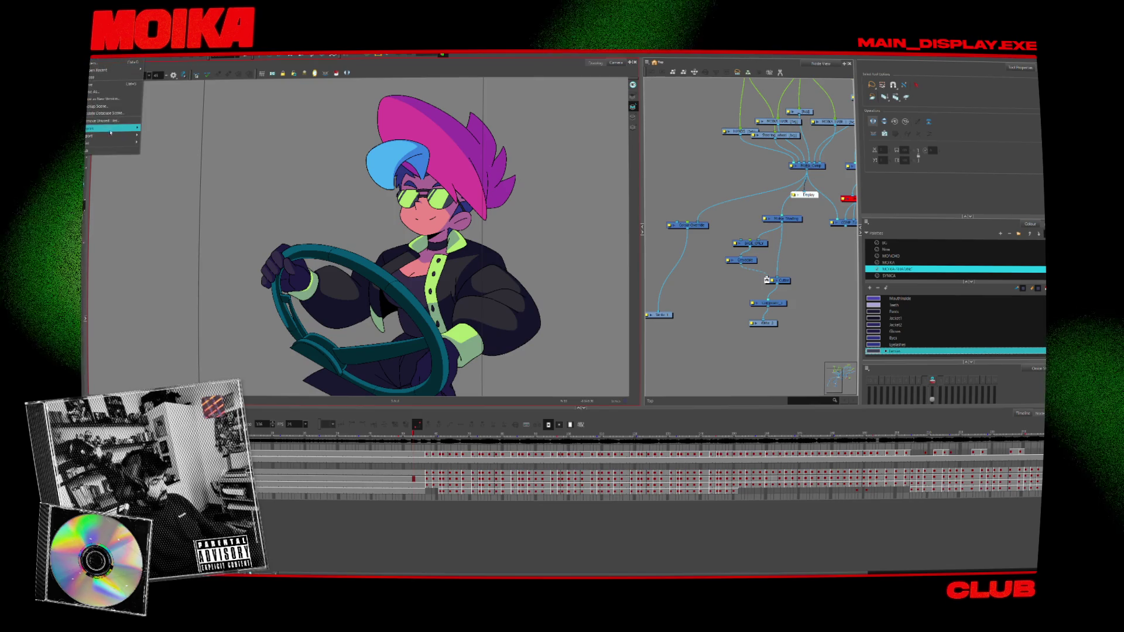
{"action": "mouse_move", "coordinate": [113, 136]}
{"action": "left_click", "coordinate": [160, 135]}
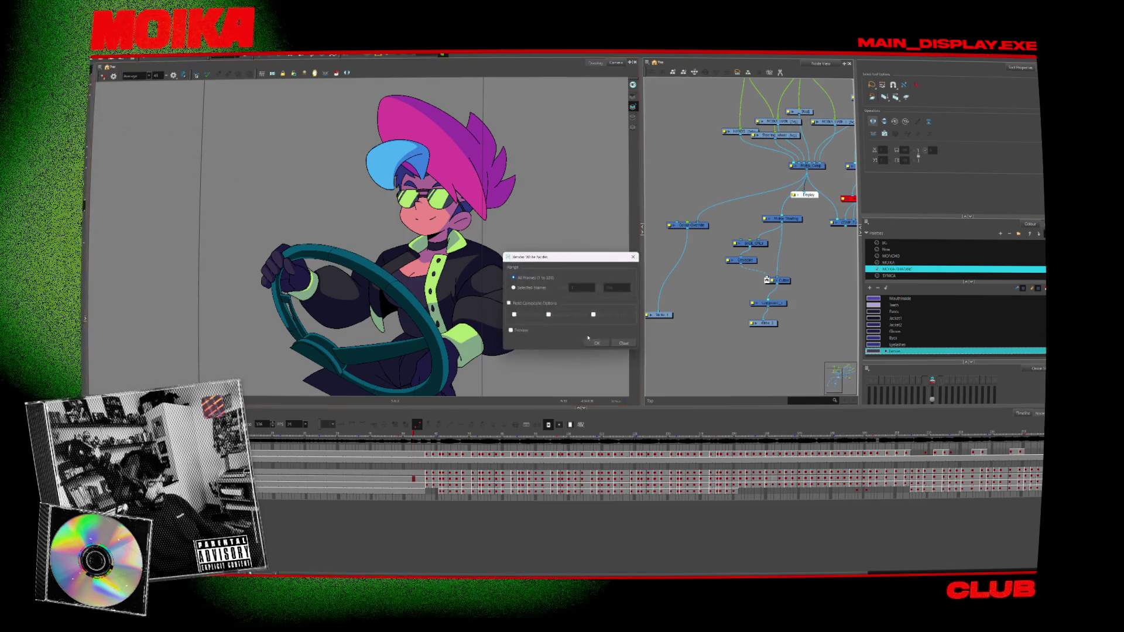
{"action": "left_click", "coordinate": [599, 345]}
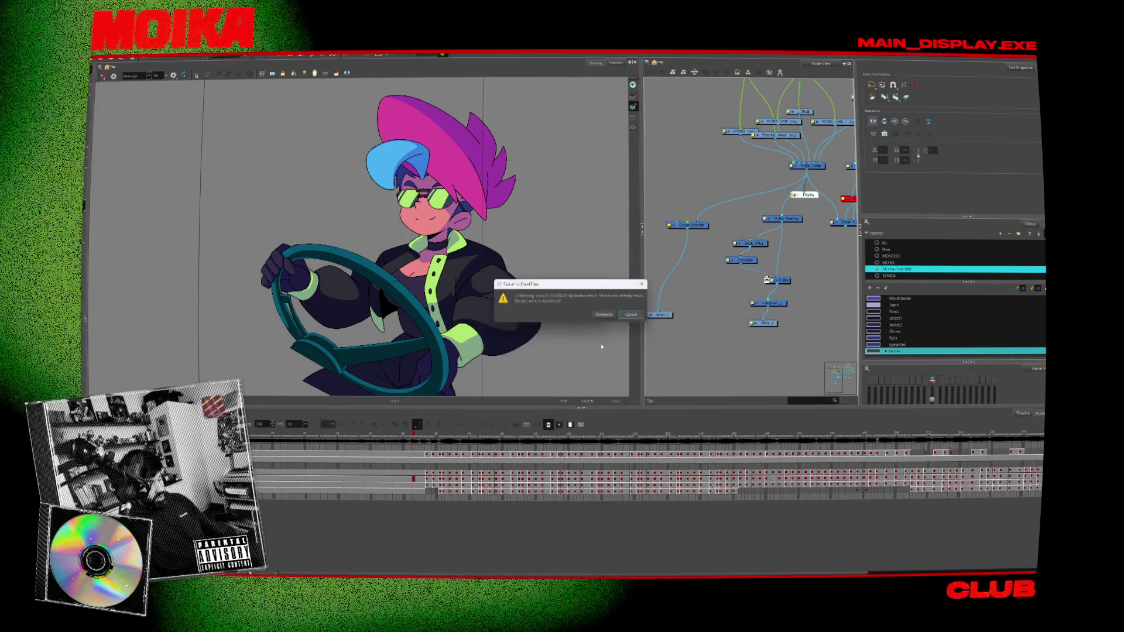
{"action": "left_click", "coordinate": [606, 314]}
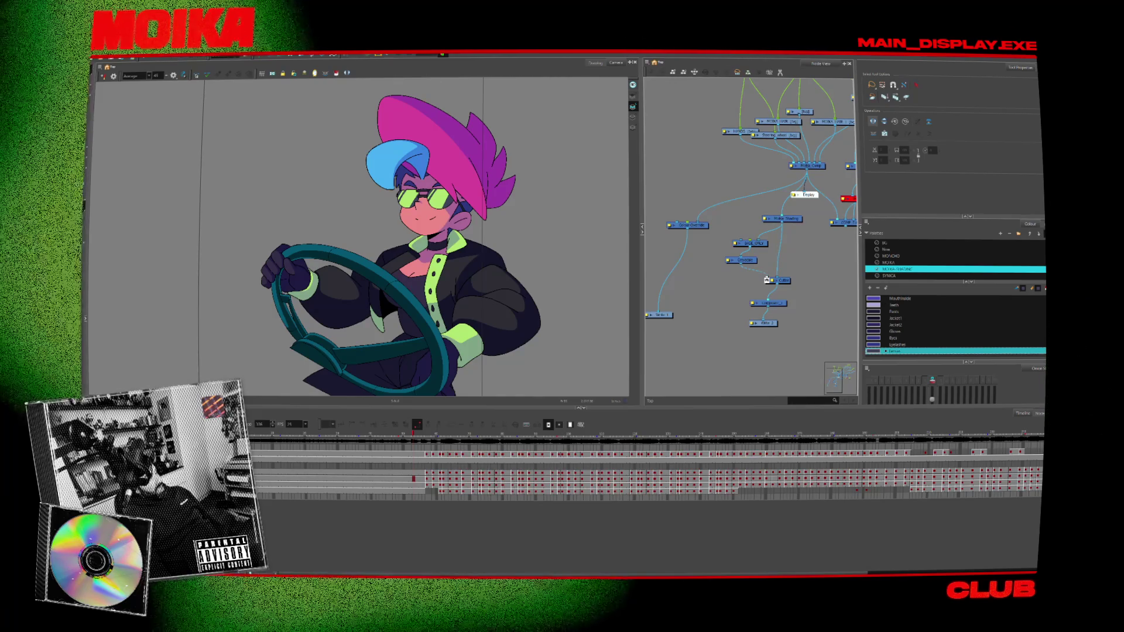
{"action": "left_click_drag", "start_coordinate": [805, 194], "coordinate": [709, 243]}
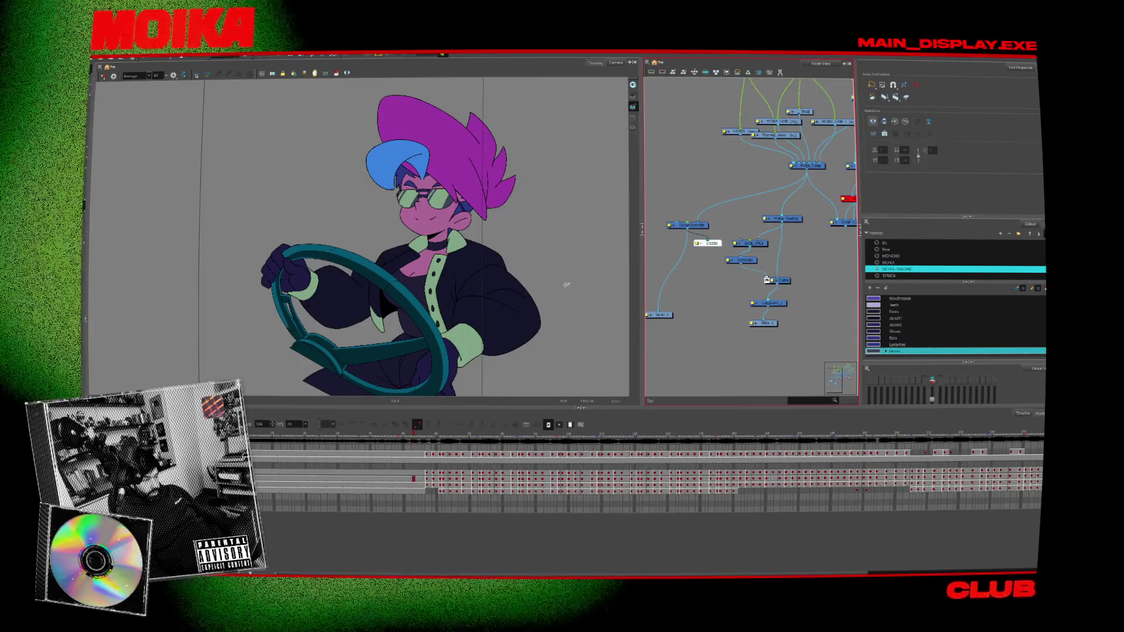
- Open the colour-override properties and paint both glasses lenses dark grey
{"action": "double_click", "coordinate": [693, 228]}
{"action": "scroll", "coordinate": [773, 316], "scroll_direction": "down", "scroll_amount": 3}
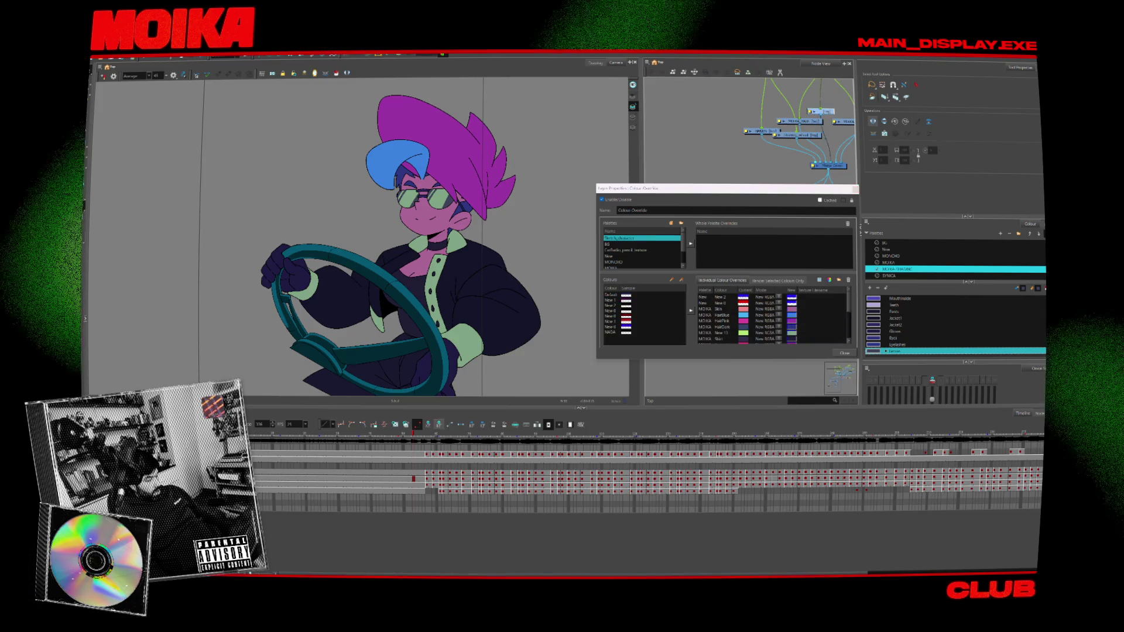
{"action": "left_click", "coordinate": [319, 472]}
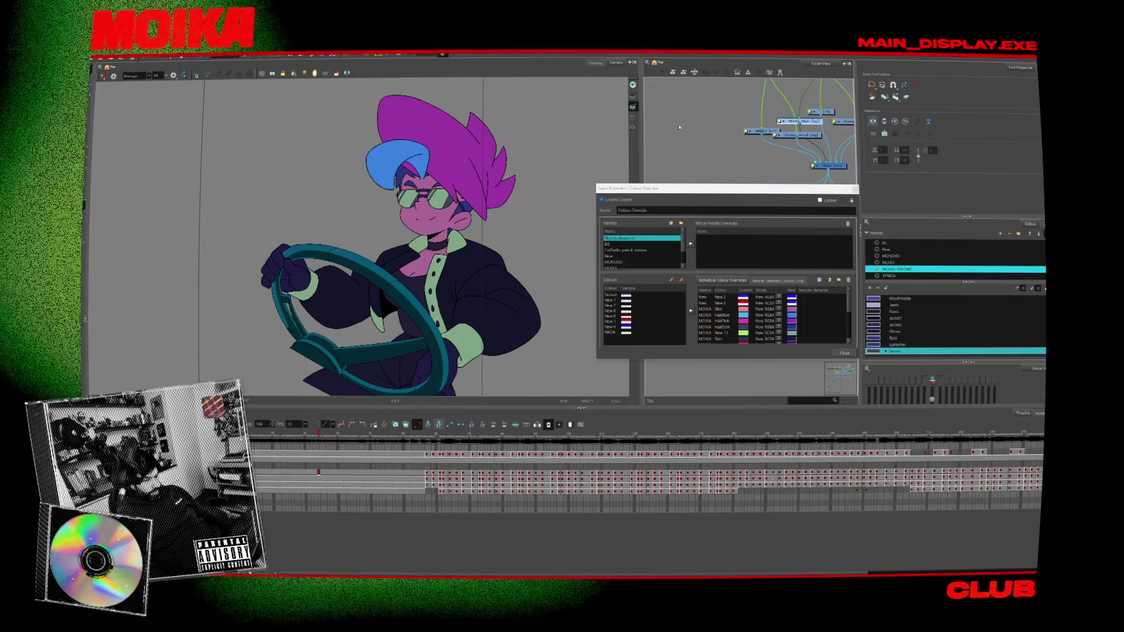
{"action": "left_click", "coordinate": [318, 478]}
{"action": "scroll", "coordinate": [481, 219], "scroll_direction": "up", "scroll_amount": 4}
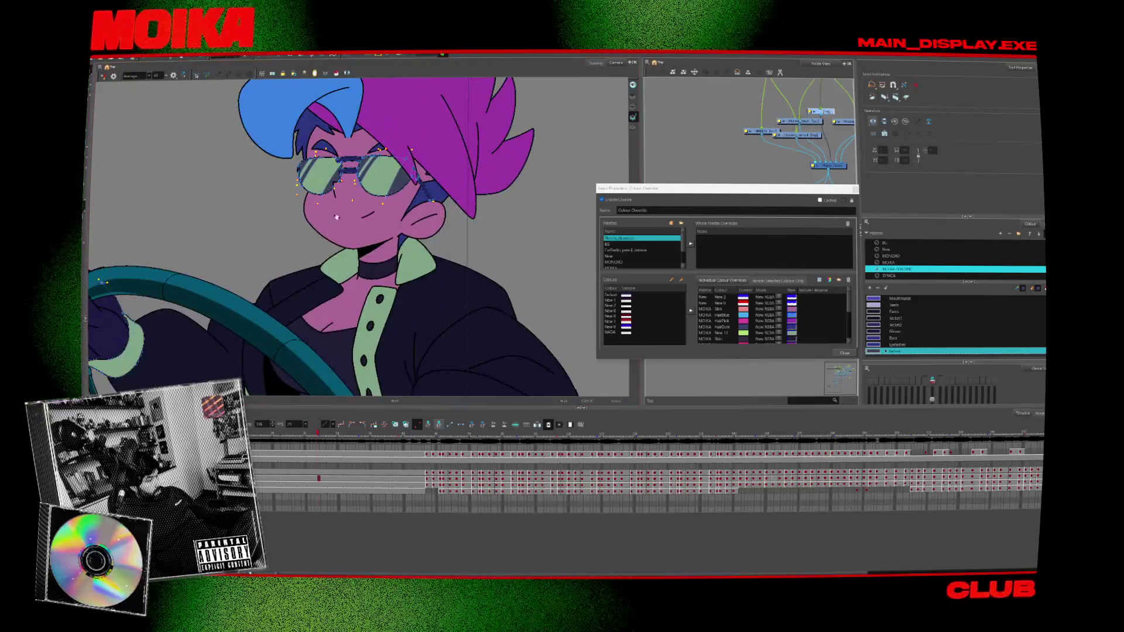
{"action": "scroll", "coordinate": [337, 218], "scroll_direction": "up", "scroll_amount": 2}
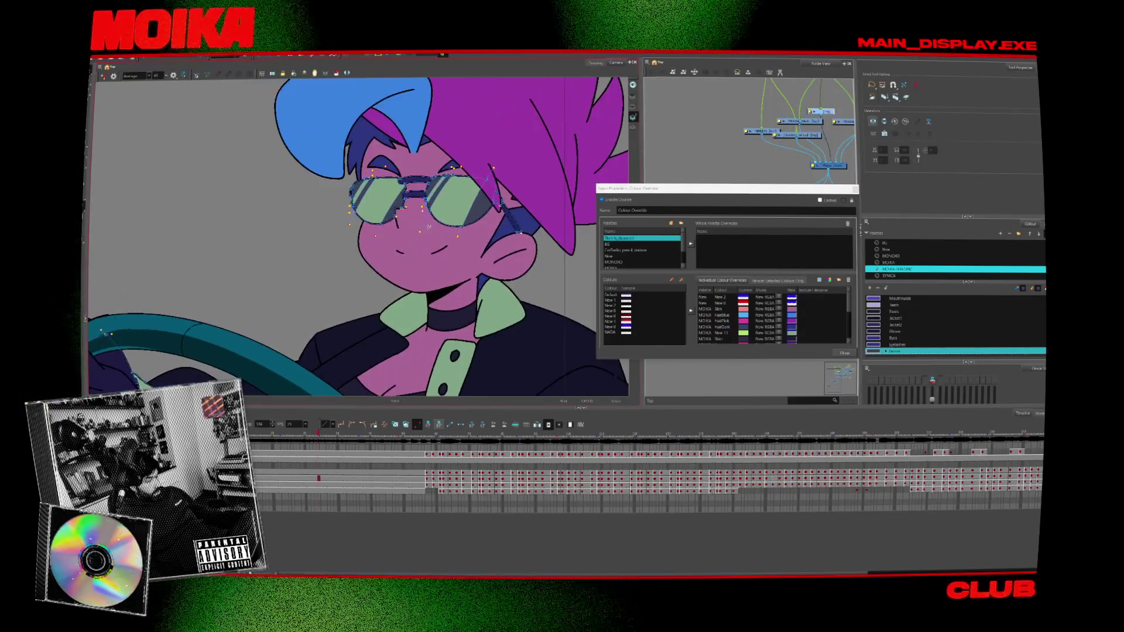
{"action": "left_click", "coordinate": [449, 204]}
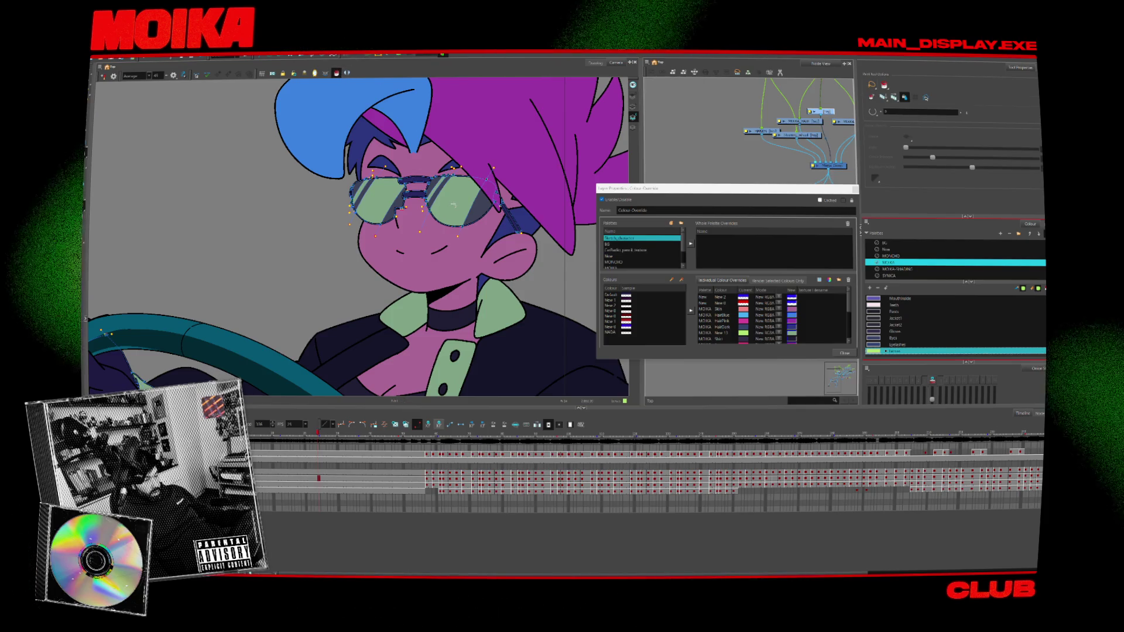
{"action": "left_click", "coordinate": [453, 205]}
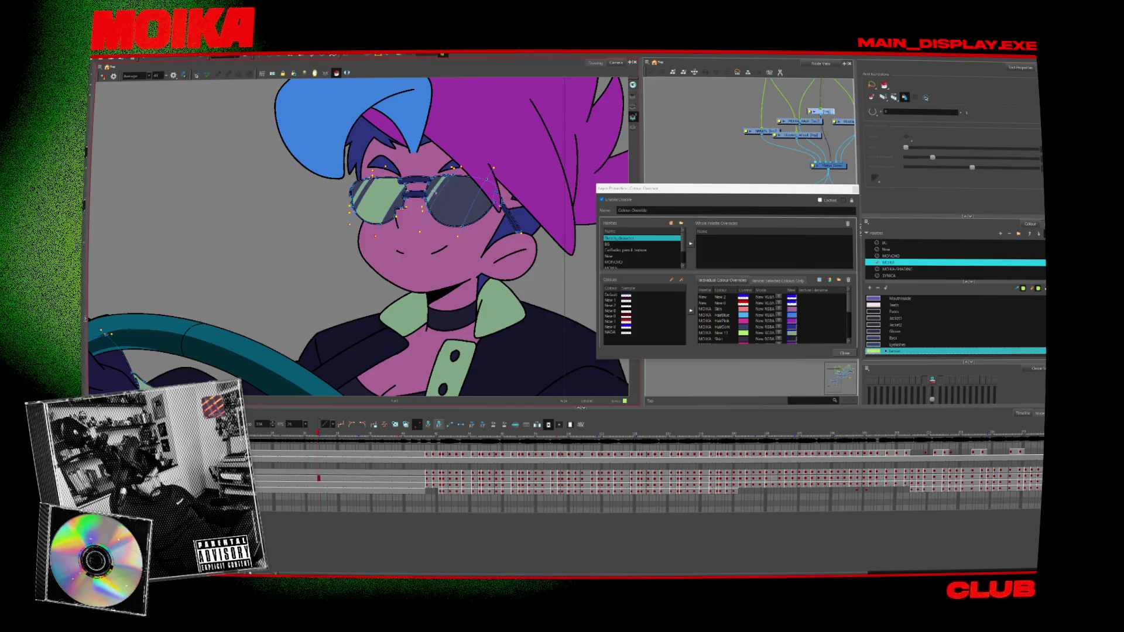
{"action": "left_click", "coordinate": [369, 195]}
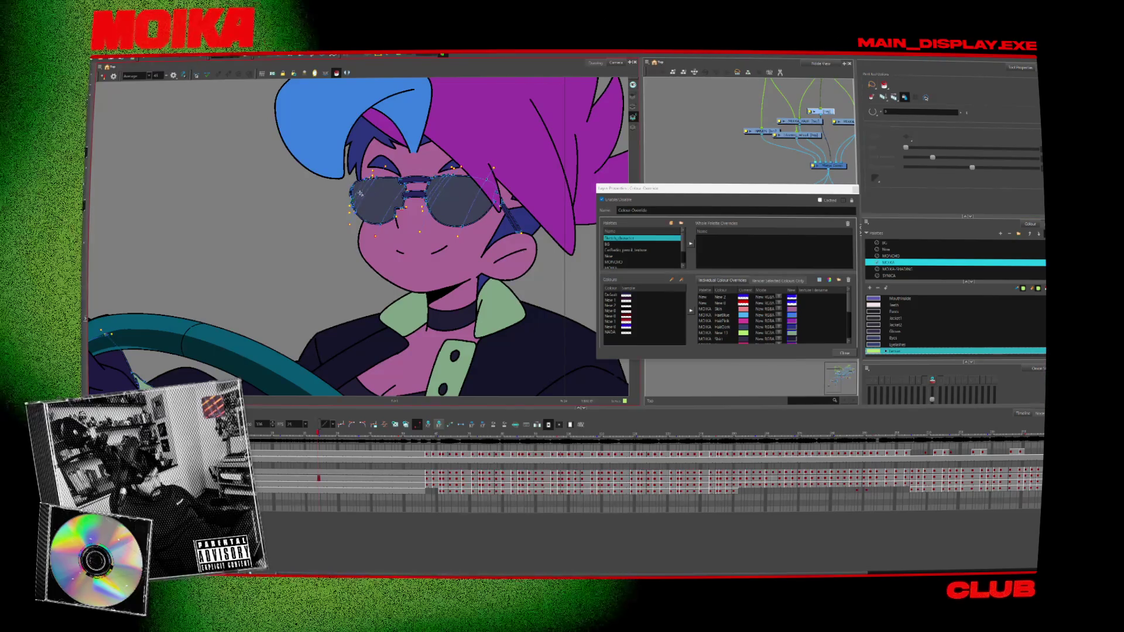
{"action": "scroll", "coordinate": [438, 199], "scroll_direction": "down", "scroll_amount": 3}
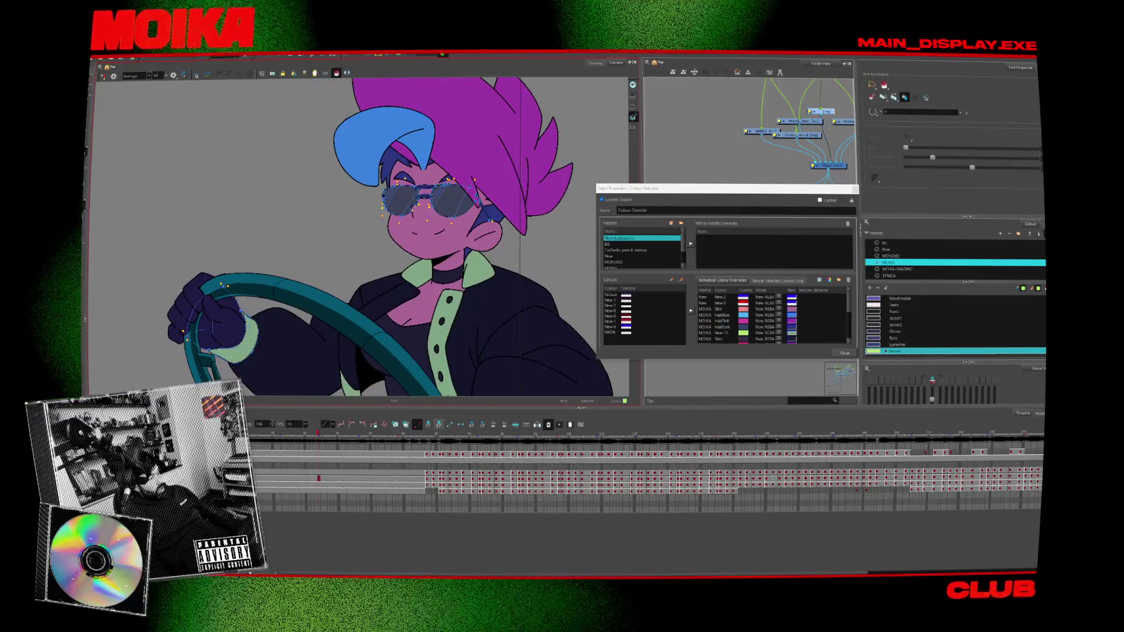
- Change the bottom MOIKA-SHADING palette colour to a brighter mint green
{"action": "key", "text": "alt+s"}
{"action": "left_click", "coordinate": [646, 267]}
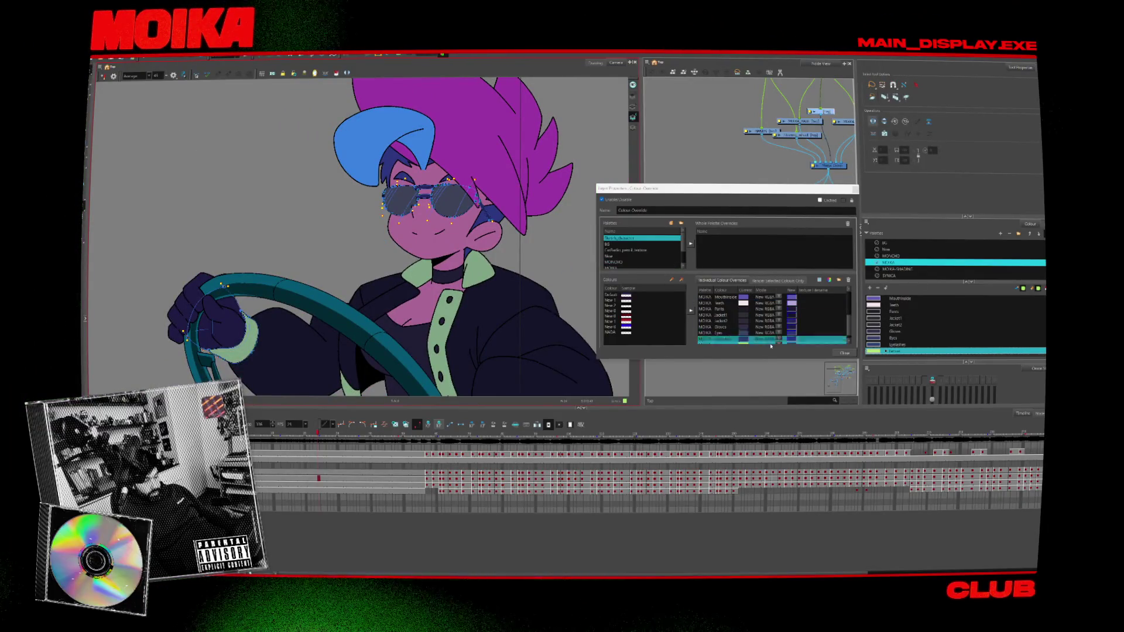
{"action": "scroll", "coordinate": [770, 342], "scroll_direction": "down", "scroll_amount": 1}
{"action": "left_click", "coordinate": [895, 269]}
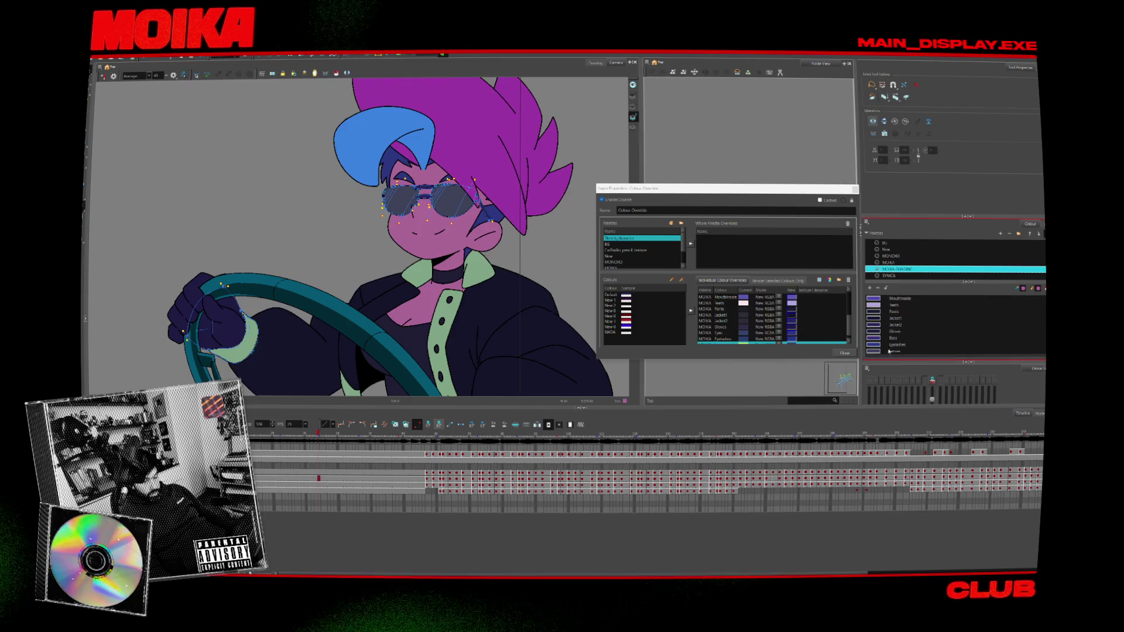
{"action": "double_click", "coordinate": [873, 352]}
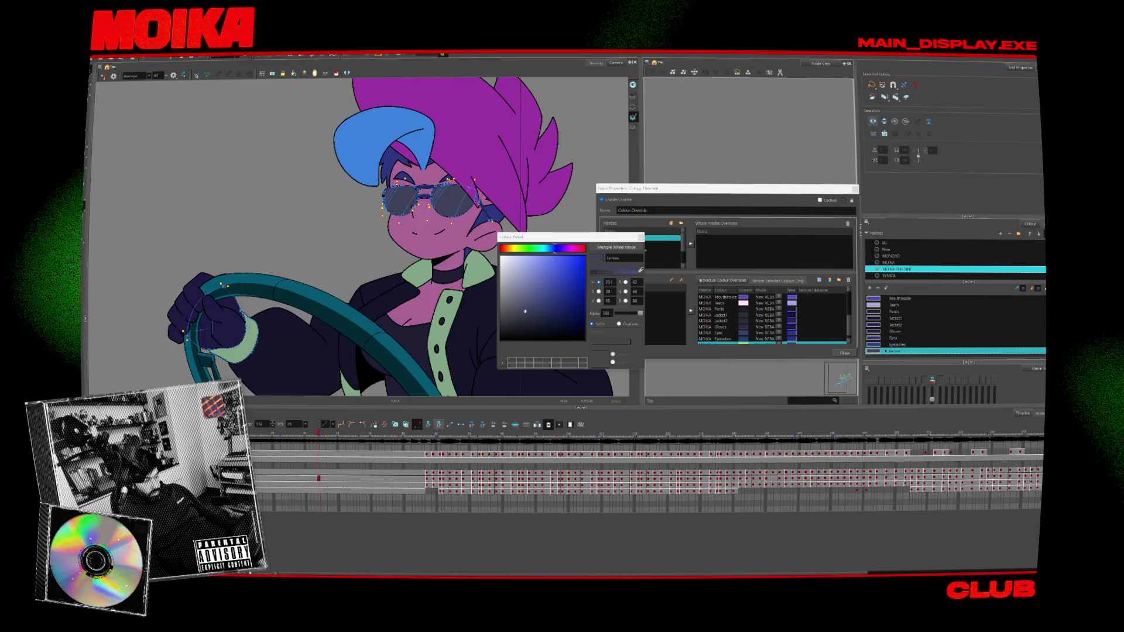
{"action": "left_click", "coordinate": [536, 249]}
{"action": "left_click", "coordinate": [539, 301]}
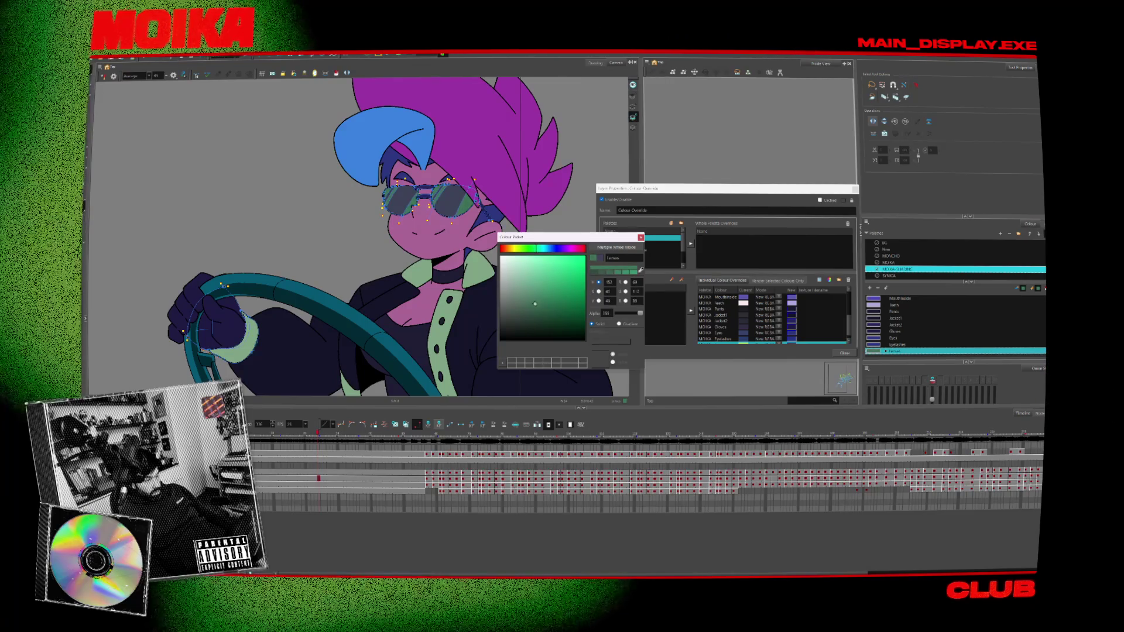
{"action": "left_click", "coordinate": [535, 297]}
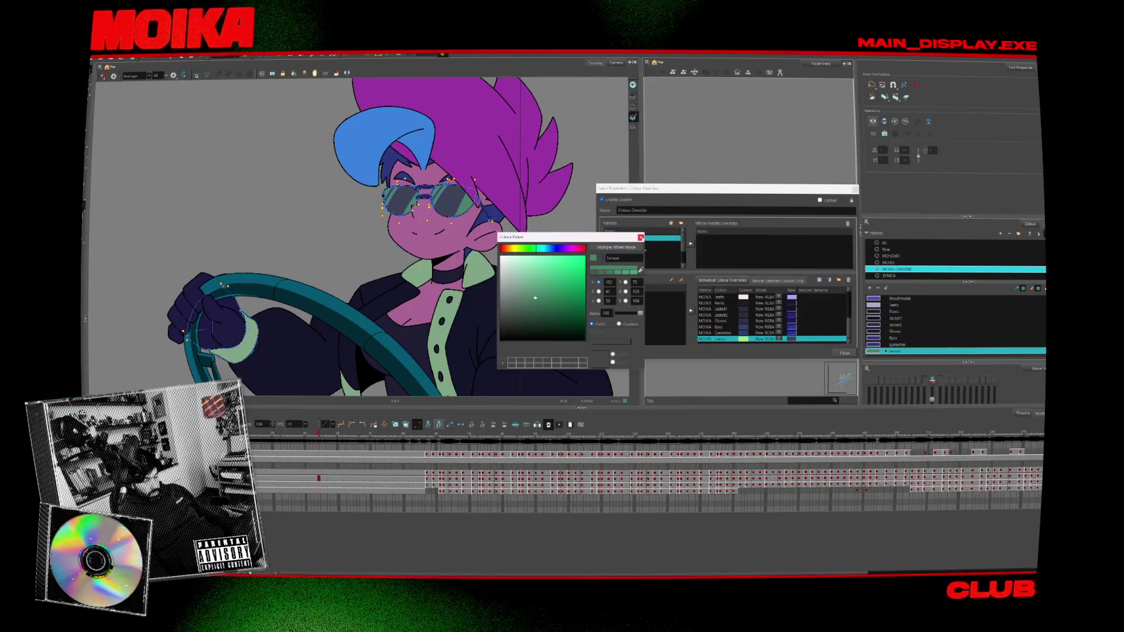
{"action": "left_click", "coordinate": [641, 237]}
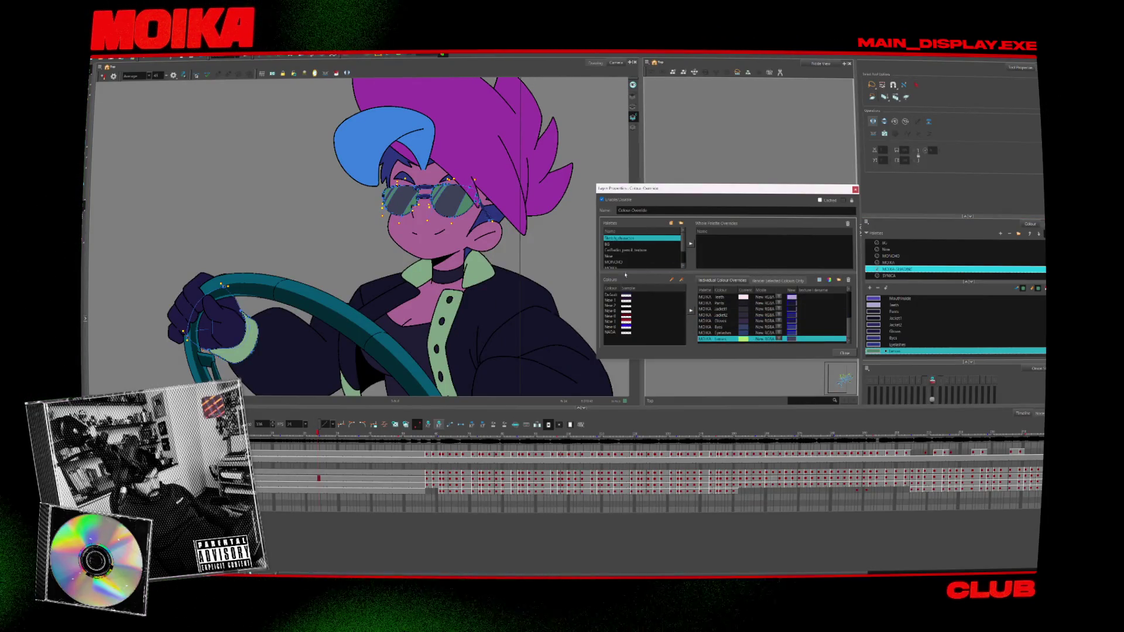
- Apply the green to the Lenses override, then close the colour override window
{"action": "double_click", "coordinate": [790, 339]}
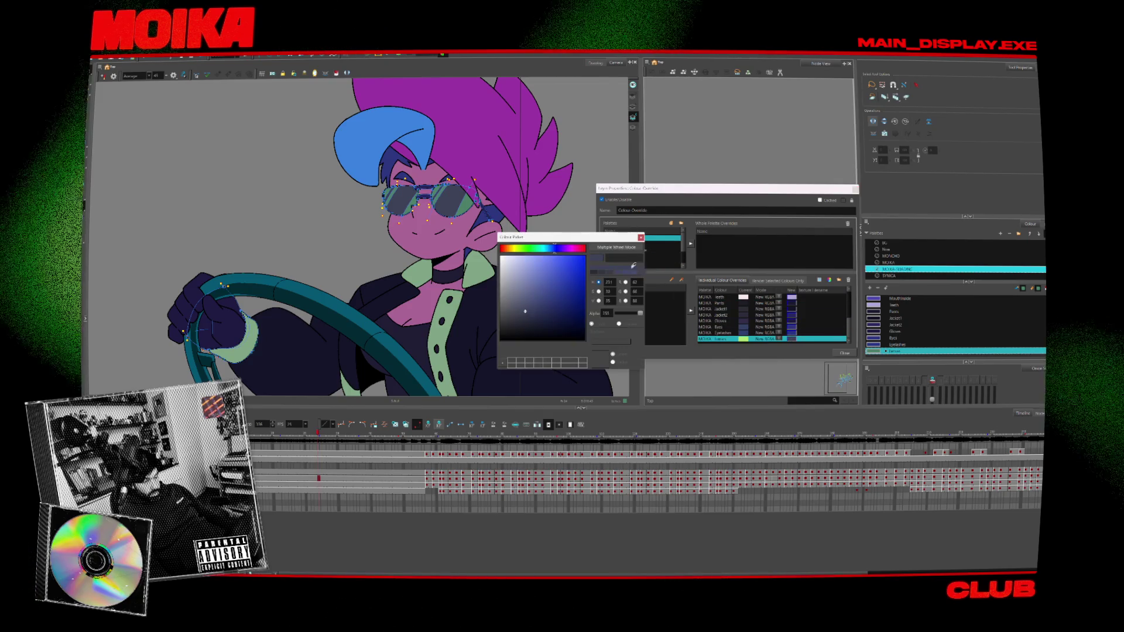
{"action": "key", "text": "ctrl+z"}
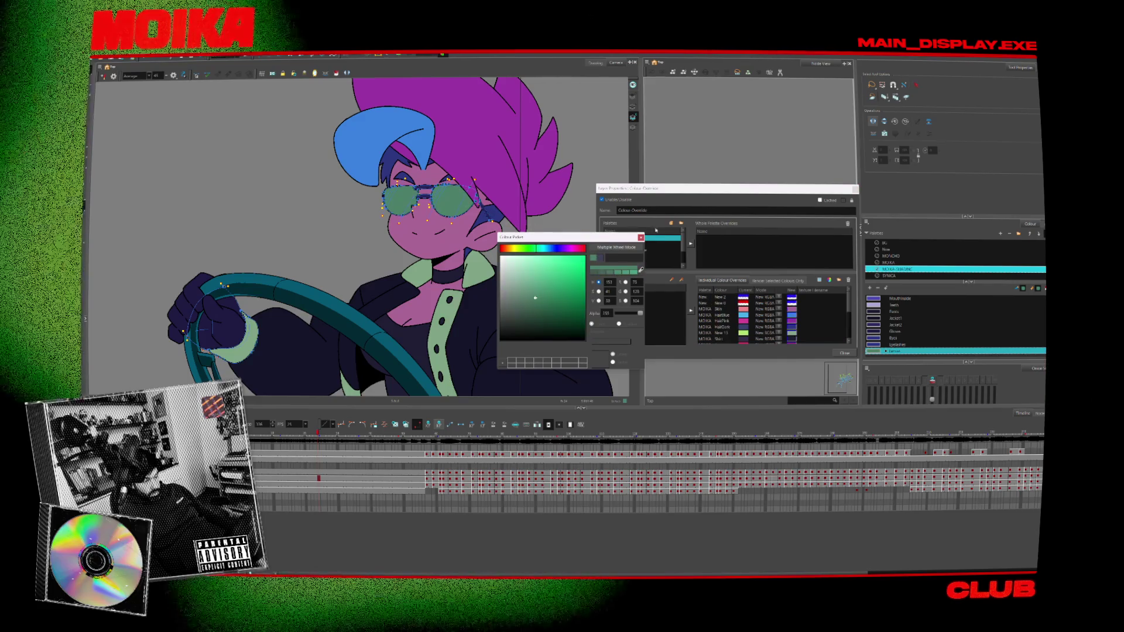
{"action": "left_click", "coordinate": [640, 238]}
{"action": "scroll", "coordinate": [773, 319], "scroll_direction": "down", "scroll_amount": 3}
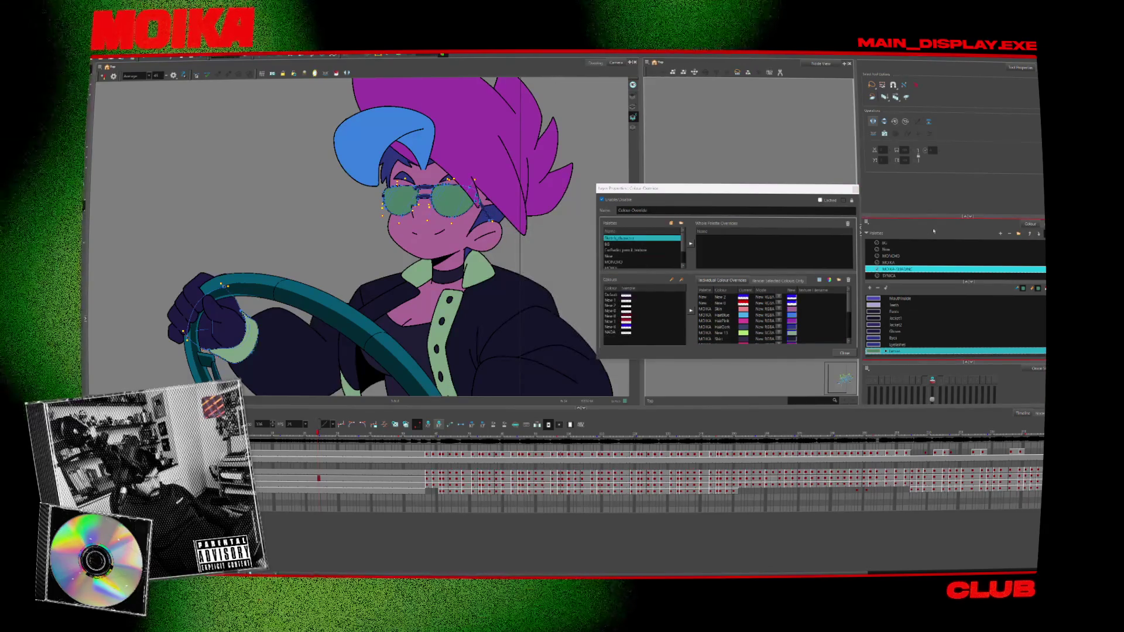
{"action": "left_click", "coordinate": [837, 309], "text": "ctrl"}
{"action": "left_click", "coordinate": [854, 189]}
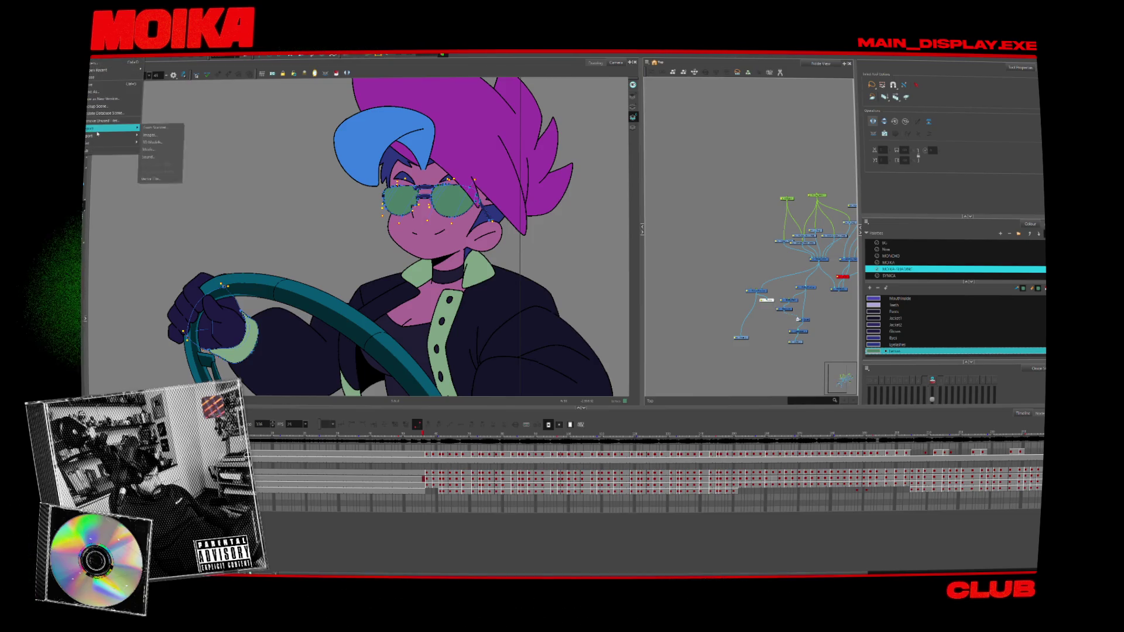
- Render all frames through the write nodes and wait for the render to complete
{"action": "left_click", "coordinate": [161, 136]}
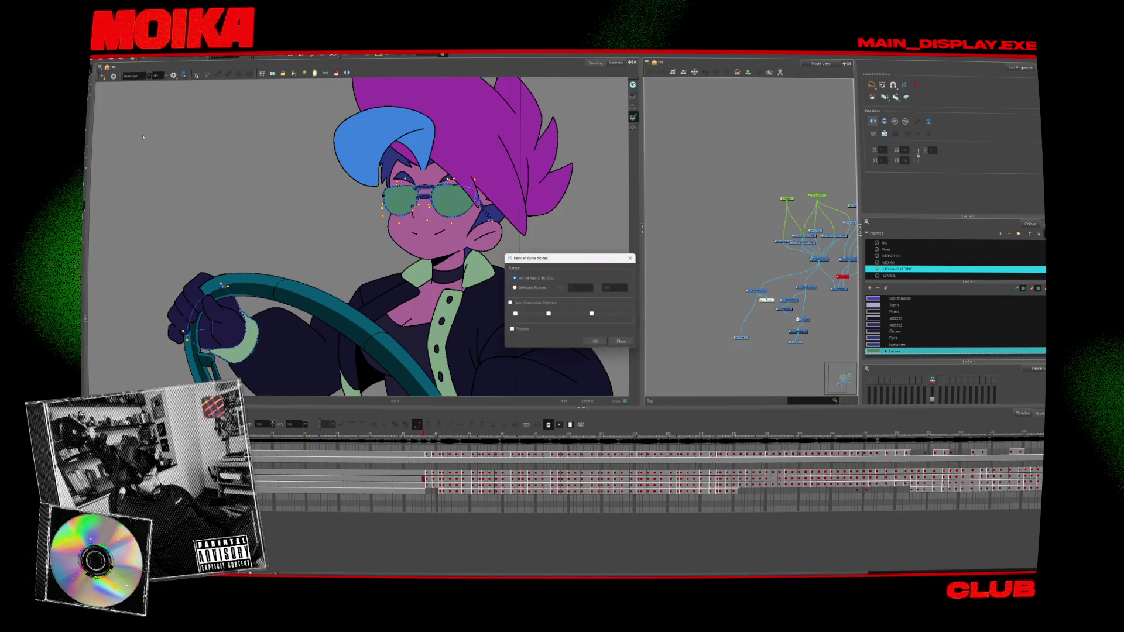
{"action": "left_click", "coordinate": [602, 345]}
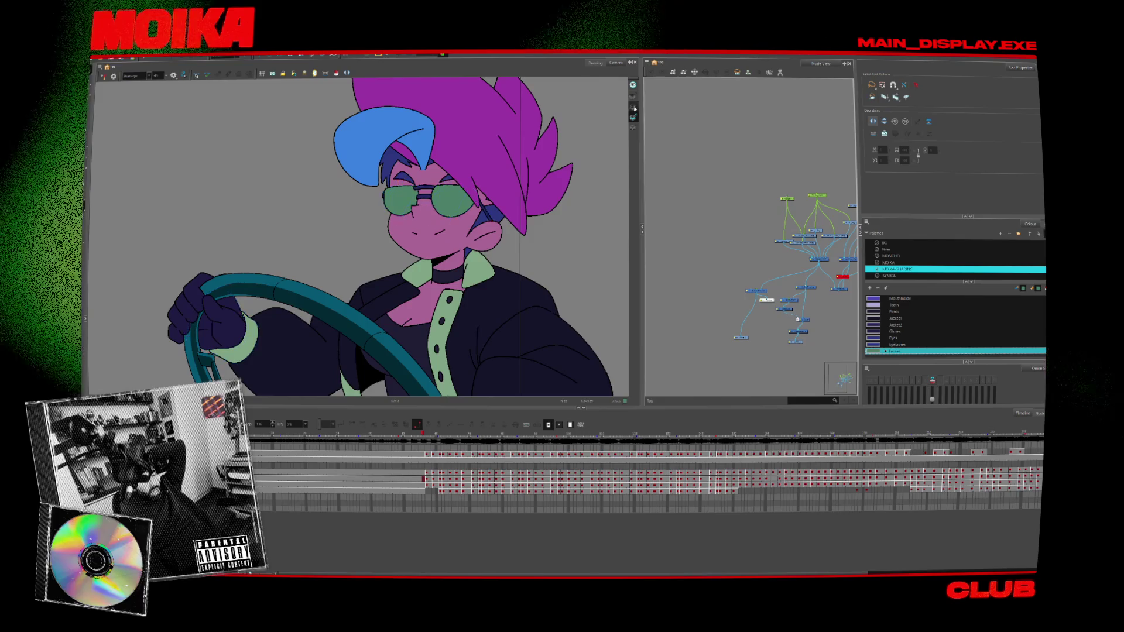
{"action": "left_click", "coordinate": [262, 135]}
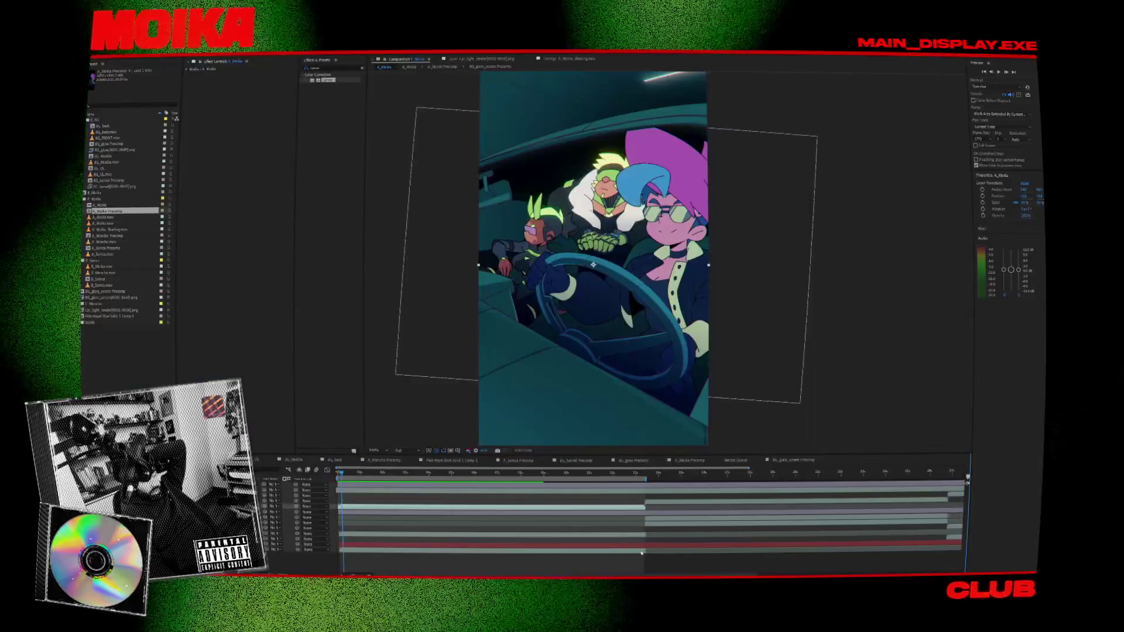
- Reload the A_Moika_Shading.mov footage from disk and preview the composition
{"action": "right_click", "coordinate": [111, 229]}
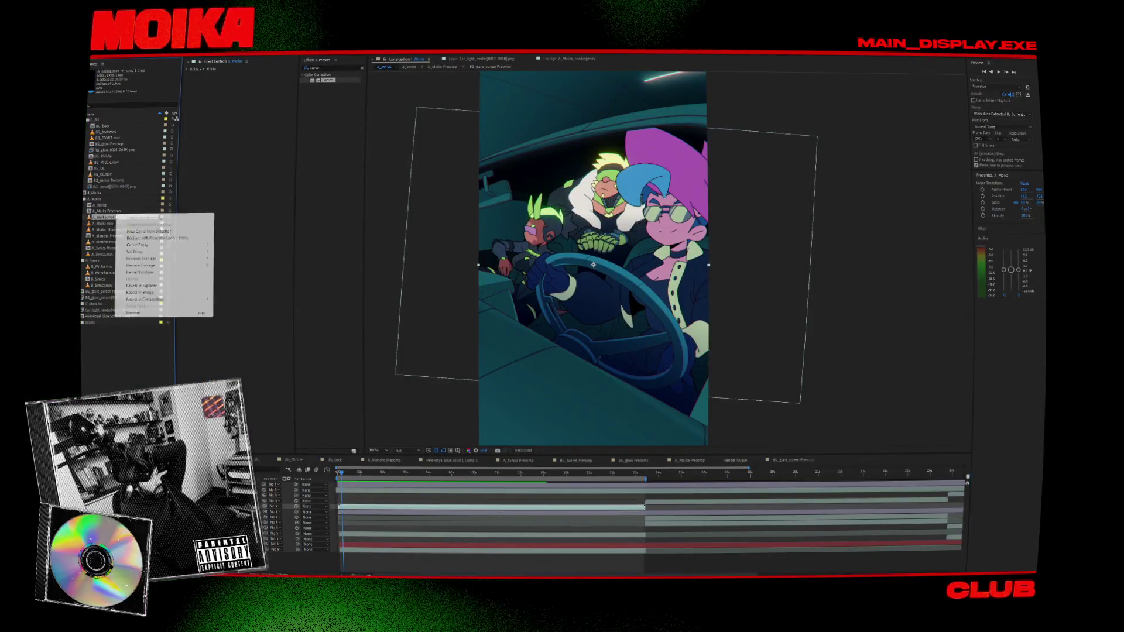
{"action": "left_click", "coordinate": [133, 288]}
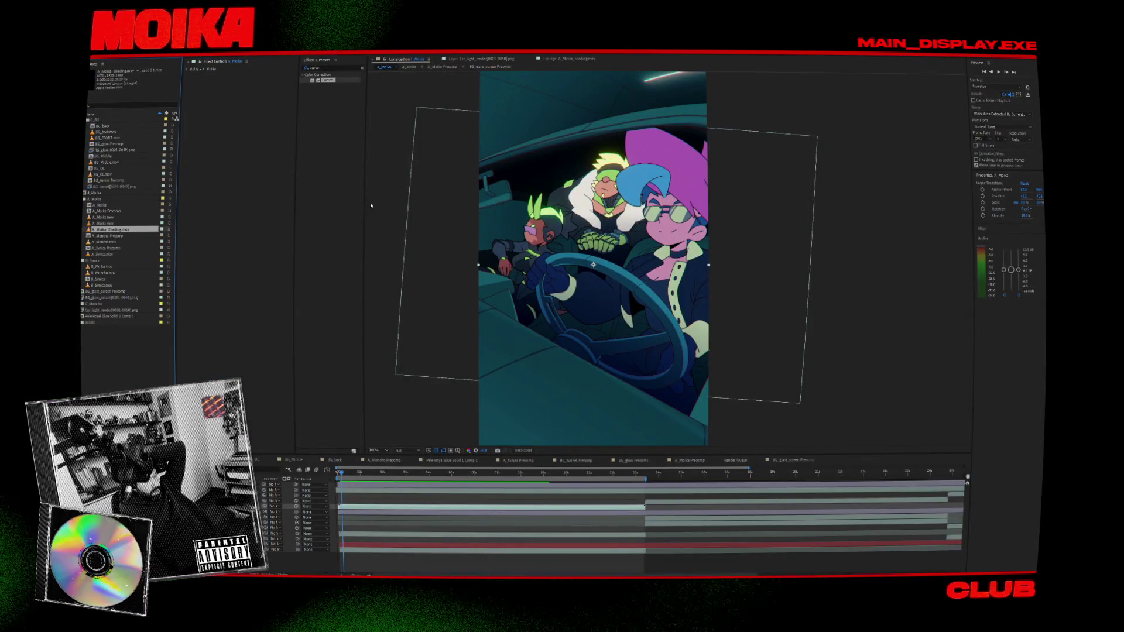
{"action": "key", "text": "space"}
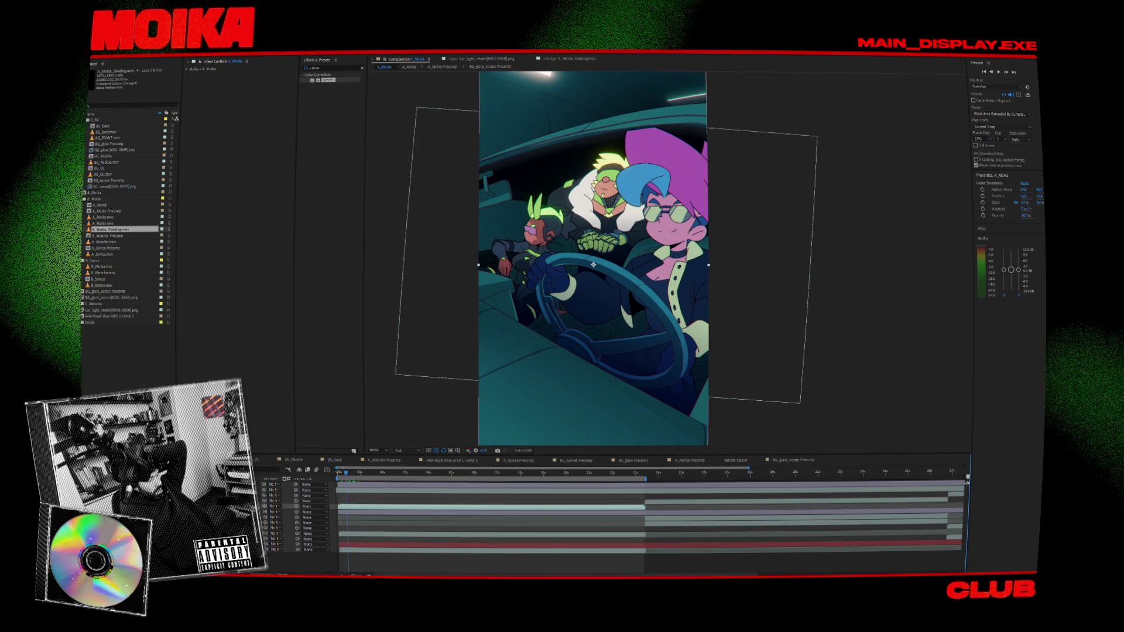
- Open the A_Moika Precomp and inspect the Moika shading layer on its own
{"action": "double_click", "coordinate": [99, 205]}
{"action": "double_click", "coordinate": [107, 211]}
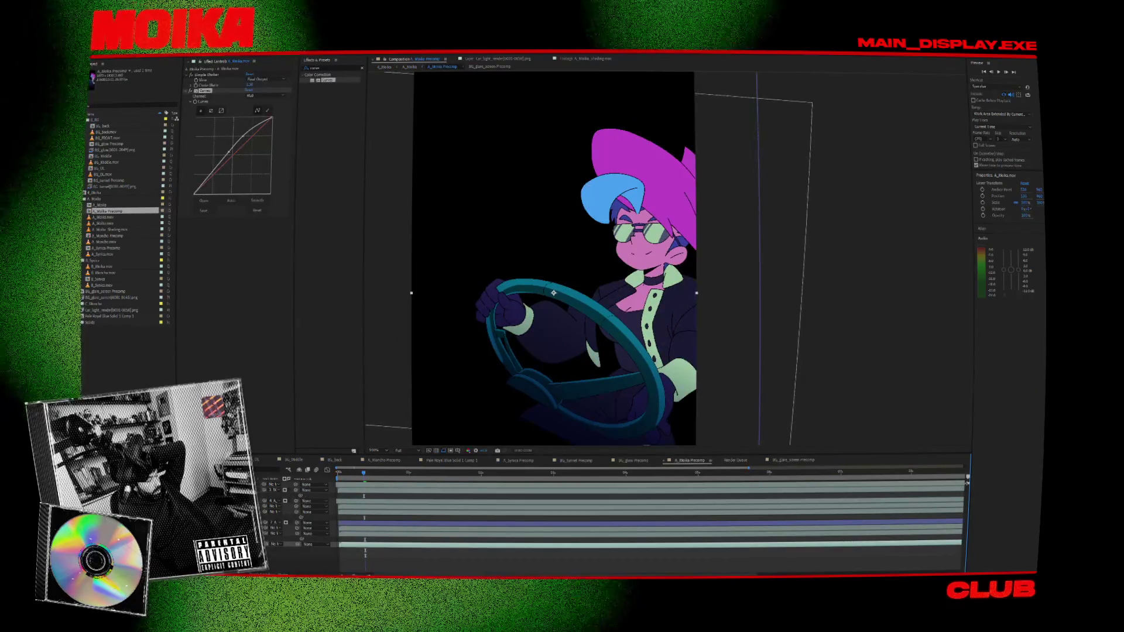
{"action": "left_click", "coordinate": [338, 490]}
{"action": "double_click", "coordinate": [337, 490]}
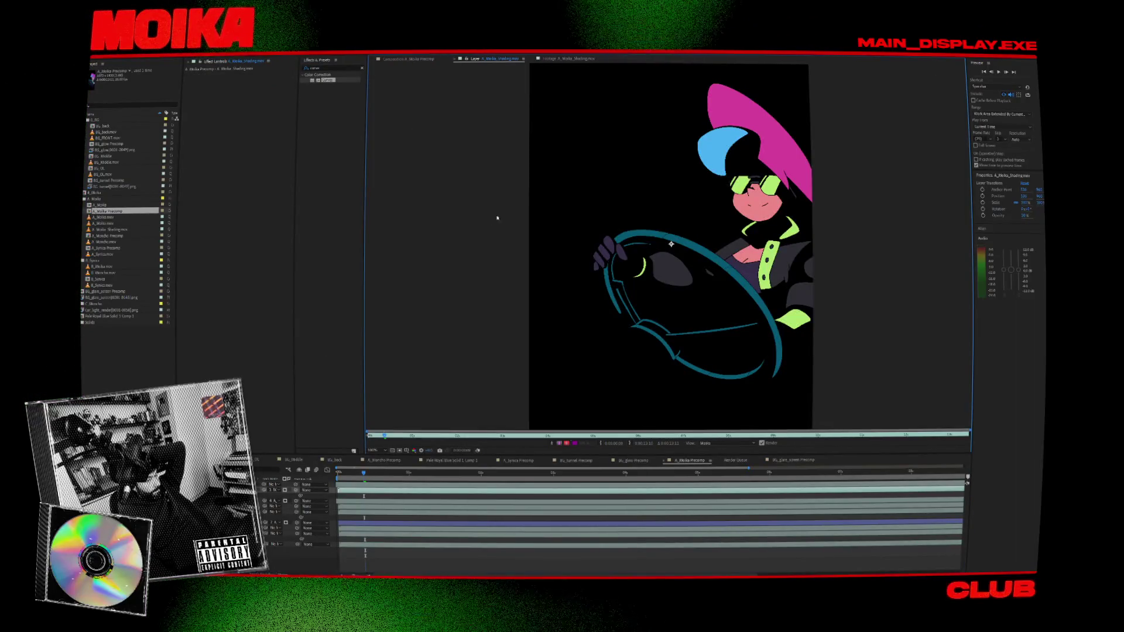
{"action": "left_click", "coordinate": [415, 60]}
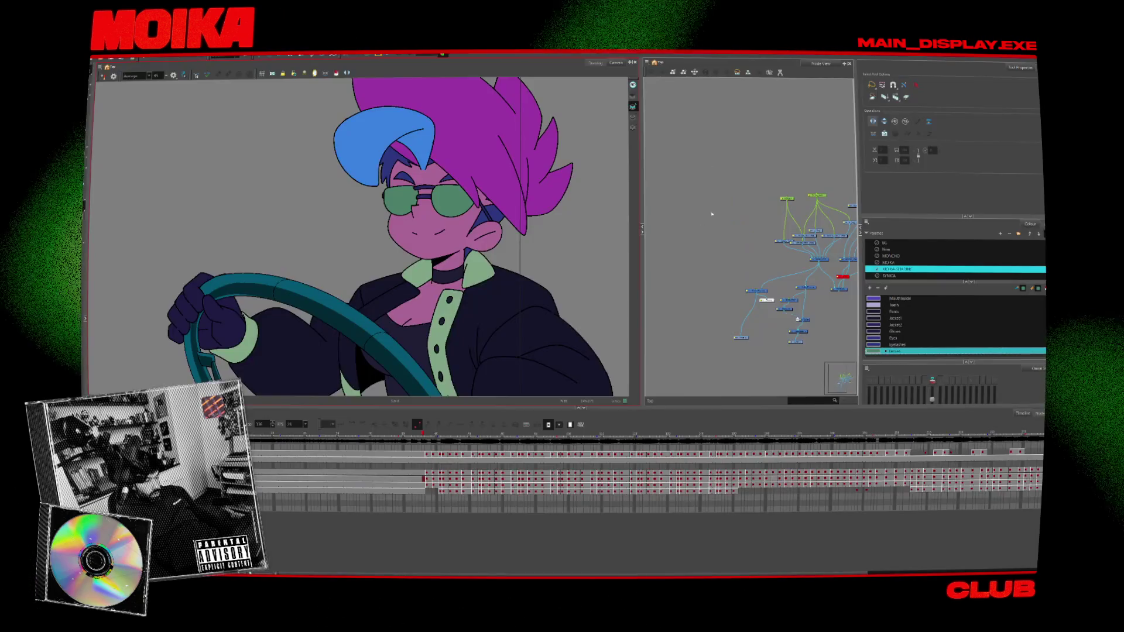
- Nudge the Display node upward and close the After Effects project
{"action": "scroll", "coordinate": [746, 272], "scroll_direction": "up", "scroll_amount": 5}
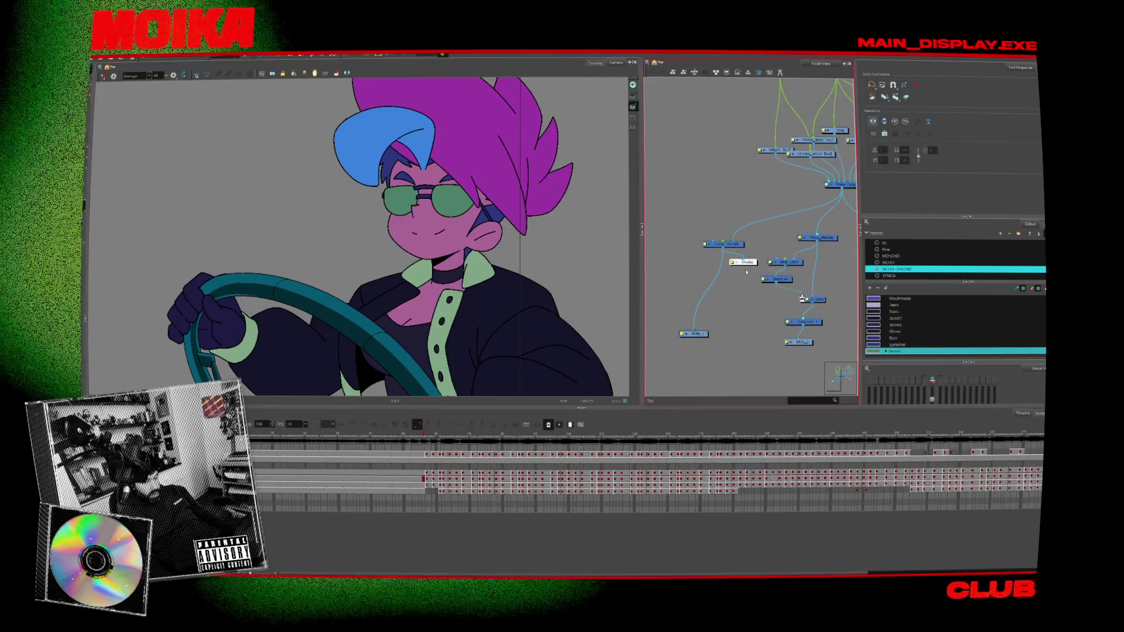
{"action": "left_click_drag", "start_coordinate": [749, 283], "coordinate": [744, 271]}
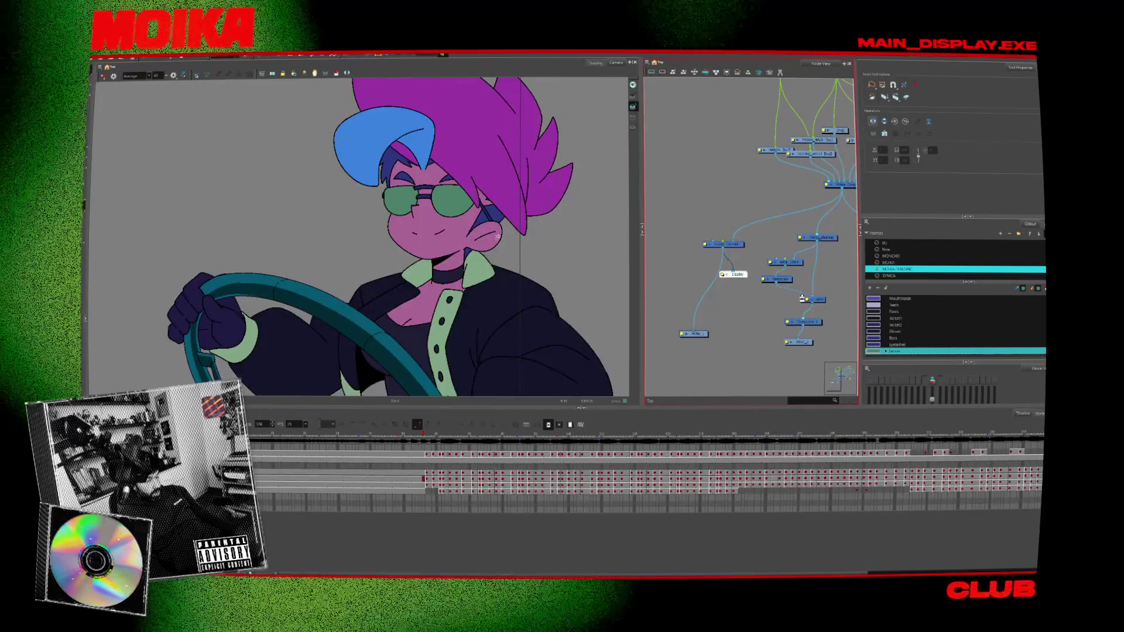
{"action": "key", "text": "alt+Tab"}
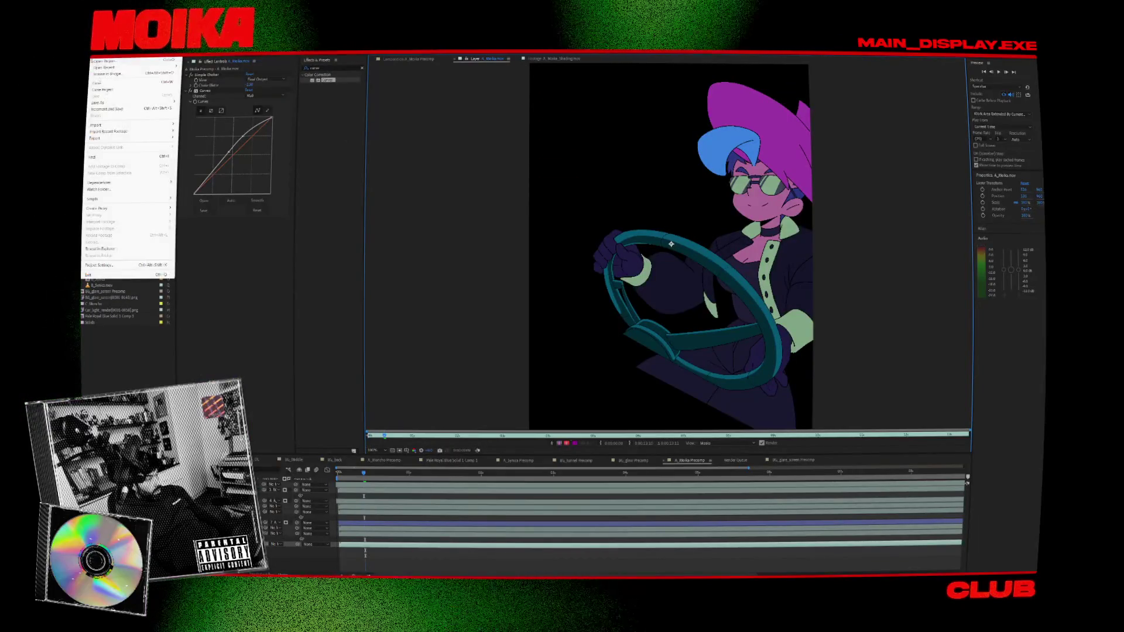
{"action": "left_click", "coordinate": [250, 145]}
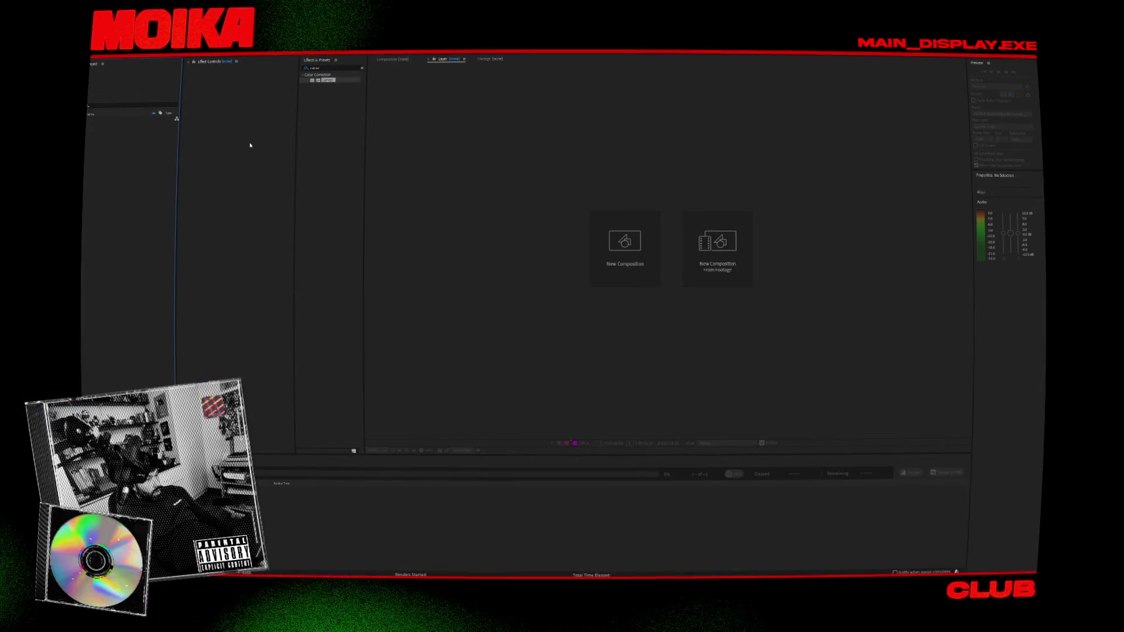
{"action": "key", "text": "alt+Tab"}
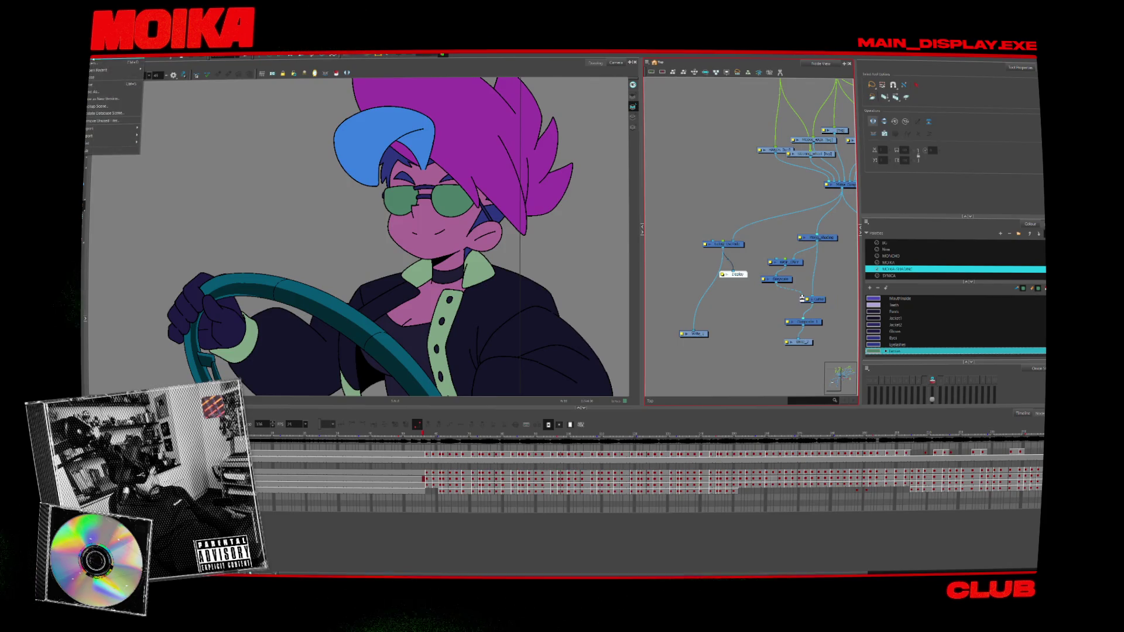
- Render the write nodes again, replacing the existing QuickTime movie
{"action": "mouse_move", "coordinate": [126, 136]}
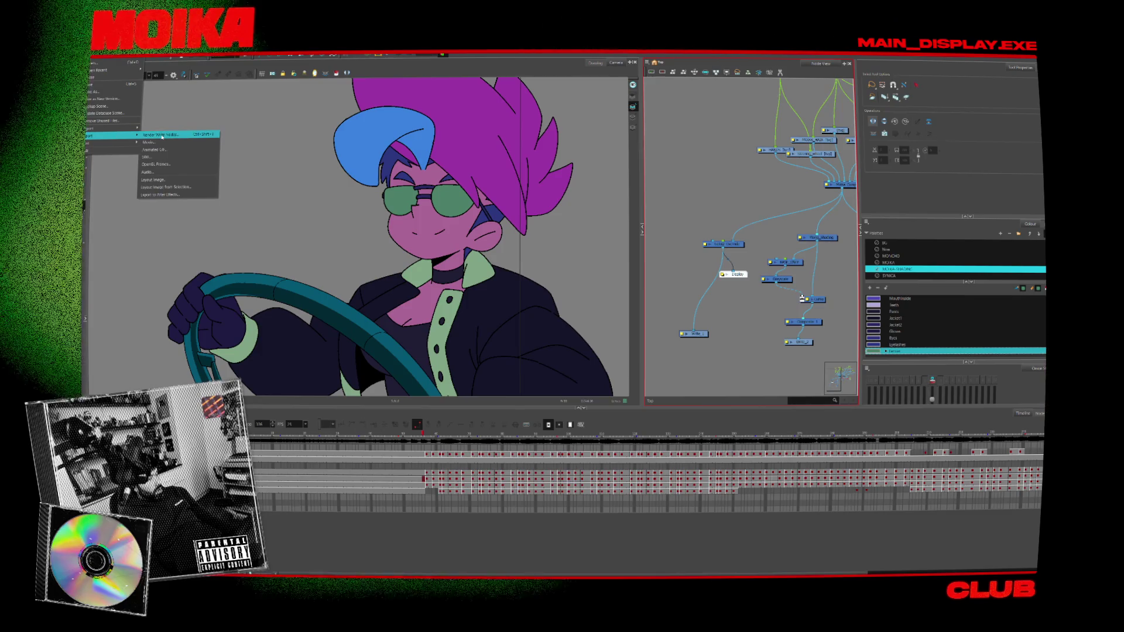
{"action": "left_click", "coordinate": [162, 135]}
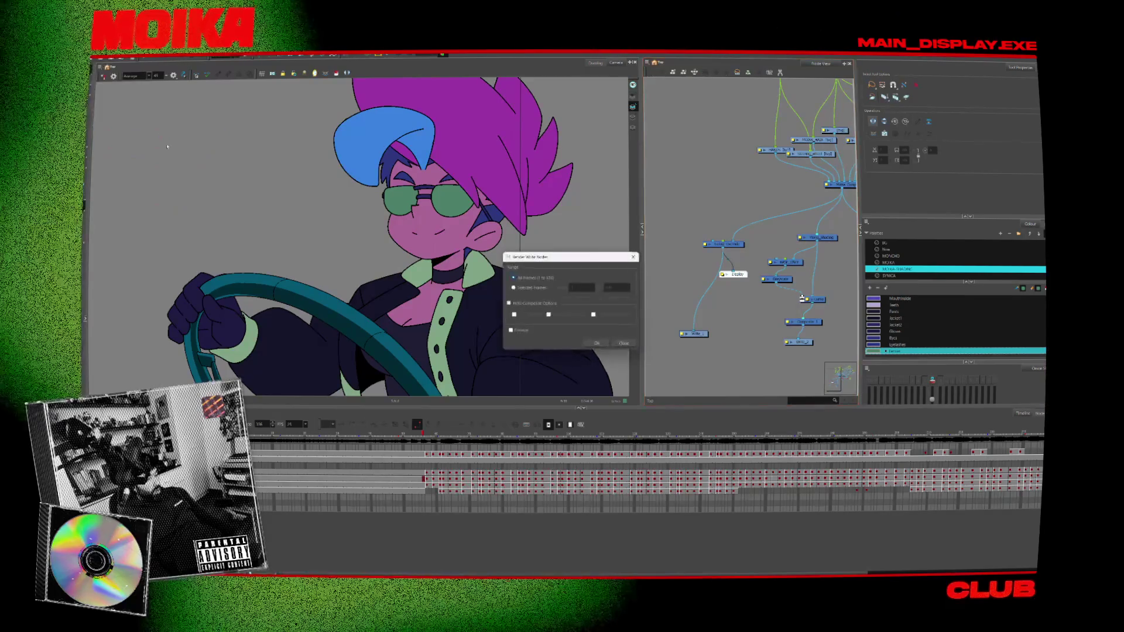
{"action": "left_click", "coordinate": [596, 343]}
{"action": "left_click", "coordinate": [604, 315]}
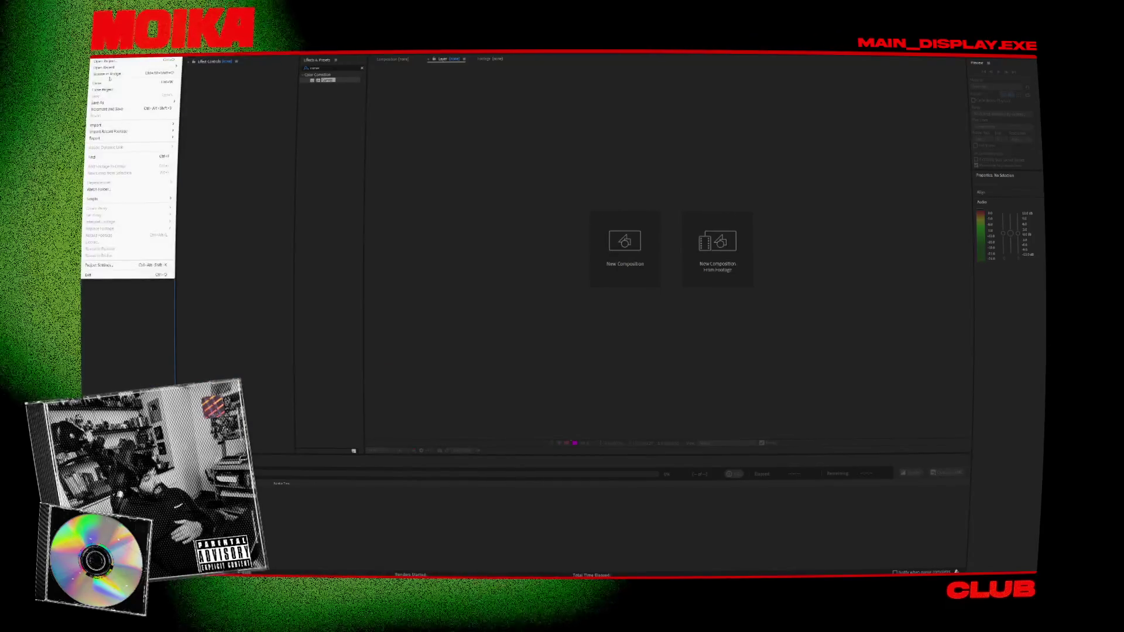
- Reopen the recent car project and preview the A_Moika car scene from the start
{"action": "mouse_move", "coordinate": [153, 67]}
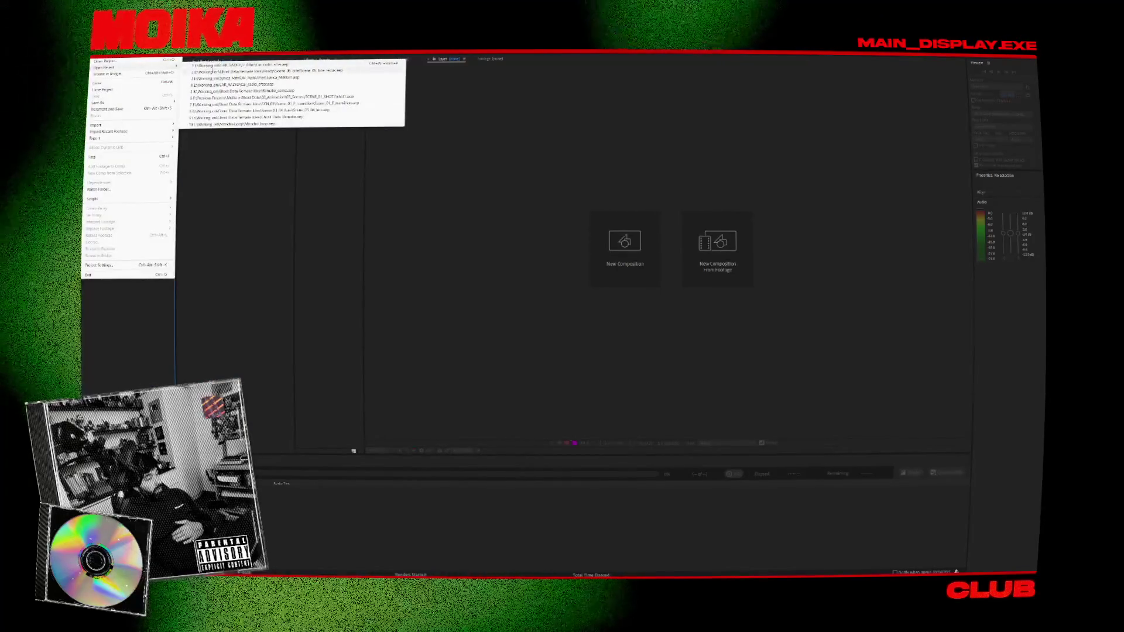
{"action": "left_click", "coordinate": [239, 65]}
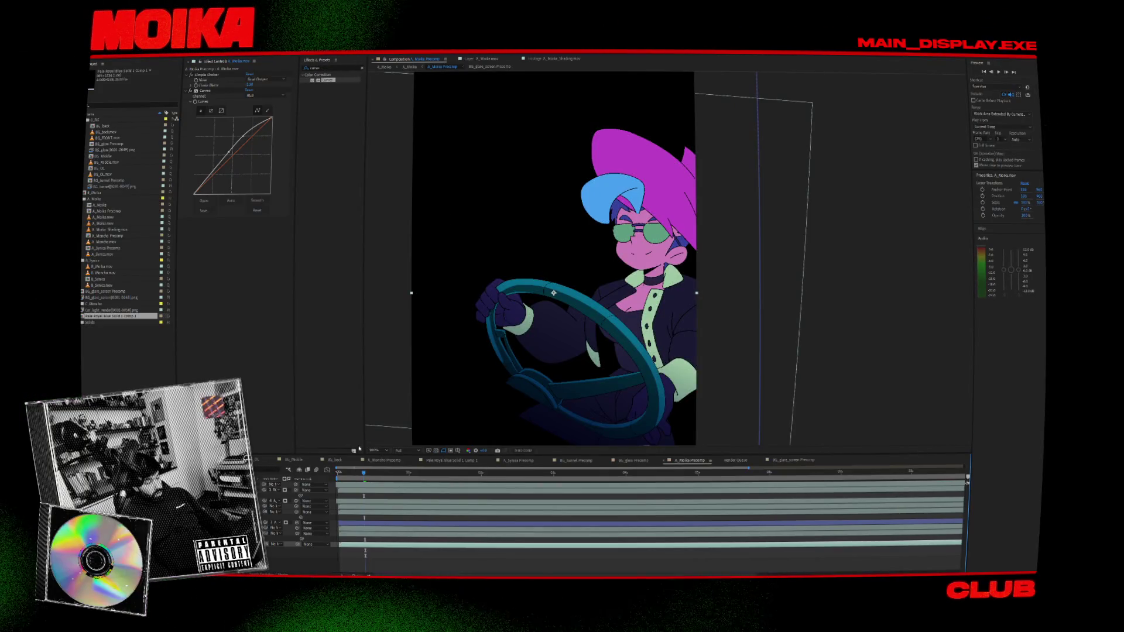
{"action": "left_click", "coordinate": [389, 65]}
{"action": "mouse_move", "coordinate": [344, 477]}
{"action": "left_mouse_down"}
{"action": "mouse_move", "coordinate": [381, 473]}
{"action": "mouse_move", "coordinate": [338, 475]}
{"action": "left_mouse_up"}
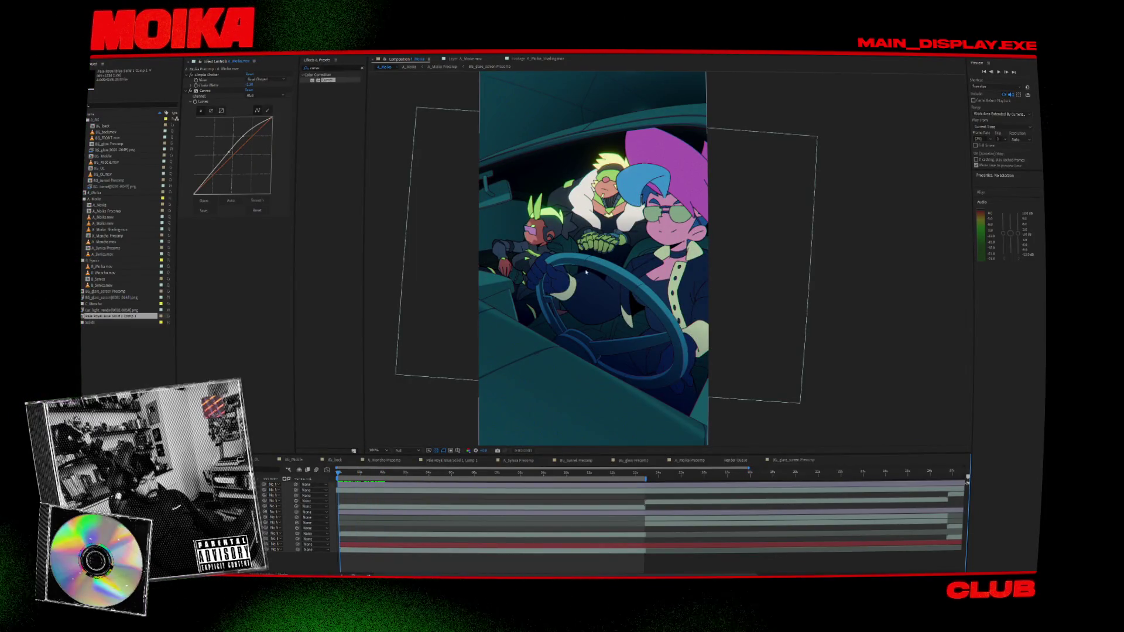
{"action": "key", "text": "space"}
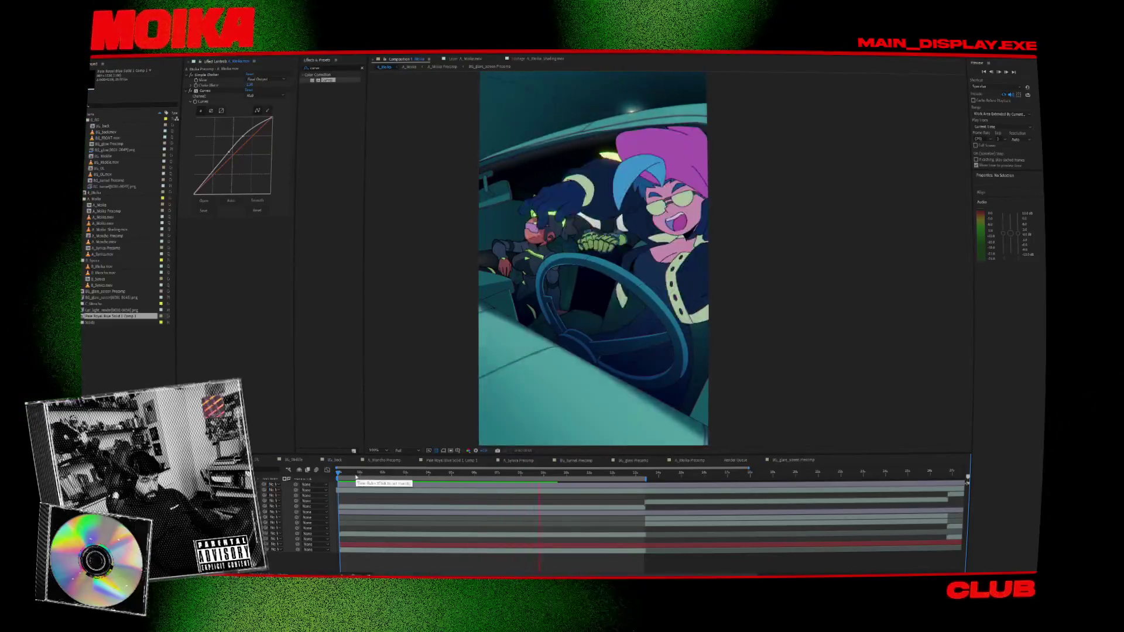
{"action": "key", "text": "space"}
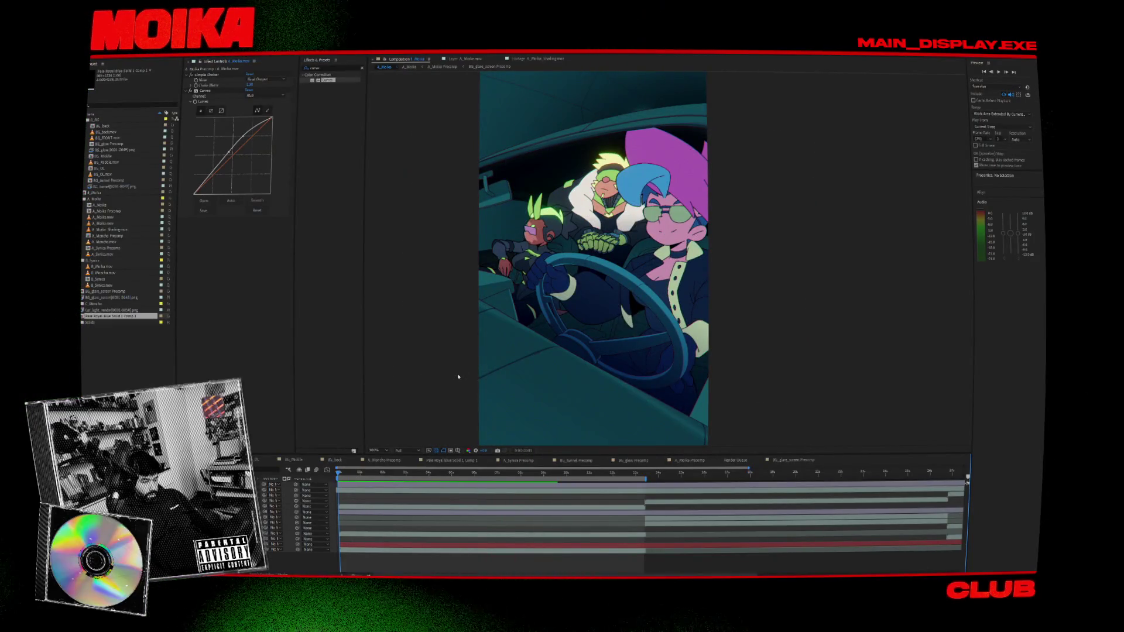
{"action": "key", "text": "space"}
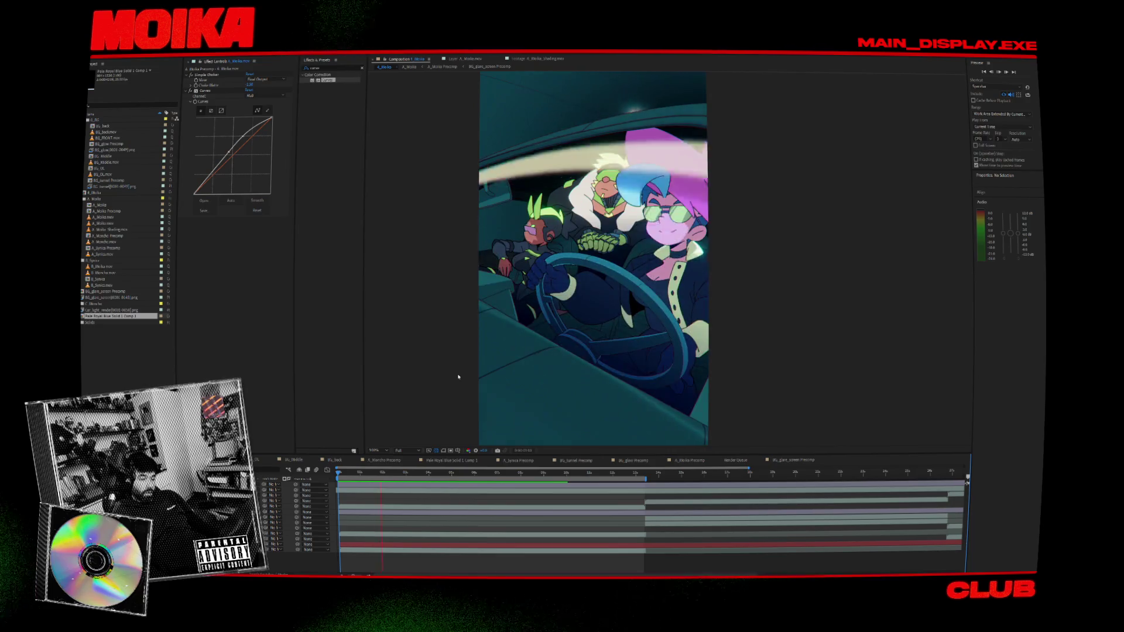
{"action": "key", "text": "space"}
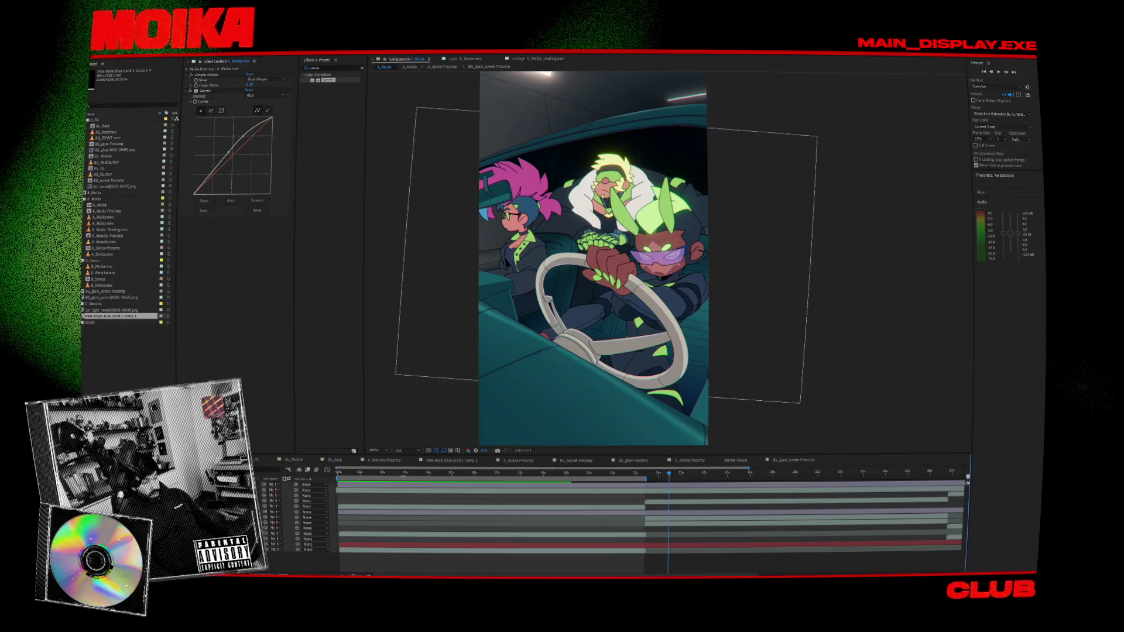
{"action": "left_click", "coordinate": [349, 473]}
{"action": "left_click_drag", "start_coordinate": [350, 473], "coordinate": [381, 482]}
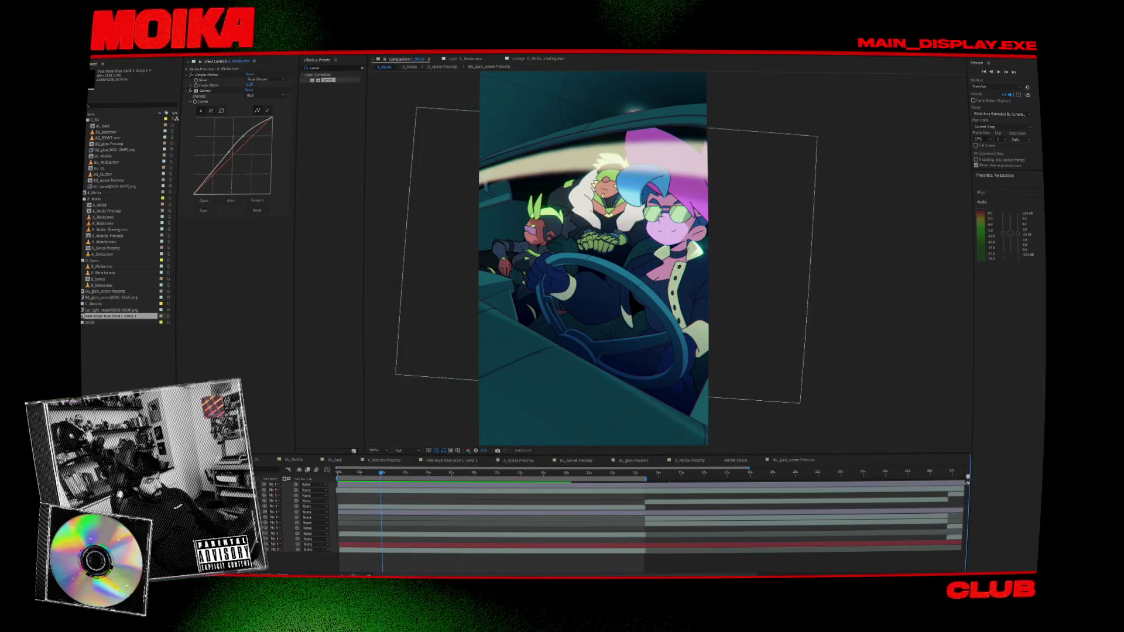
- Select the A_Moika layer in the timeline and open Moika's precomp
{"action": "left_click", "coordinate": [694, 313]}
{"action": "scroll", "coordinate": [695, 316], "scroll_direction": "up", "scroll_amount": 2}
{"action": "scroll", "coordinate": [645, 280], "scroll_direction": "down", "scroll_amount": 2}
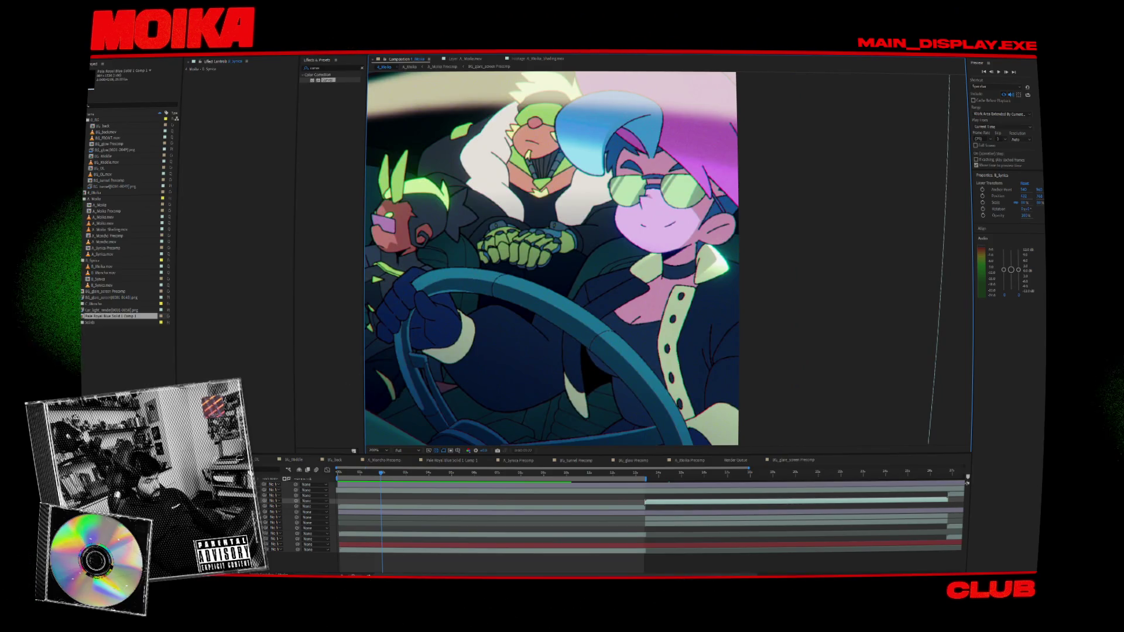
{"action": "left_click", "coordinate": [967, 484]}
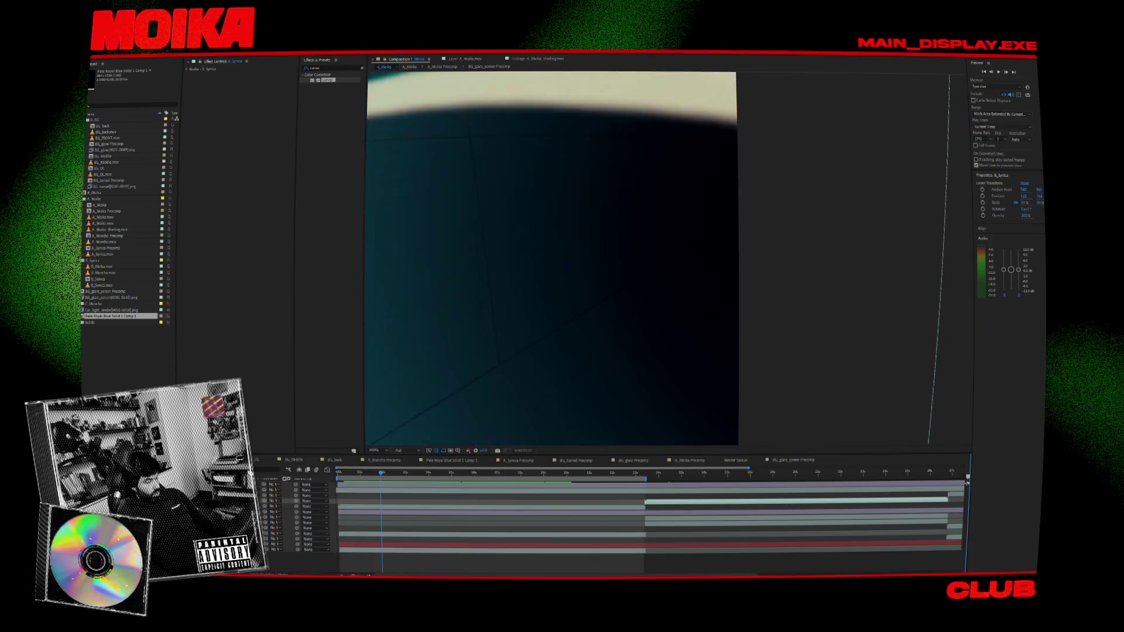
{"action": "left_click", "coordinate": [508, 291]}
{"action": "double_click", "coordinate": [509, 291]}
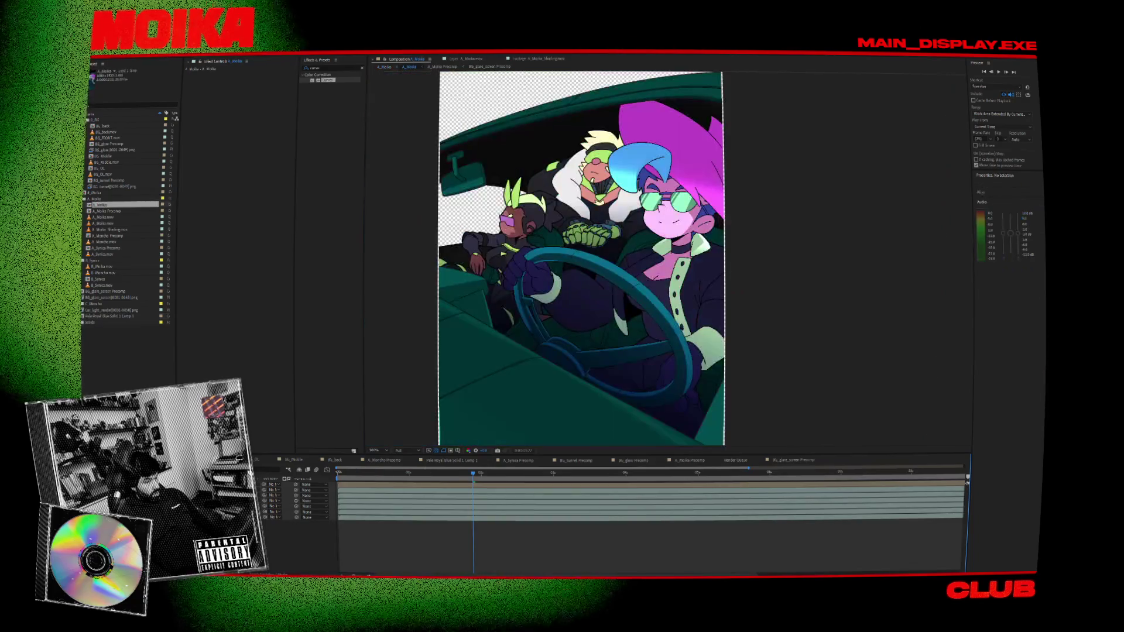
{"action": "double_click", "coordinate": [509, 291]}
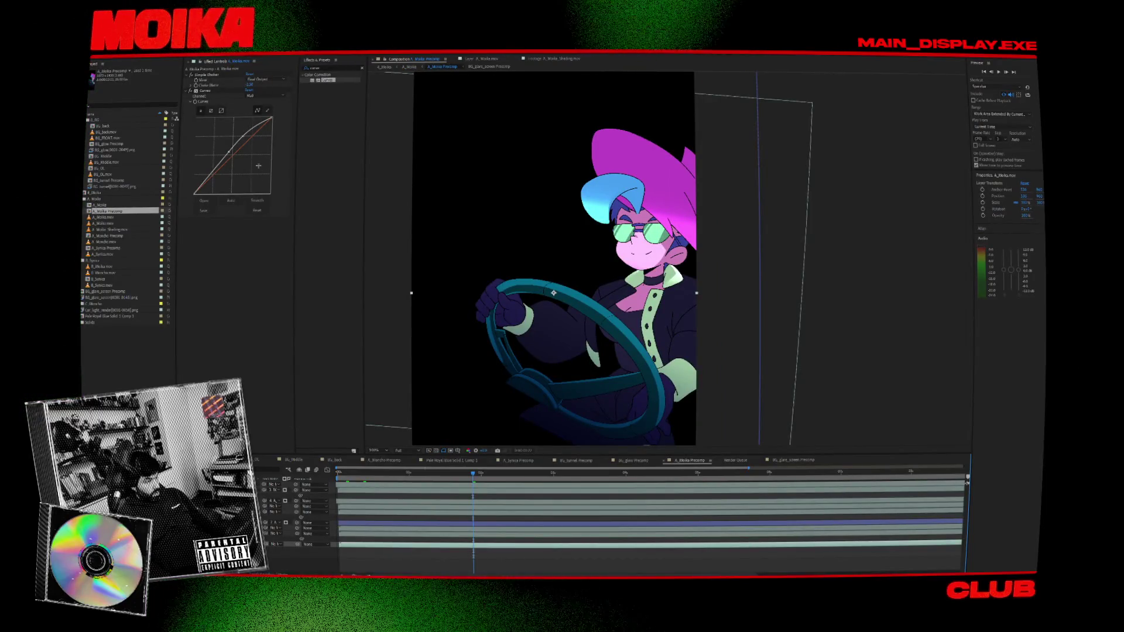
- Drag the Curves points into a deeper S-curve so Moika's shading darkens
{"action": "left_click_drag", "start_coordinate": [229, 154], "coordinate": [242, 131]}
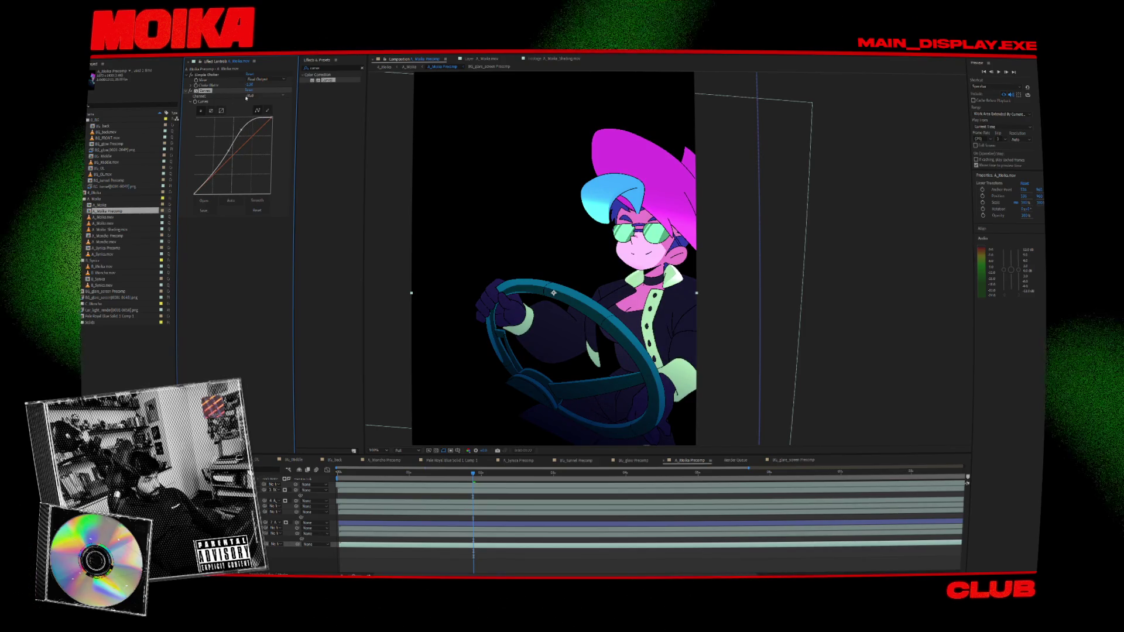
{"action": "left_click_drag", "start_coordinate": [241, 129], "coordinate": [230, 165]}
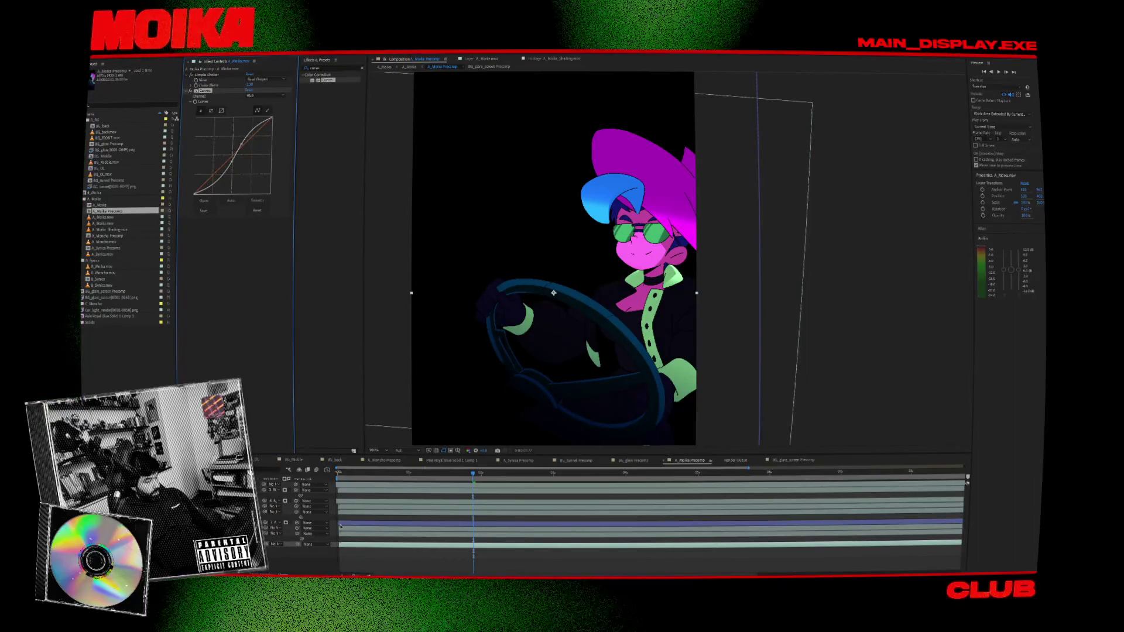
{"action": "left_click", "coordinate": [377, 472]}
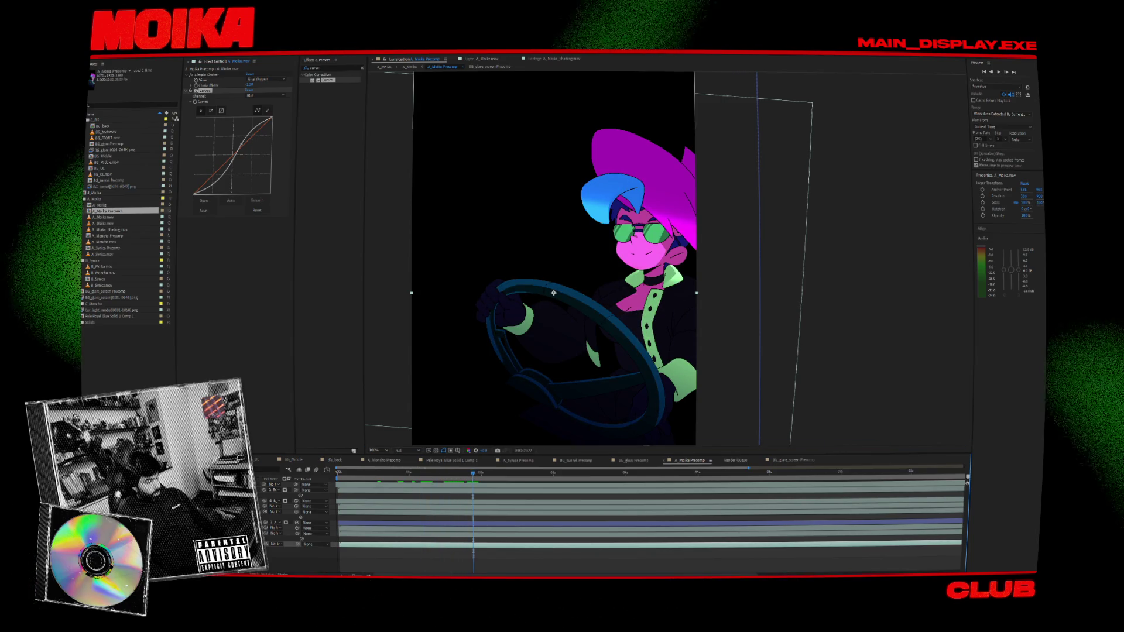
- Time-stretch the BG_glare_screen Precomp layer to 187, then open that precomp
{"action": "key", "text": "ctrl+Up"}
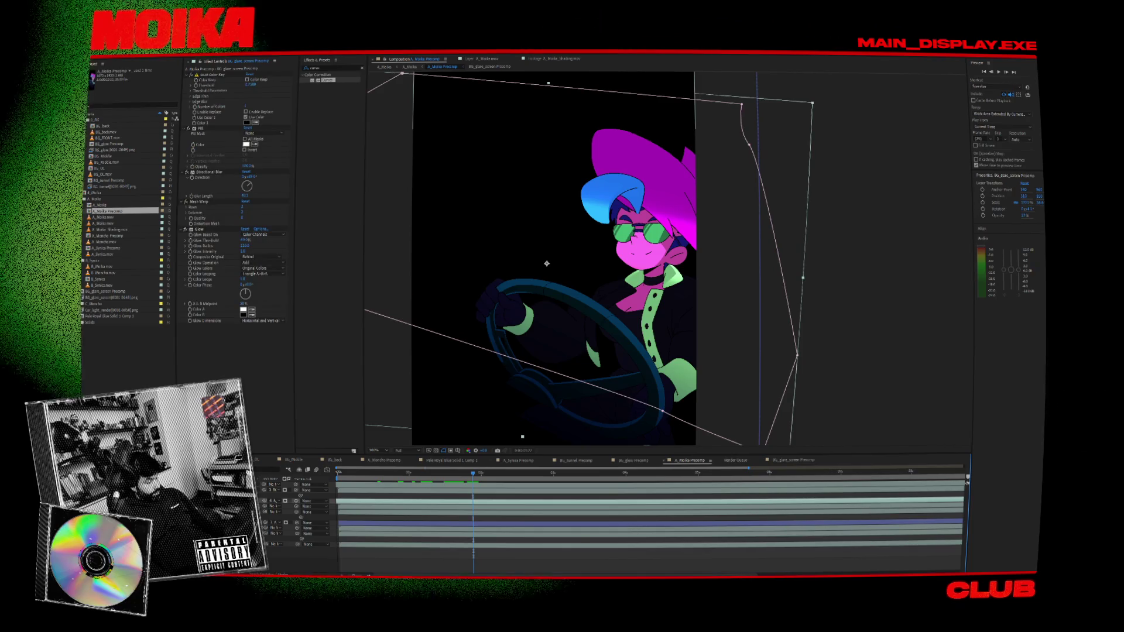
{"action": "key", "text": "ctrl+Up"}
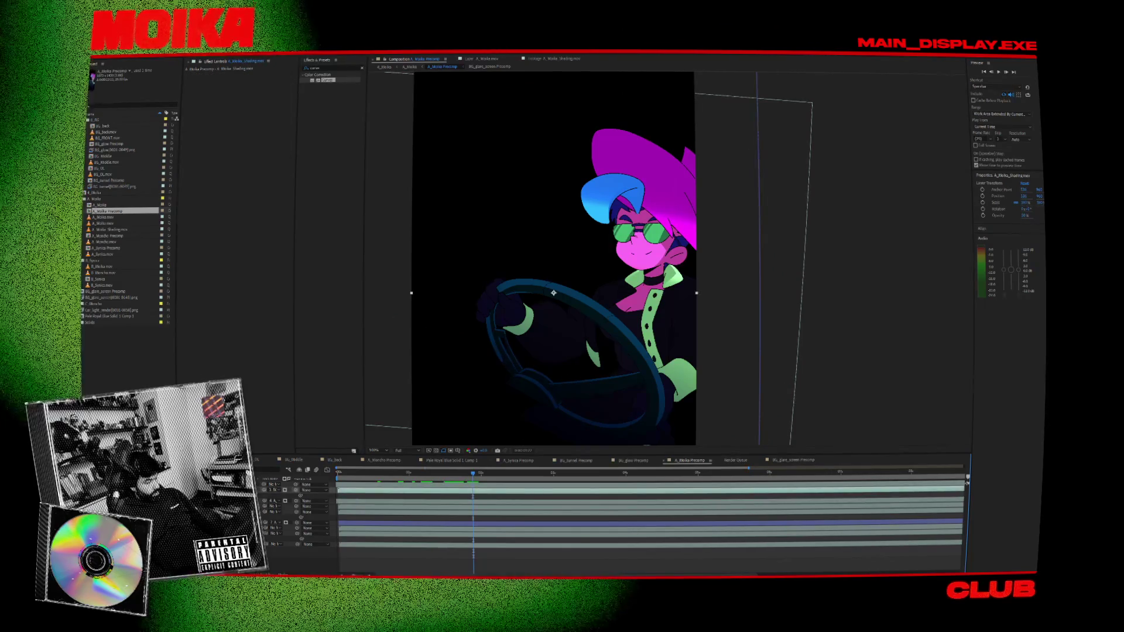
{"action": "key", "text": "ctrl+Down"}
{"action": "right_click", "coordinate": [144, 313]}
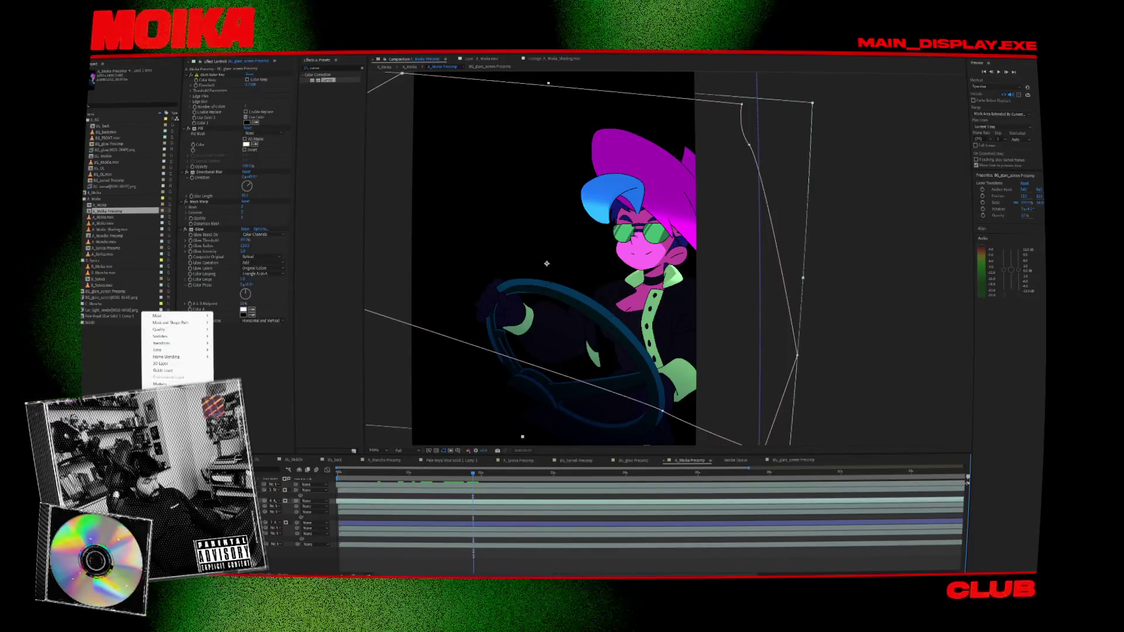
{"action": "mouse_move", "coordinate": [176, 350]}
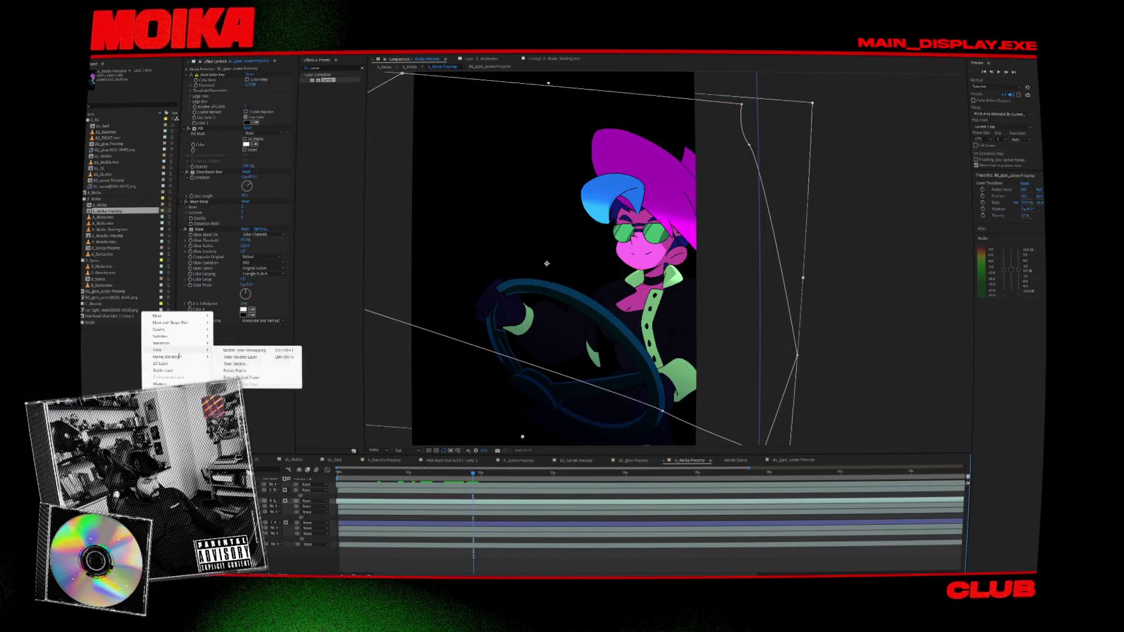
{"action": "left_click", "coordinate": [247, 364]}
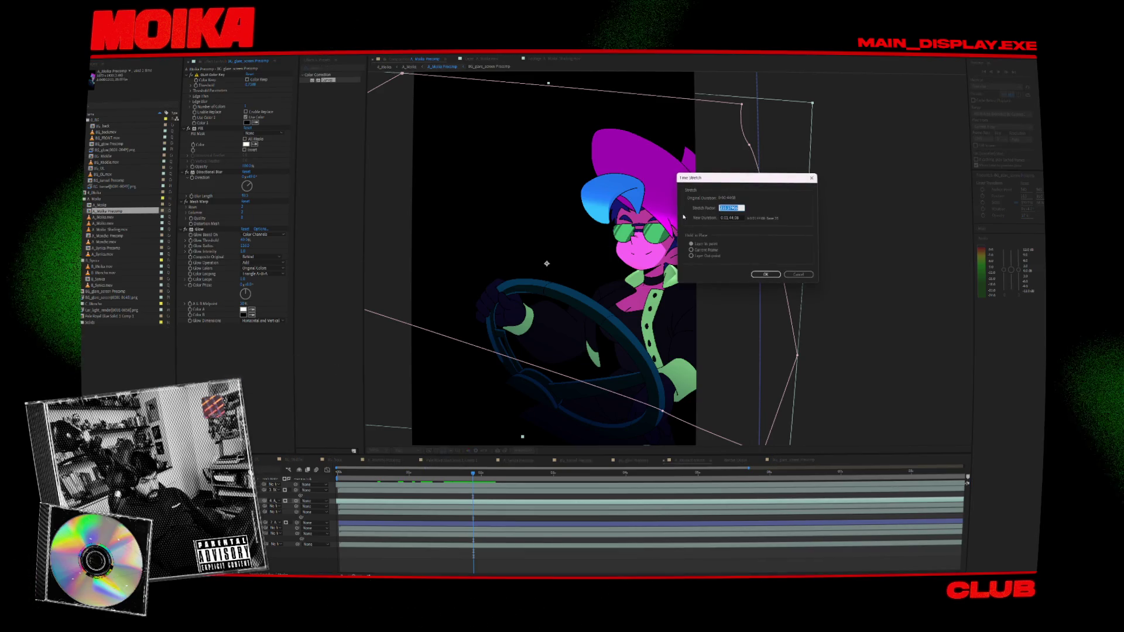
{"action": "type", "text": "187"}
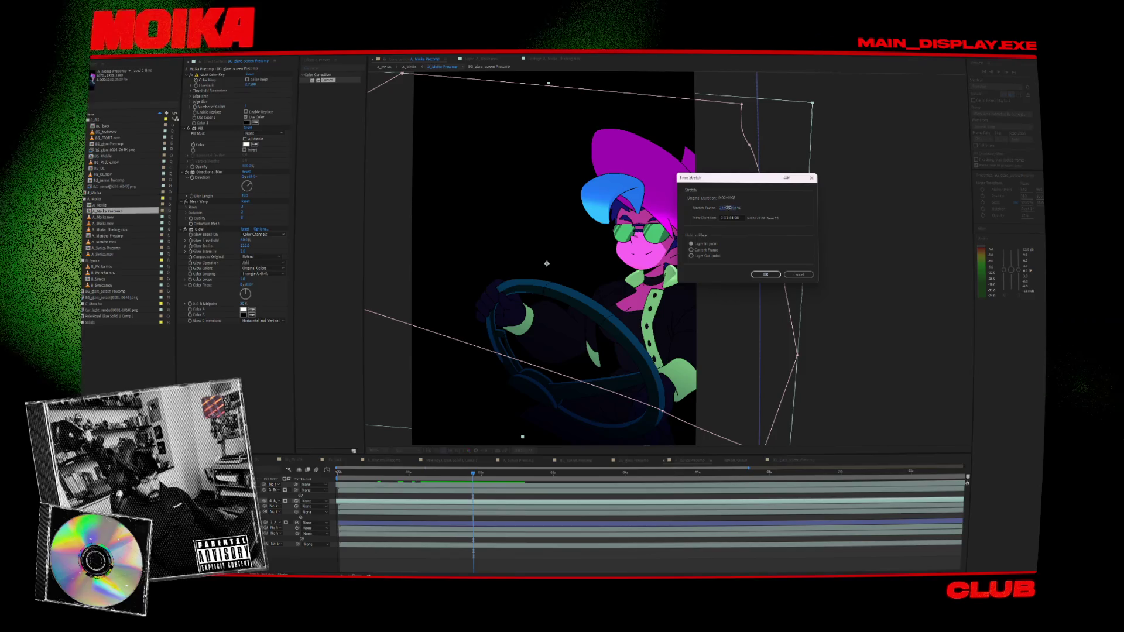
{"action": "left_click", "coordinate": [798, 274]}
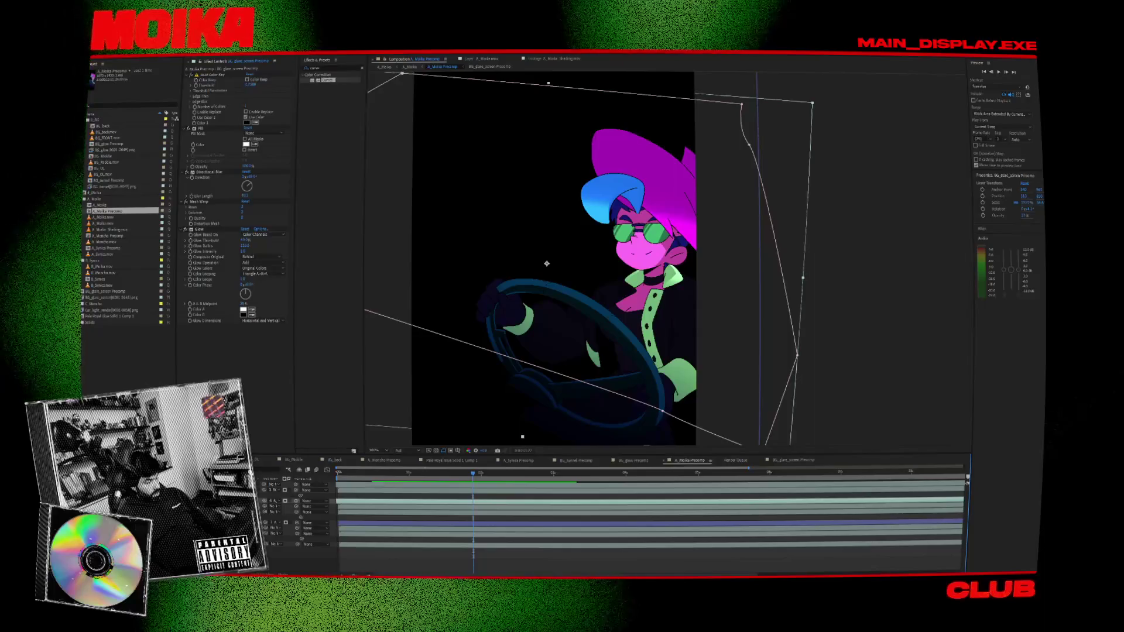
{"action": "double_click", "coordinate": [547, 264]}
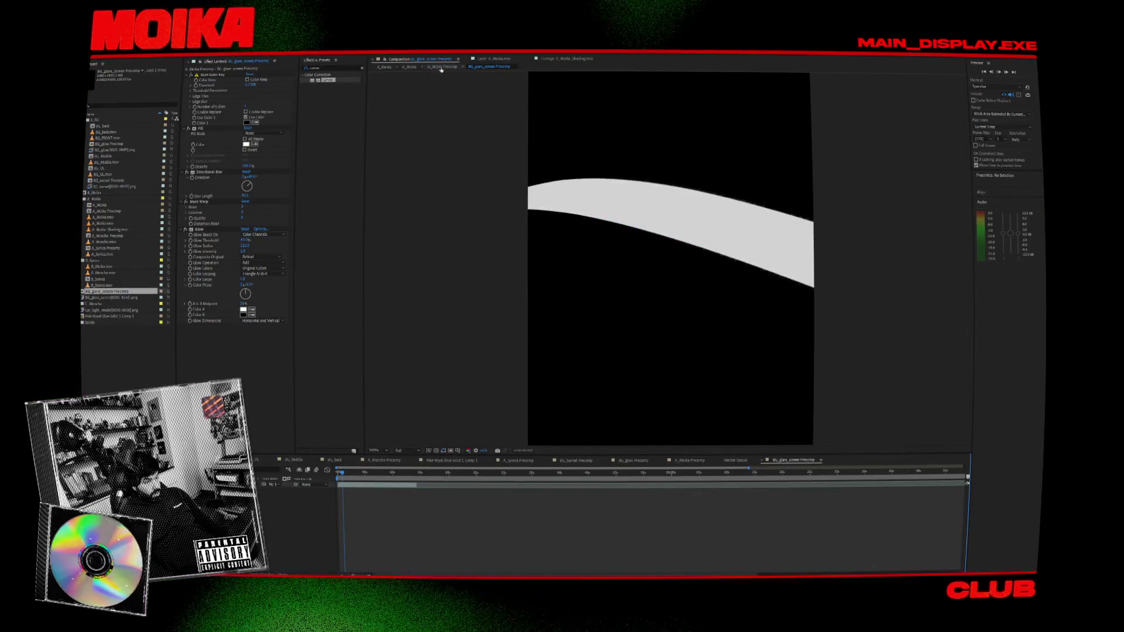
- Split the layer at the chosen frame in A_Moika Precomp and delete the later piece
{"action": "left_click", "coordinate": [441, 68]}
{"action": "left_click_drag", "start_coordinate": [433, 476], "coordinate": [772, 504]}
{"action": "key", "text": "minus"}
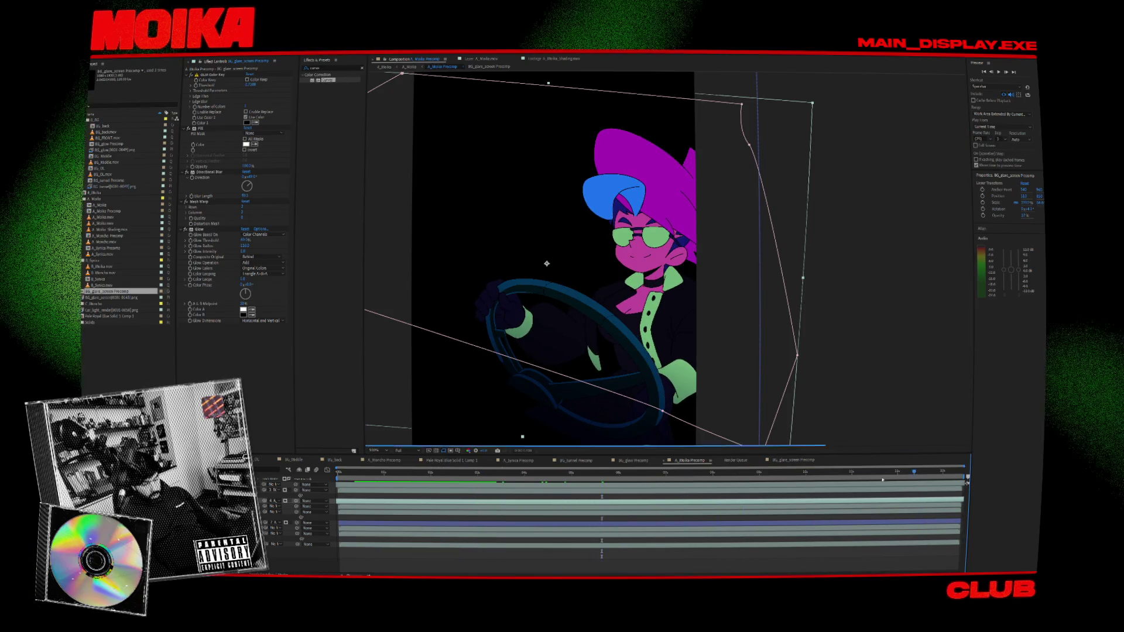
{"action": "left_click", "coordinate": [800, 472]}
{"action": "key", "text": "ctrl+shift+d"}
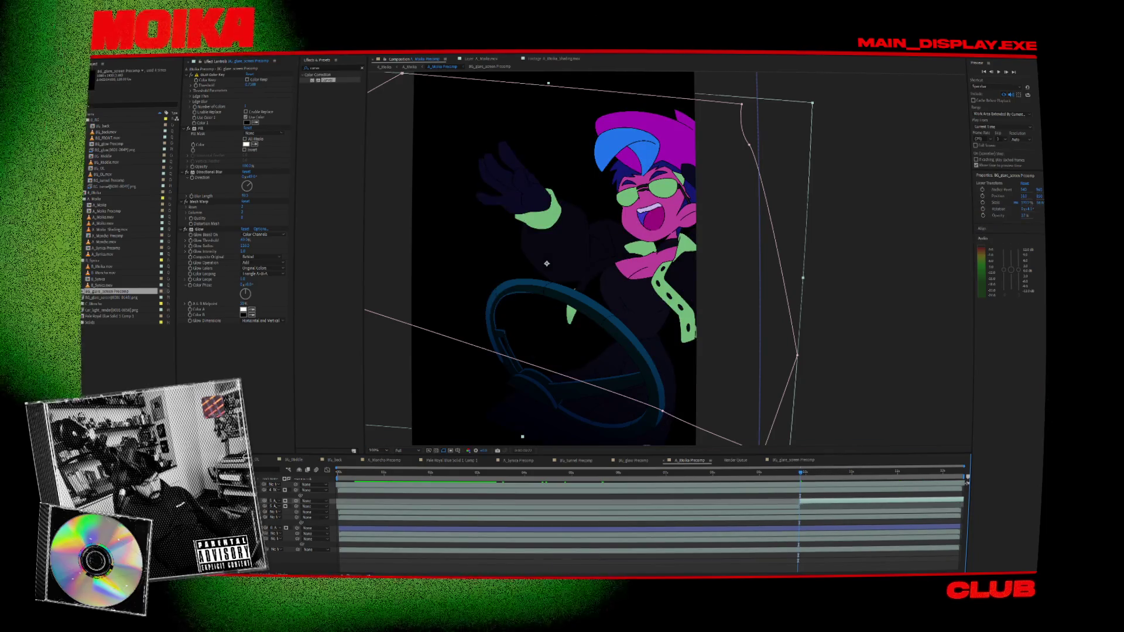
{"action": "key", "text": "Delete"}
{"action": "left_click", "coordinate": [585, 501]}
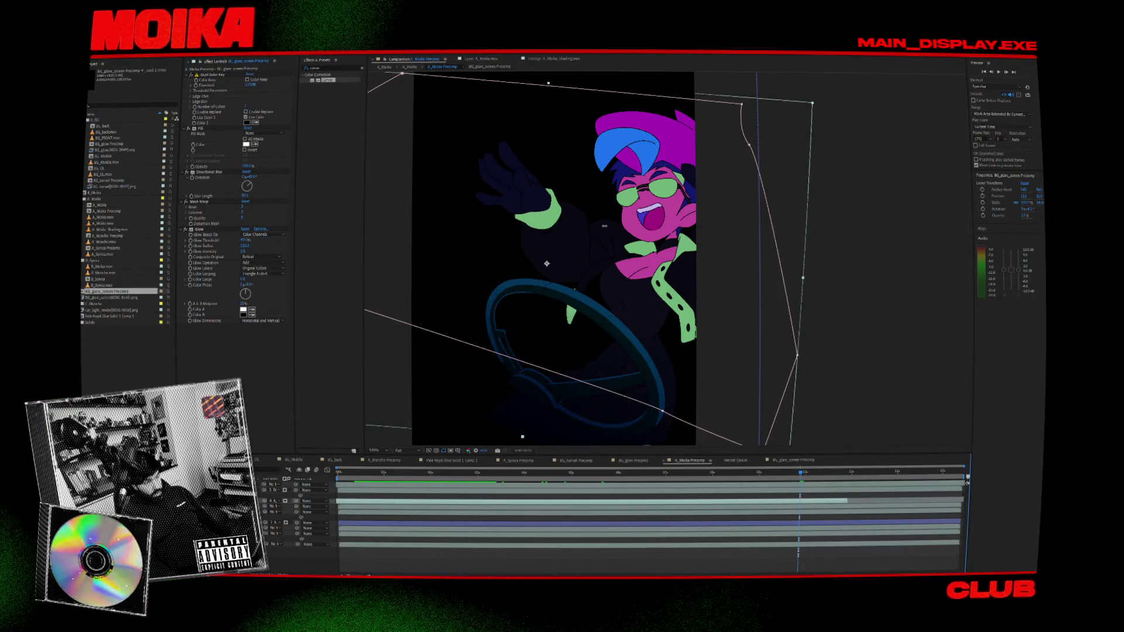
- Preview the A_Moika composition from the start to check the cut
{"action": "left_click", "coordinate": [385, 68]}
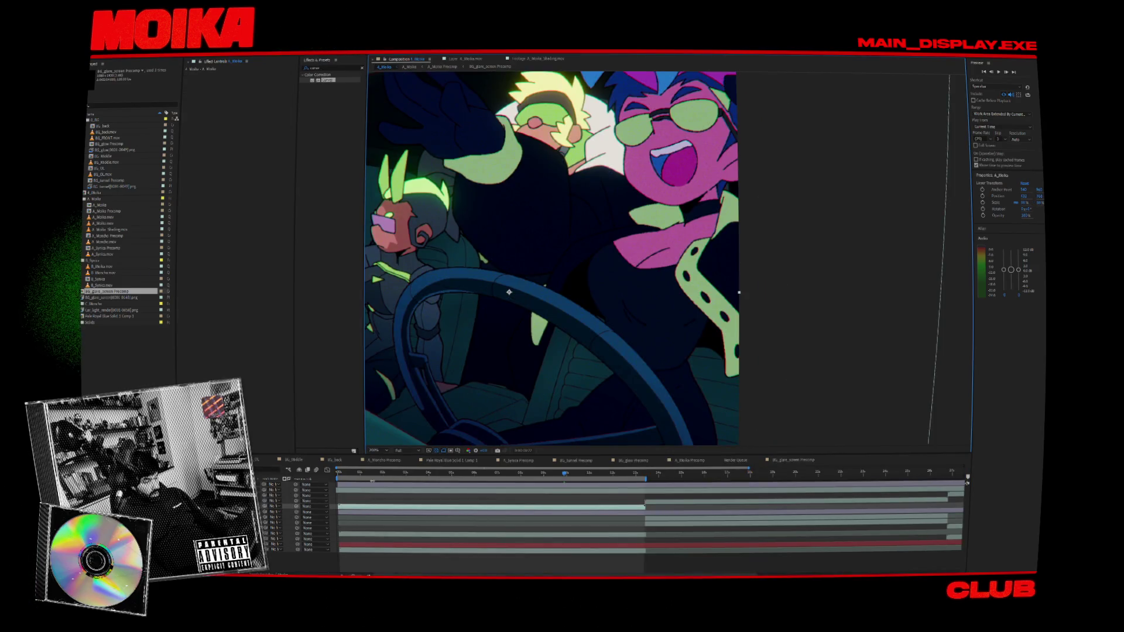
{"action": "left_click", "coordinate": [346, 473]}
{"action": "key", "text": "space"}
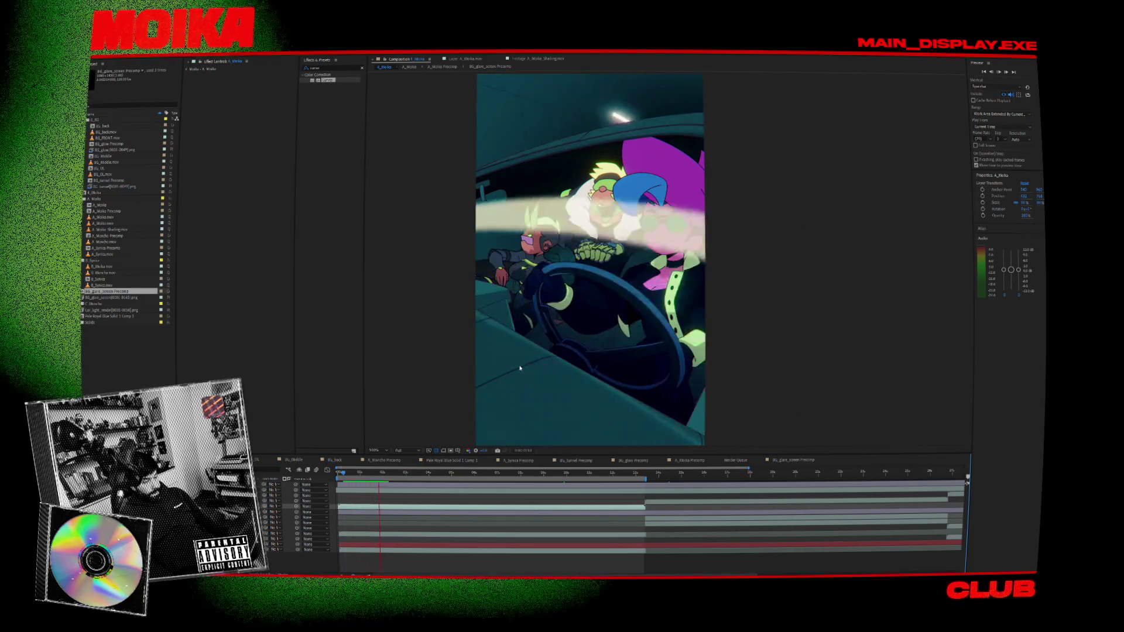
{"action": "key", "text": "space"}
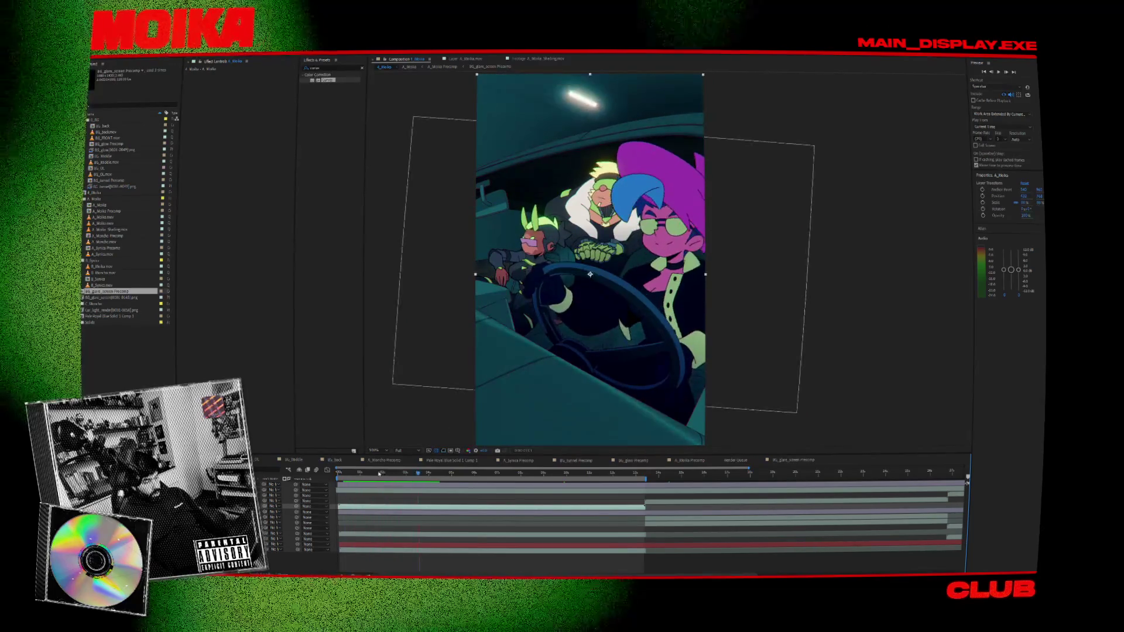
{"action": "left_click", "coordinate": [381, 473]}
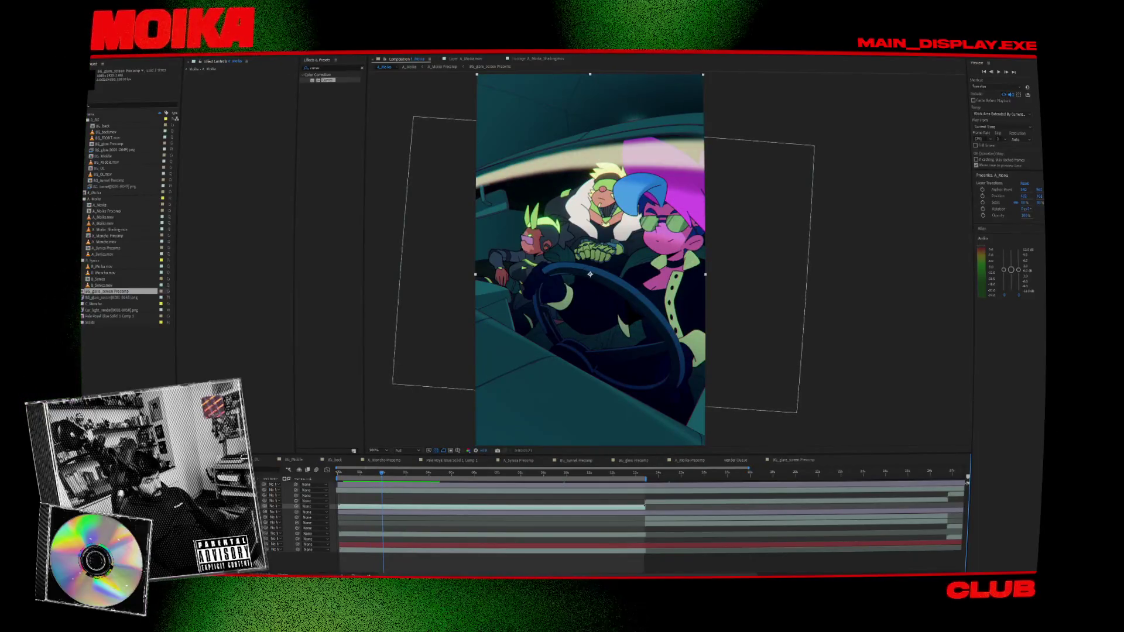
- Open the BG_glare_screen Precomp and check its Composition Settings
{"action": "double_click", "coordinate": [99, 205]}
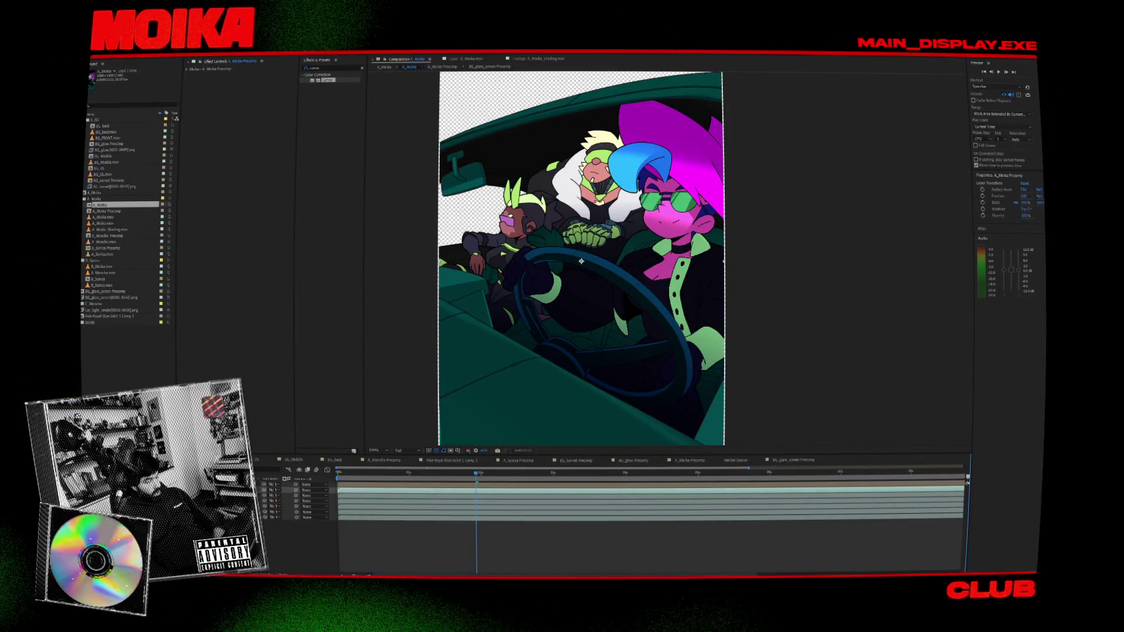
{"action": "double_click", "coordinate": [429, 373]}
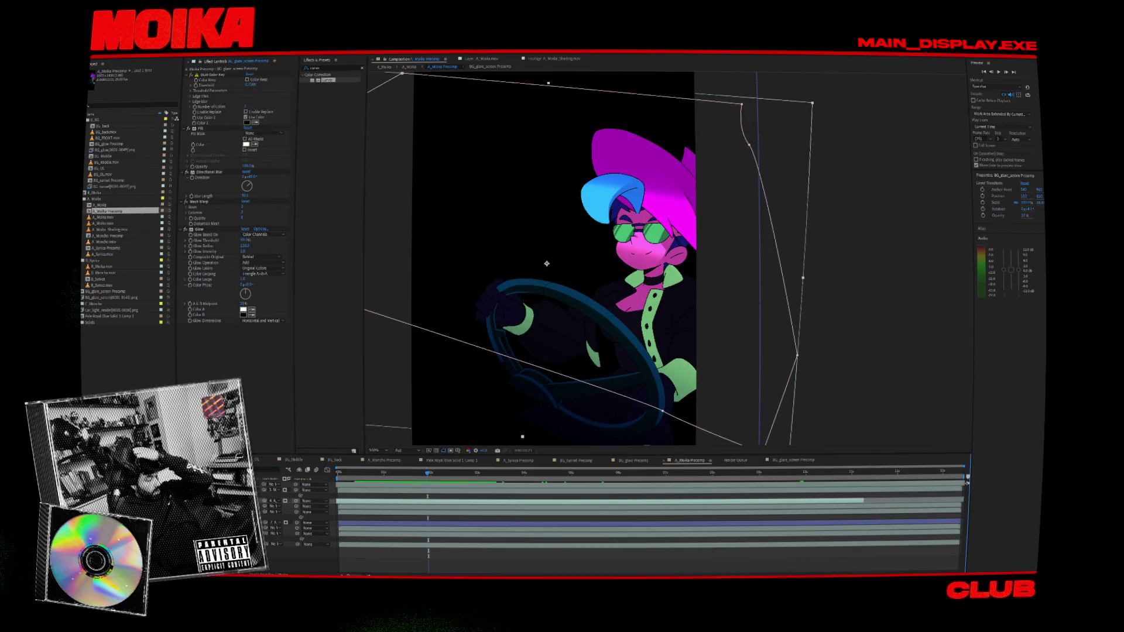
{"action": "double_click", "coordinate": [547, 264]}
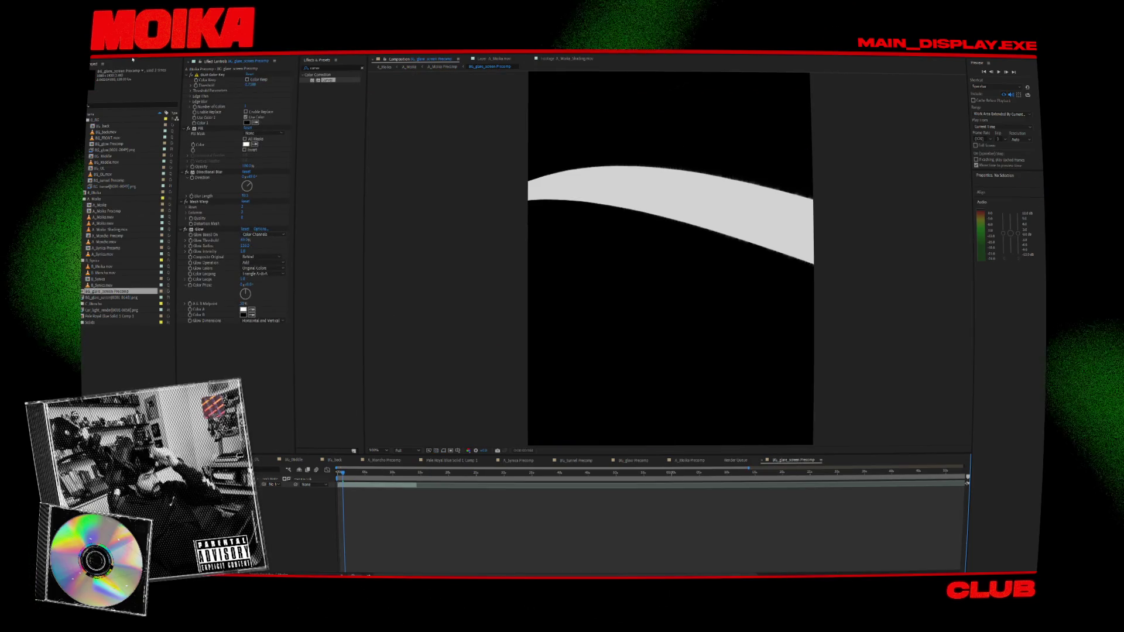
{"action": "left_click", "coordinate": [117, 52]}
{"action": "left_click", "coordinate": [128, 61]}
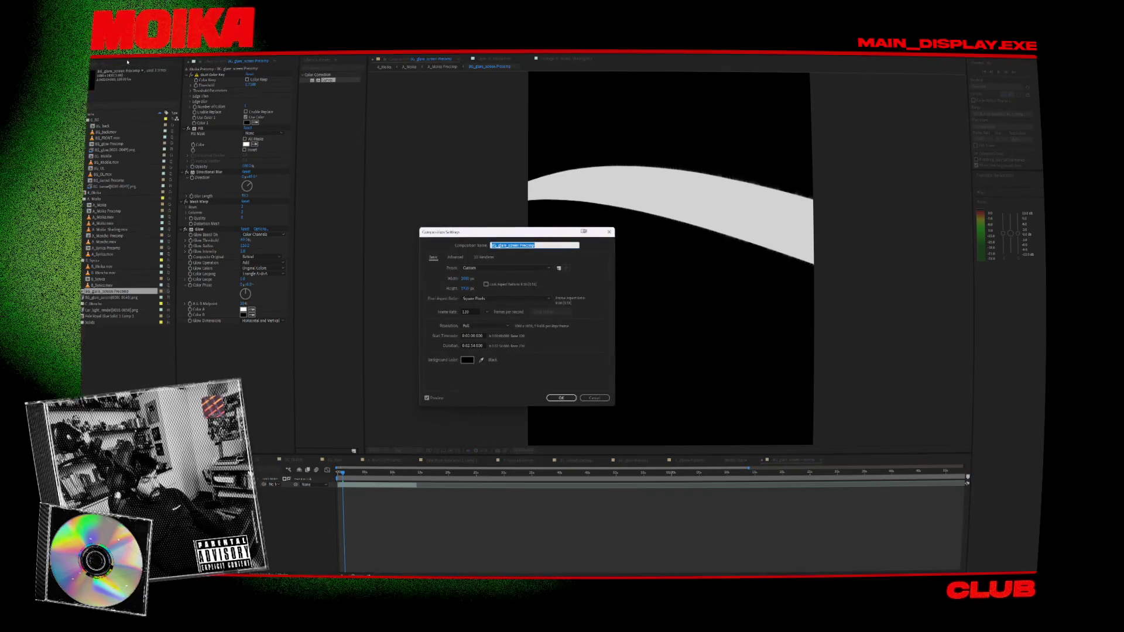
{"action": "key", "text": "Escape"}
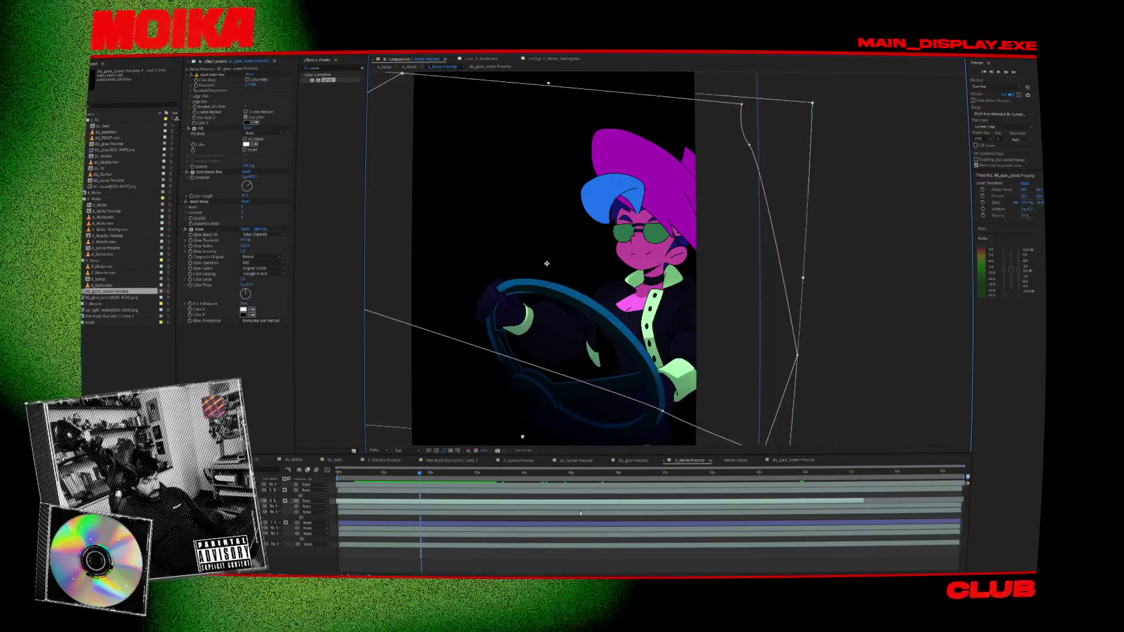
{"action": "left_click", "coordinate": [398, 473]}
- Trim the layer's out point to the current frame with Alt+], then scrub A_Moika
{"action": "left_click_drag", "start_coordinate": [420, 478], "coordinate": [512, 480]}
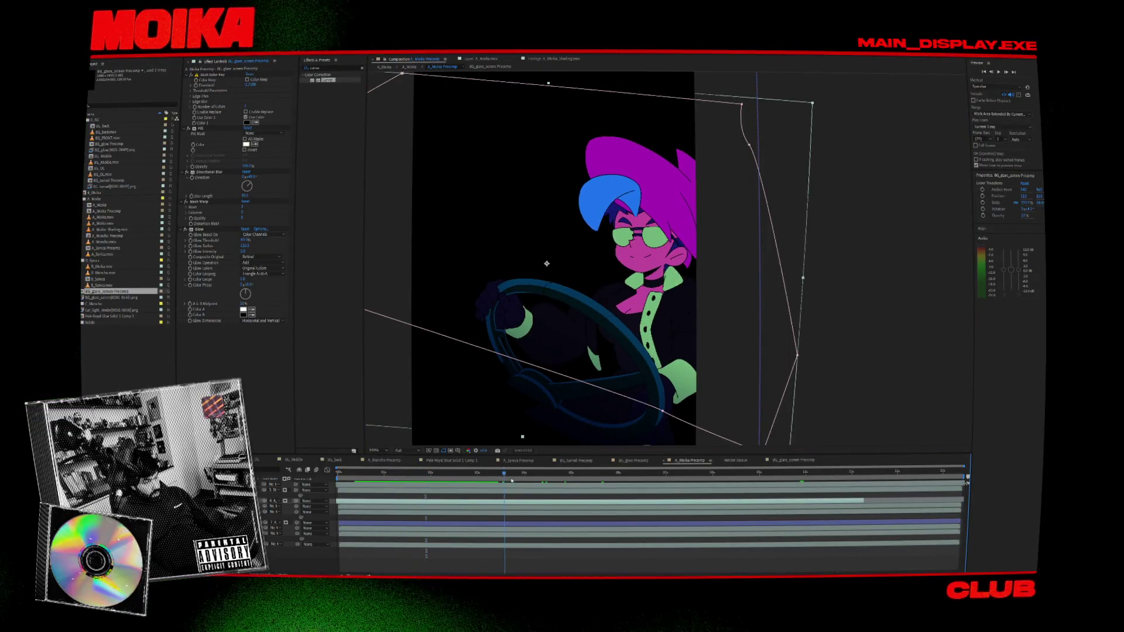
{"action": "key", "text": "alt+bracketright"}
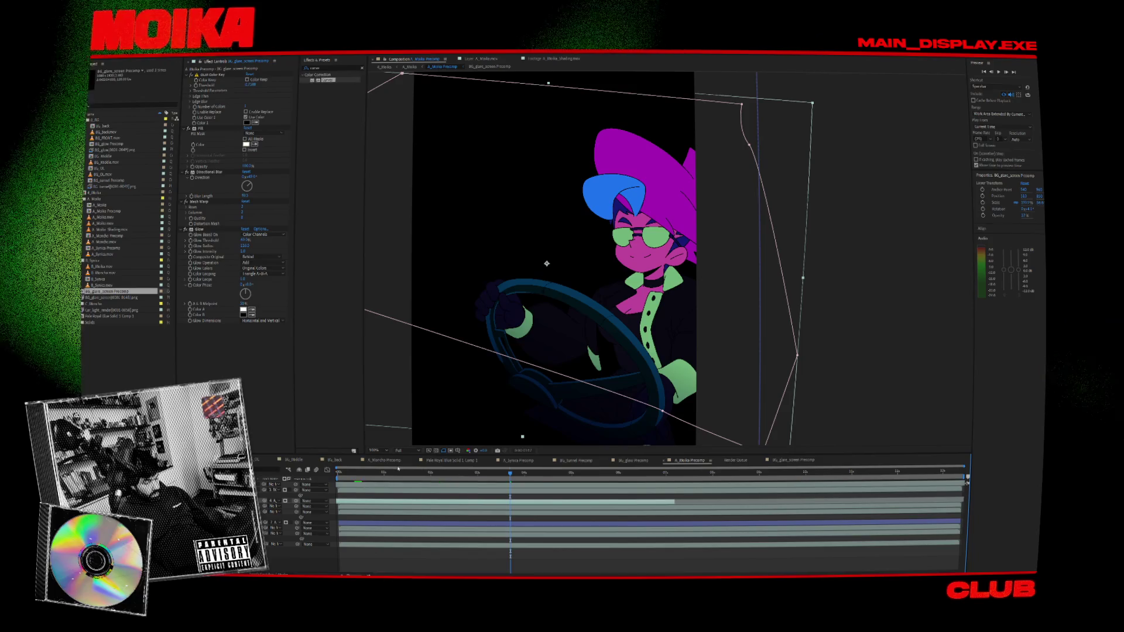
{"action": "left_click", "coordinate": [427, 474]}
{"action": "key", "text": "Tab"}
{"action": "left_click", "coordinate": [592, 304]}
{"action": "mouse_move", "coordinate": [372, 476]}
{"action": "left_mouse_down"}
{"action": "mouse_move", "coordinate": [427, 475]}
{"action": "mouse_move", "coordinate": [361, 479]}
{"action": "left_mouse_up"}
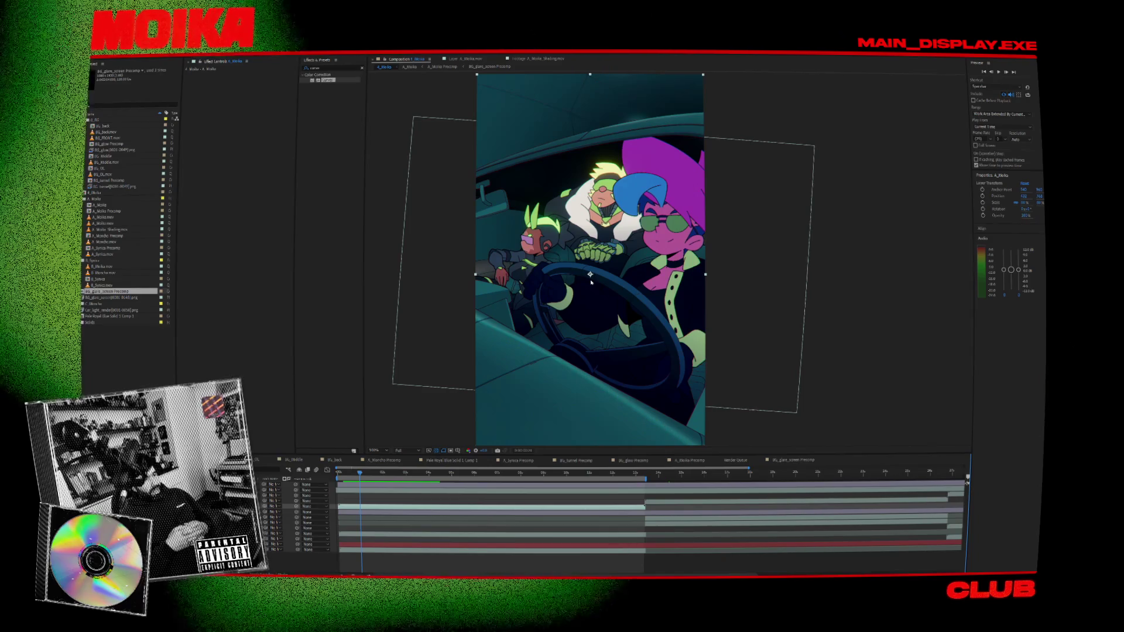
- Play the car composite twice and park on the frame where the white glare band crosses the riders
{"action": "key", "text": "space"}
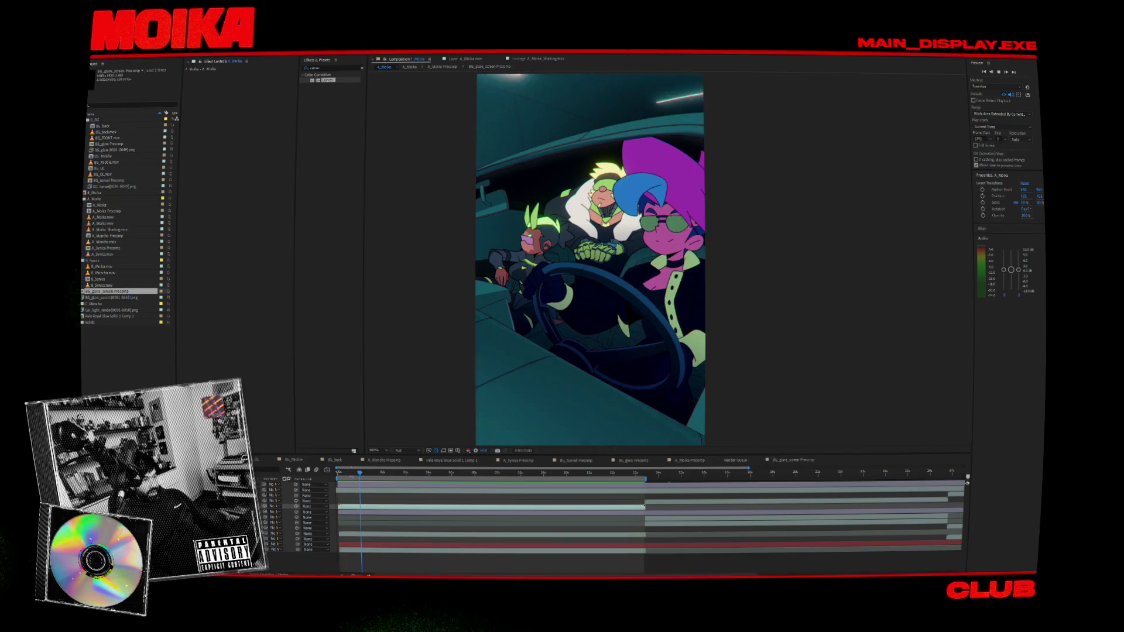
{"action": "left_click", "coordinate": [357, 474]}
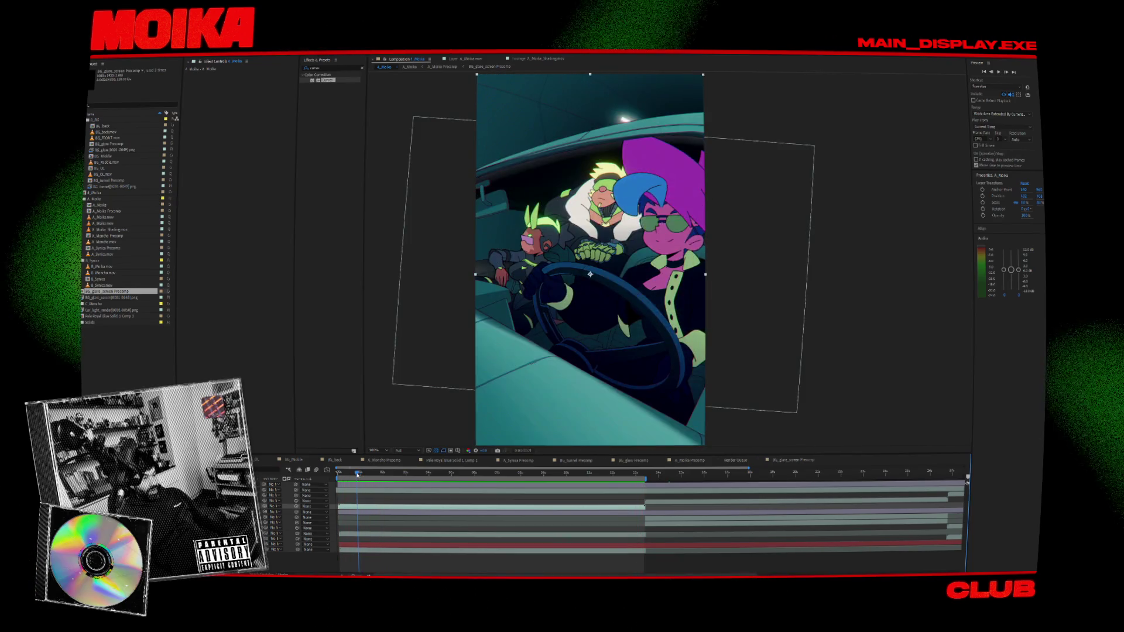
{"action": "mouse_move", "coordinate": [359, 479]}
{"action": "left_mouse_down"}
{"action": "mouse_move", "coordinate": [387, 478]}
{"action": "mouse_move", "coordinate": [334, 475]}
{"action": "left_mouse_up"}
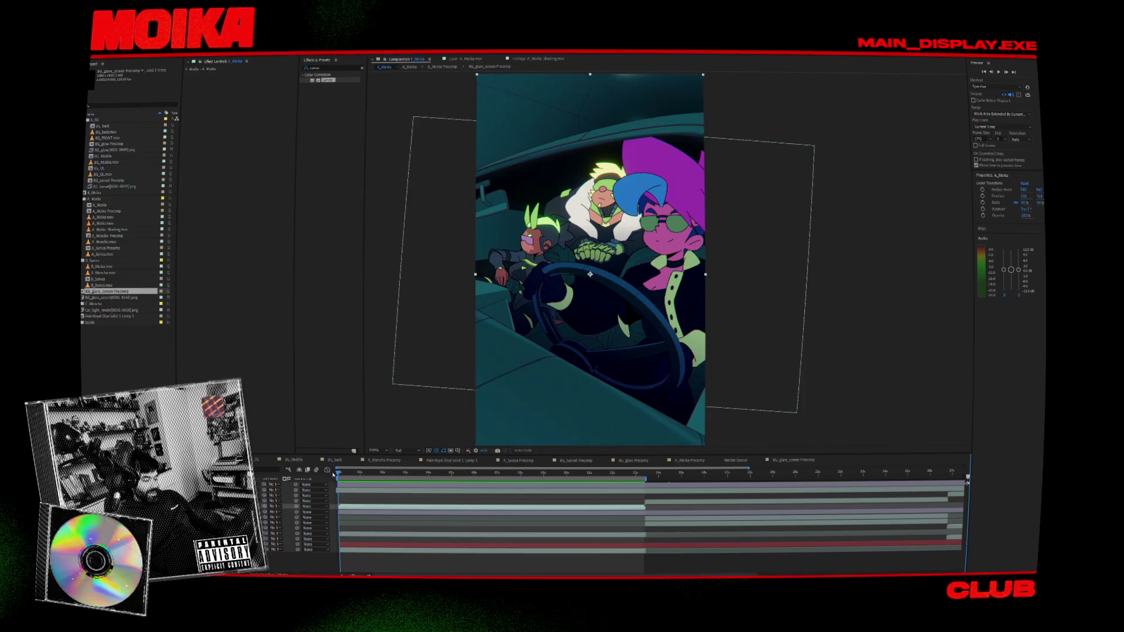
{"action": "key", "text": "space"}
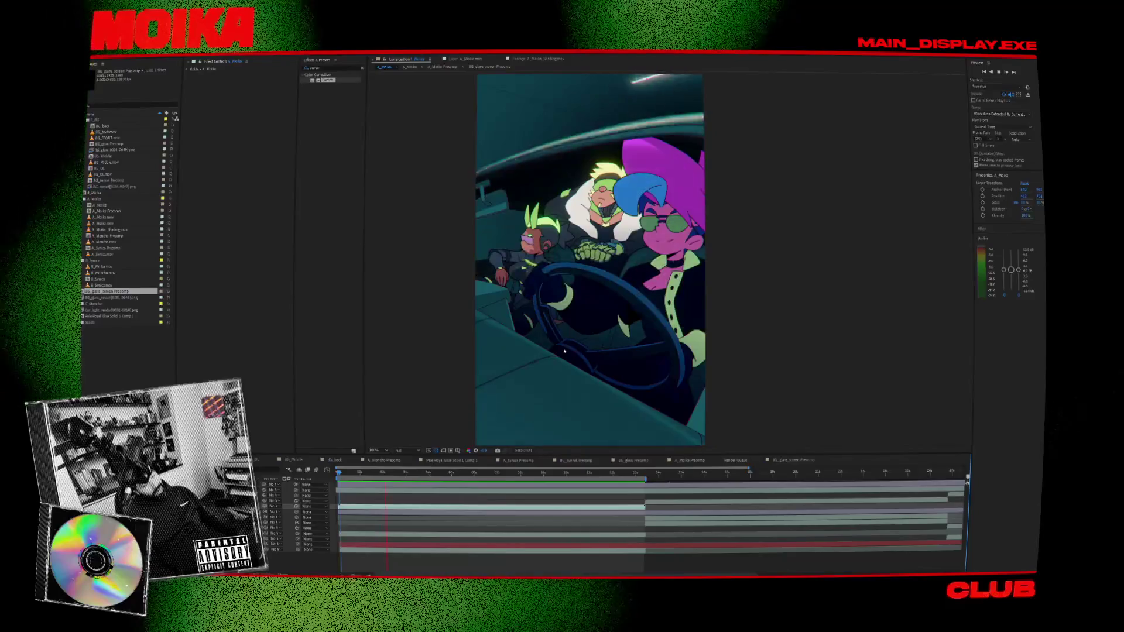
{"action": "left_click", "coordinate": [367, 482]}
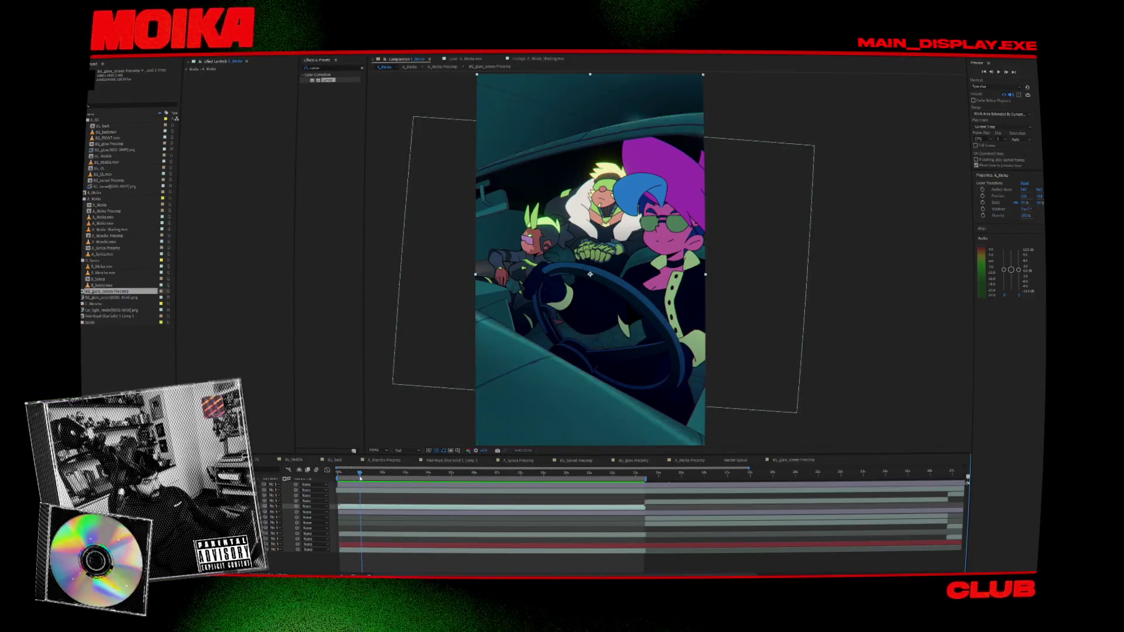
{"action": "left_click_drag", "start_coordinate": [367, 481], "coordinate": [376, 493]}
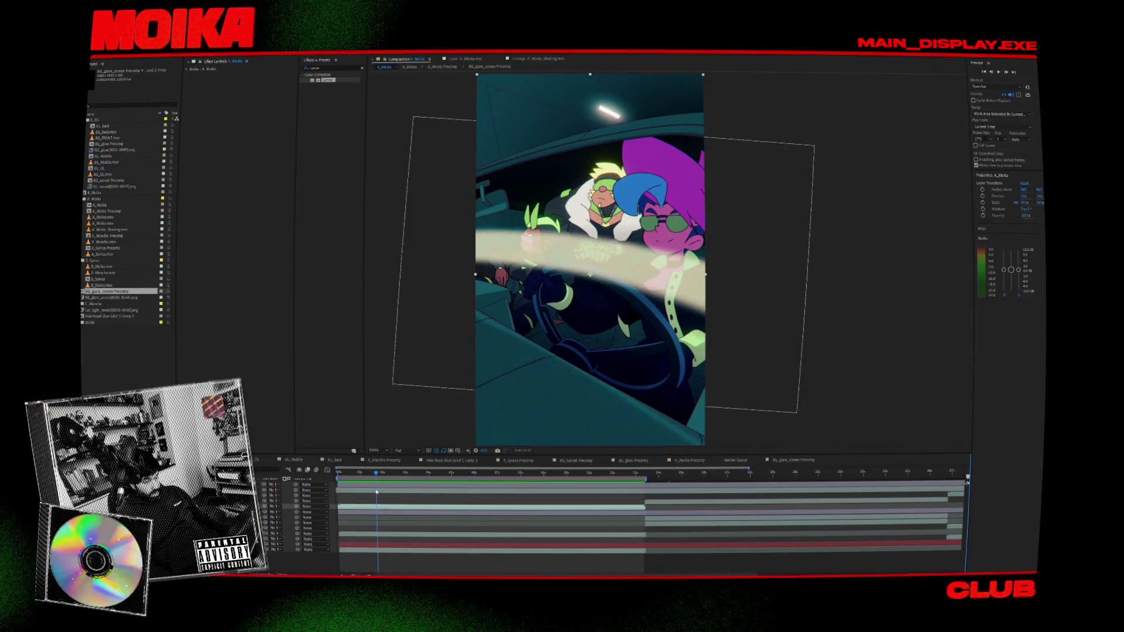
- Open A_Moika and its A_Moika Precomp, scrubbing forward a few frames
{"action": "double_click", "coordinate": [376, 492]}
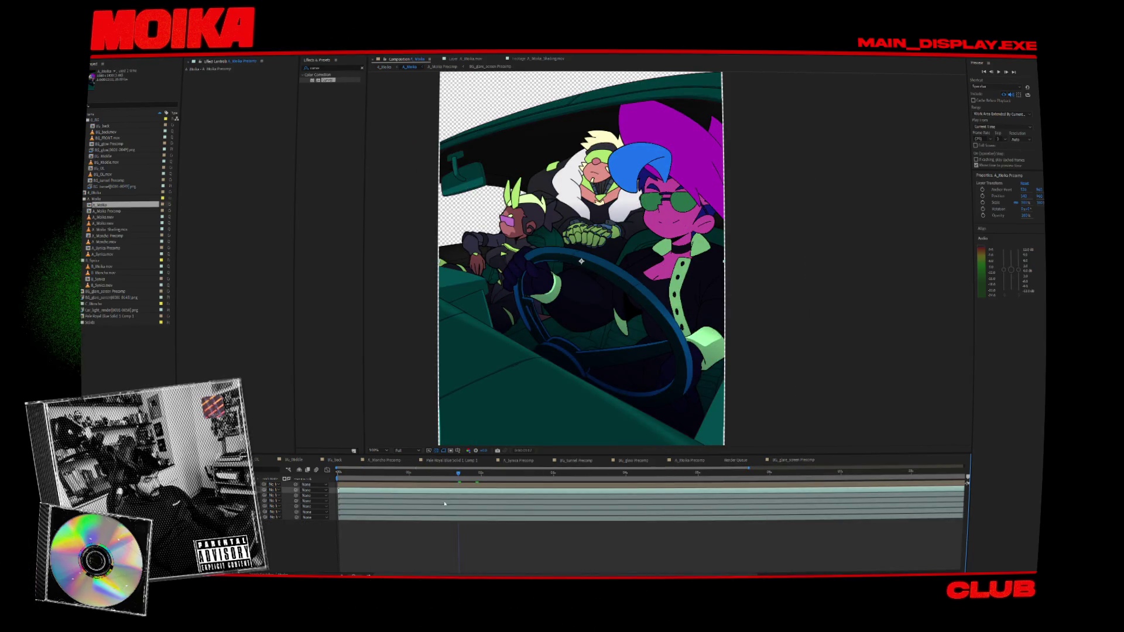
{"action": "left_click", "coordinate": [691, 460]}
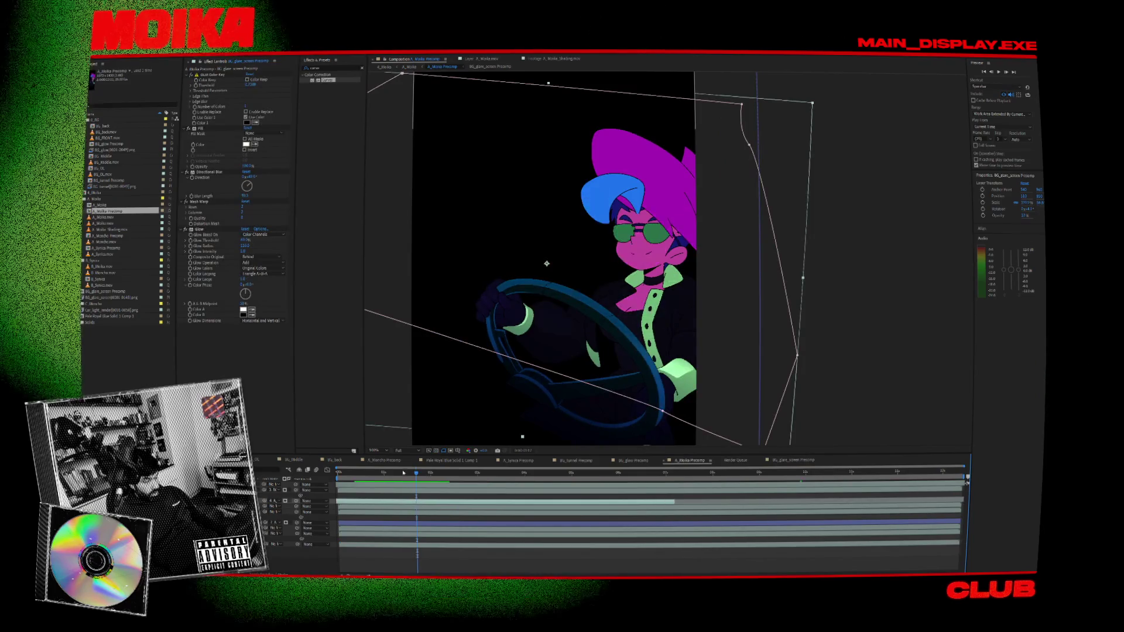
{"action": "left_click_drag", "start_coordinate": [405, 483], "coordinate": [416, 489]}
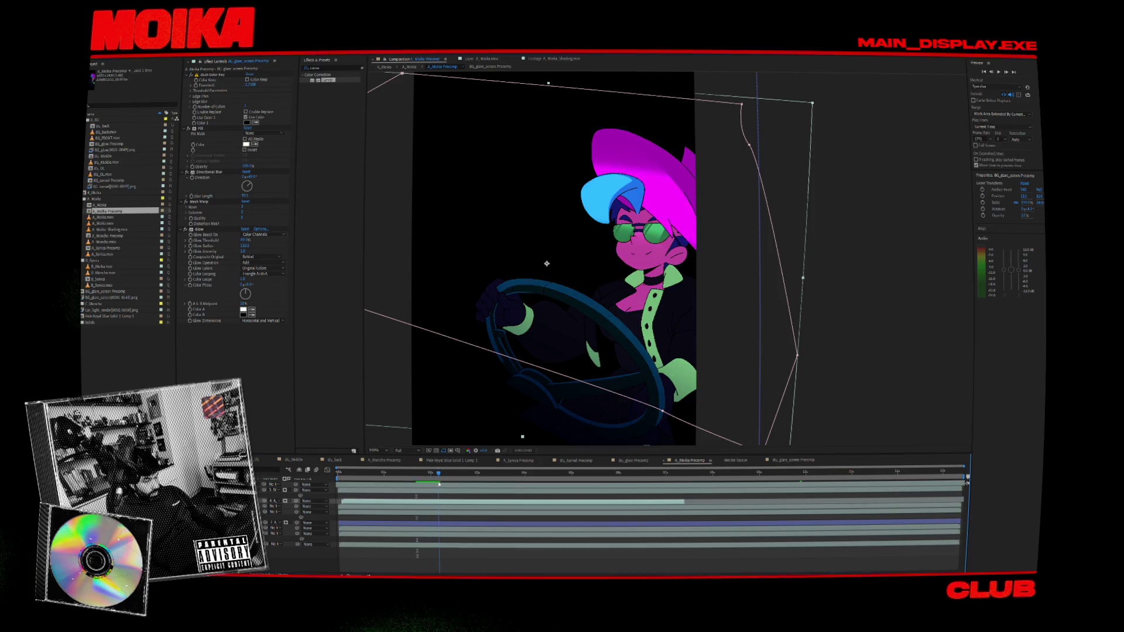
{"action": "left_click_drag", "start_coordinate": [439, 484], "coordinate": [443, 487]}
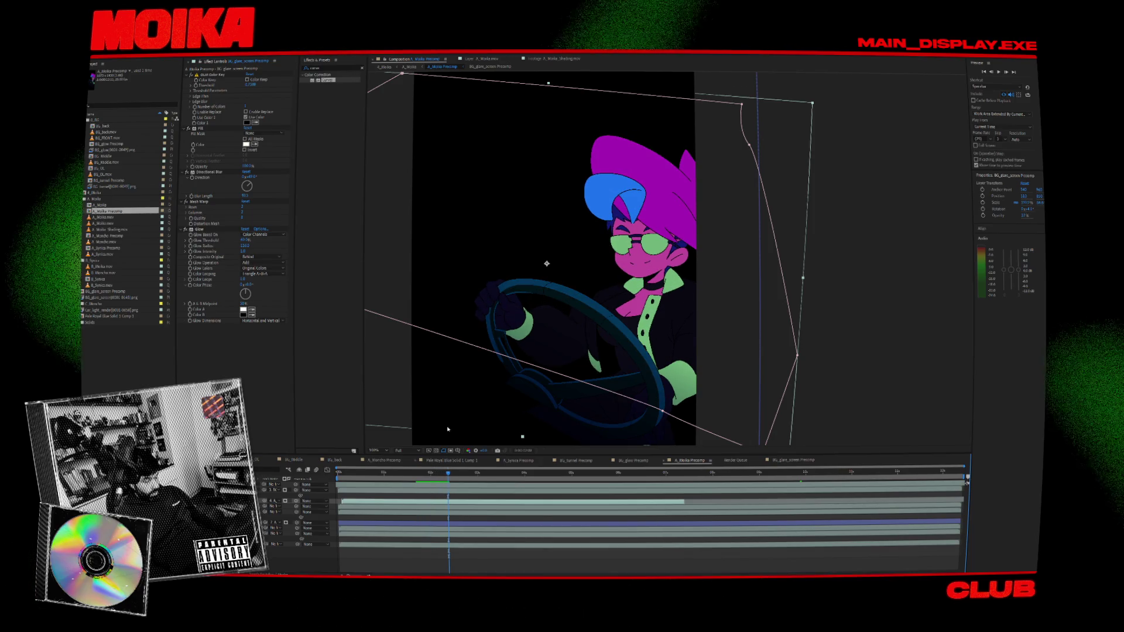
- Preview A_Moika, then play the main composite's glare sweep from the first frame
{"action": "left_click", "coordinate": [392, 68]}
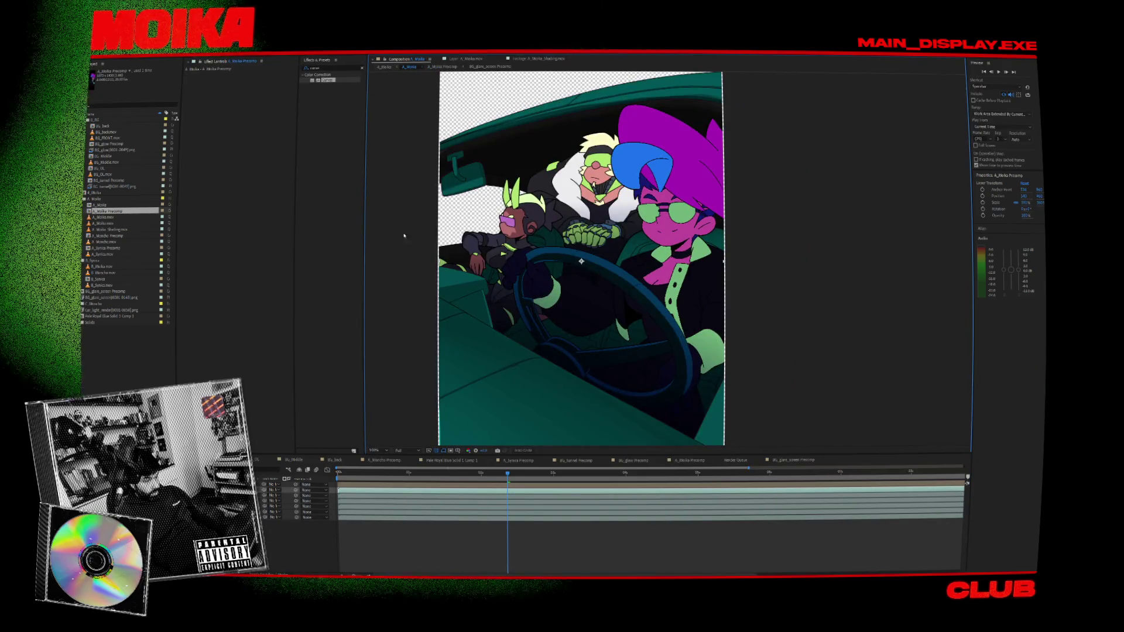
{"action": "key", "text": "space"}
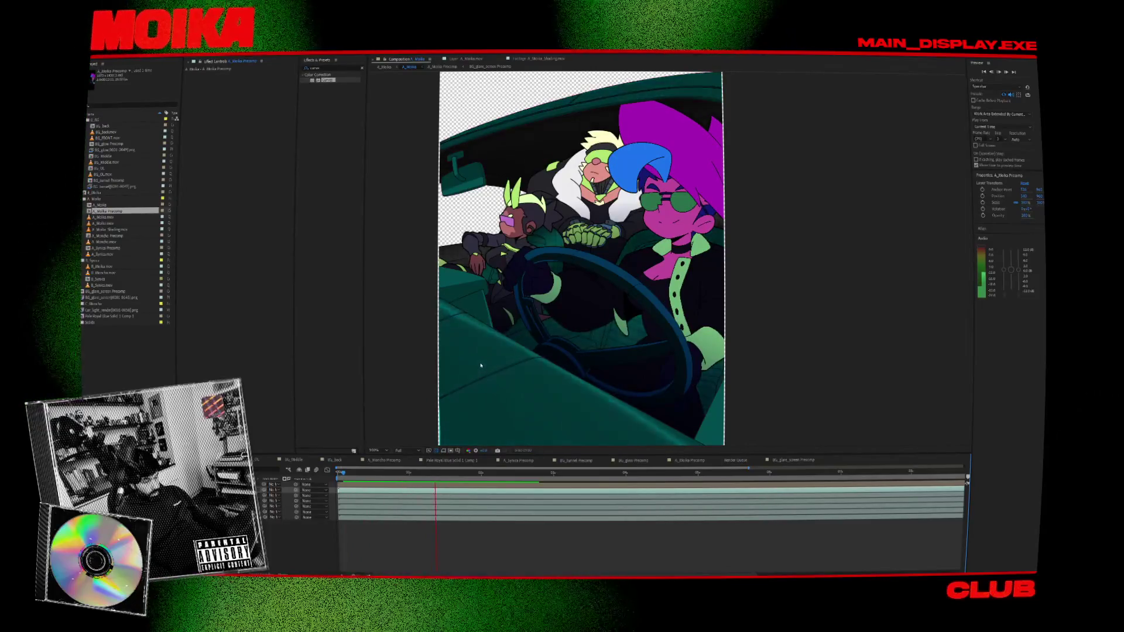
{"action": "left_click", "coordinate": [381, 68]}
{"action": "left_click", "coordinate": [353, 474]}
{"action": "key", "text": "space"}
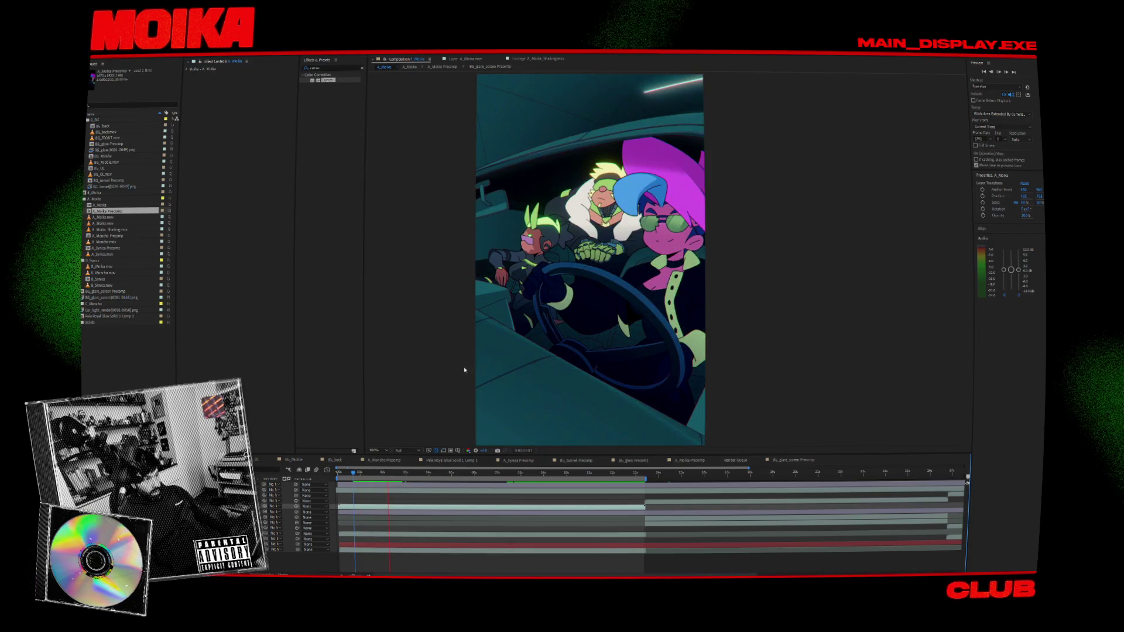
{"action": "key", "text": "space"}
{"action": "key", "text": "Home"}
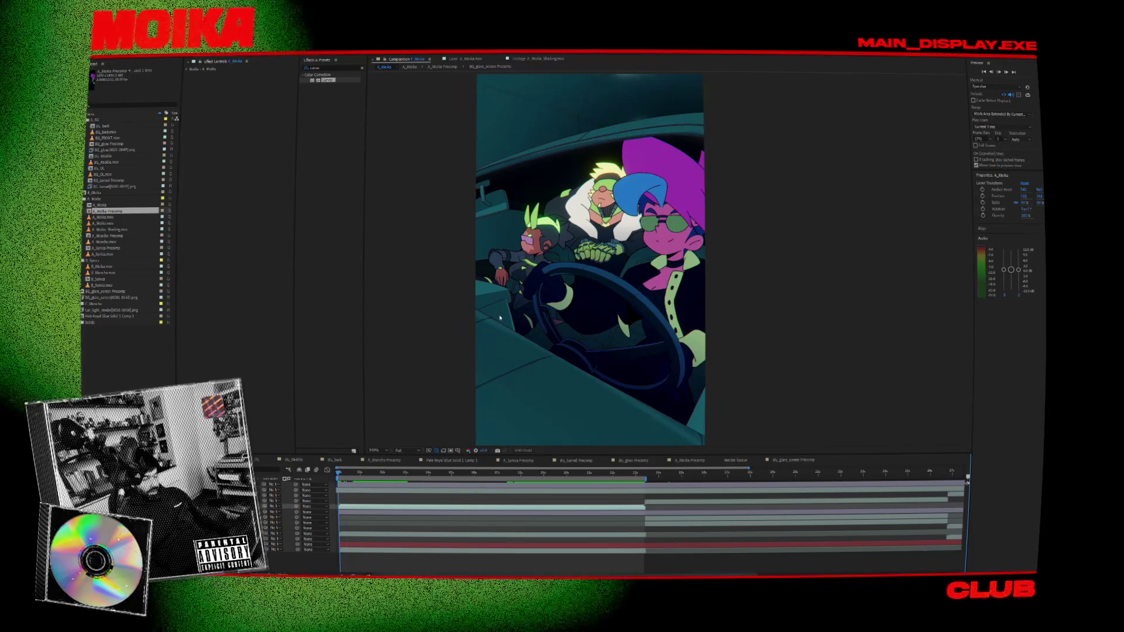
{"action": "key", "text": "space"}
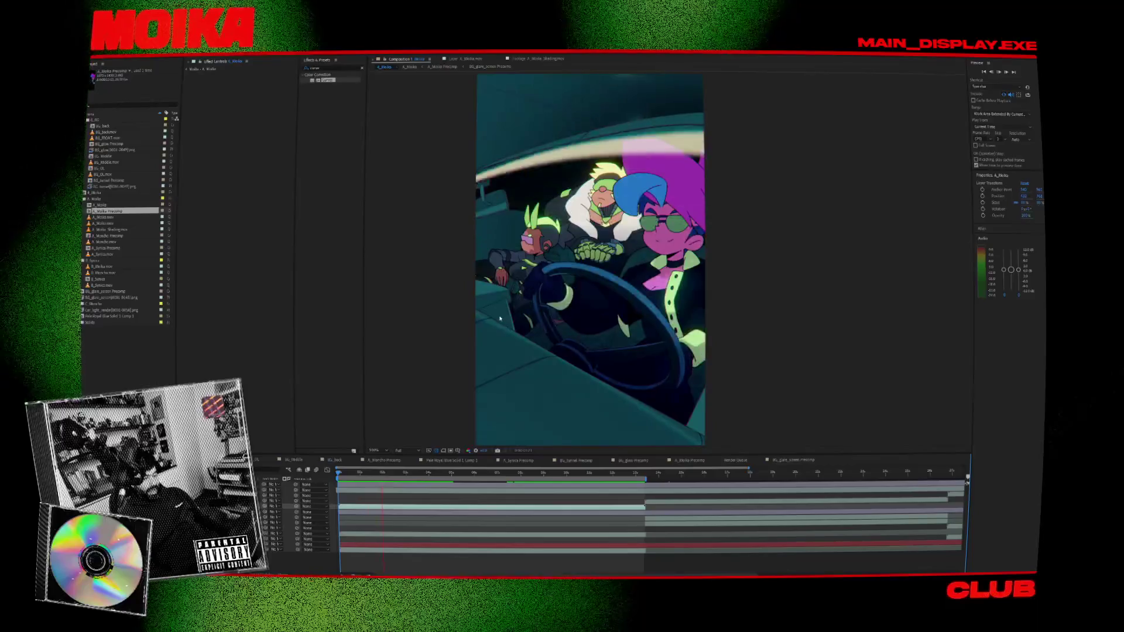
{"action": "left_click", "coordinate": [371, 512]}
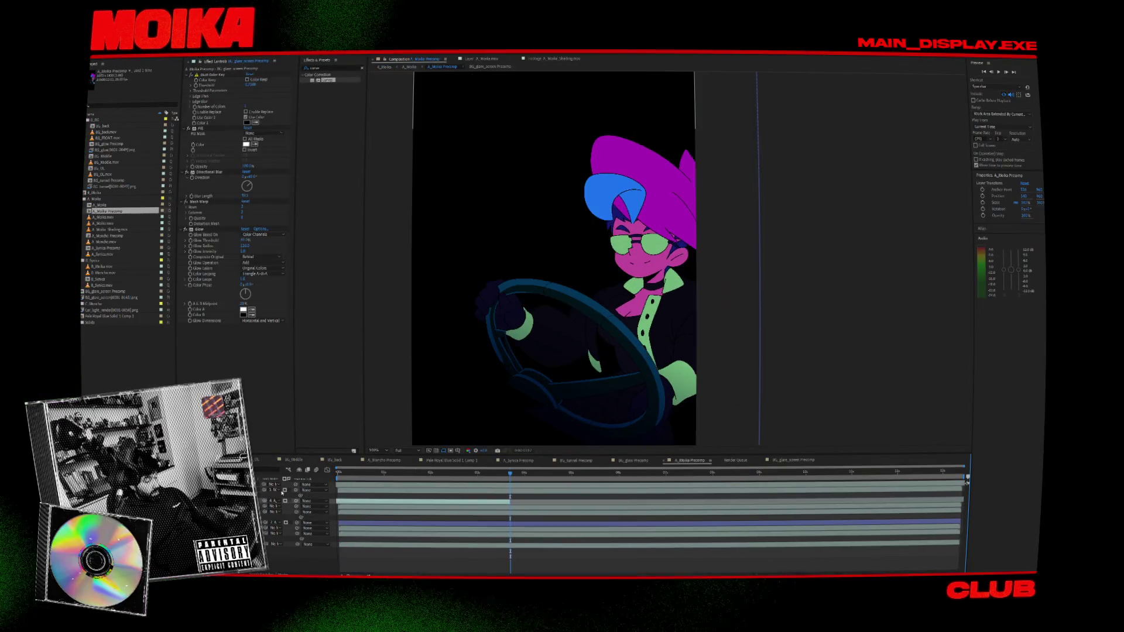
- Scrub through A_Moika Precomp and select the BG_glare_screen Precomp layer
{"action": "double_click", "coordinate": [418, 507]}
{"action": "key", "text": "Delete"}
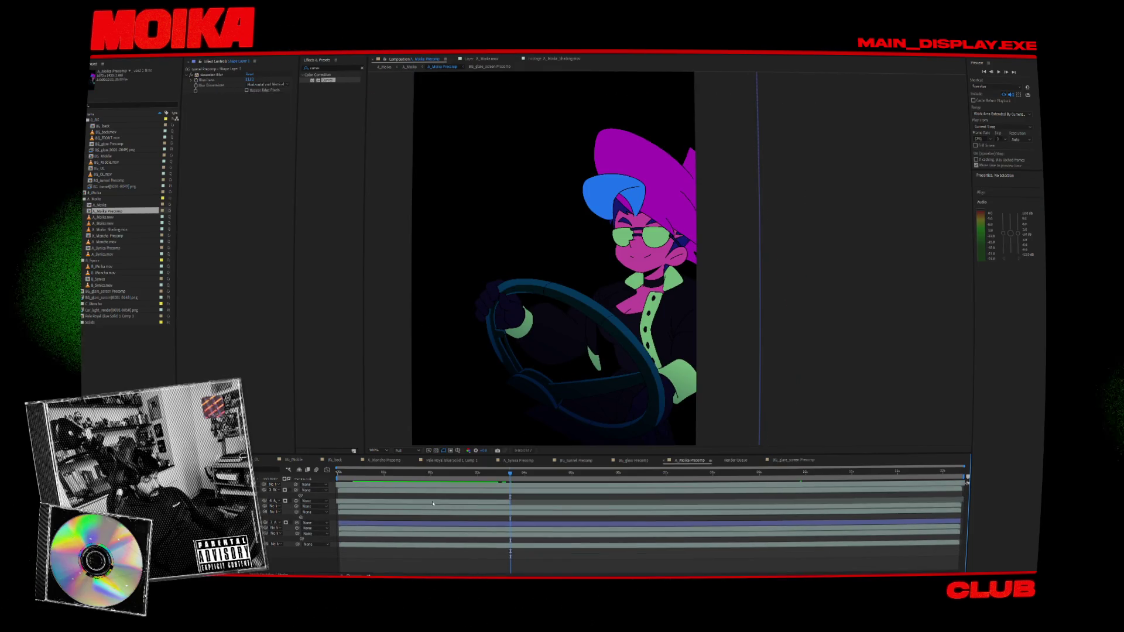
{"action": "left_click", "coordinate": [342, 474]}
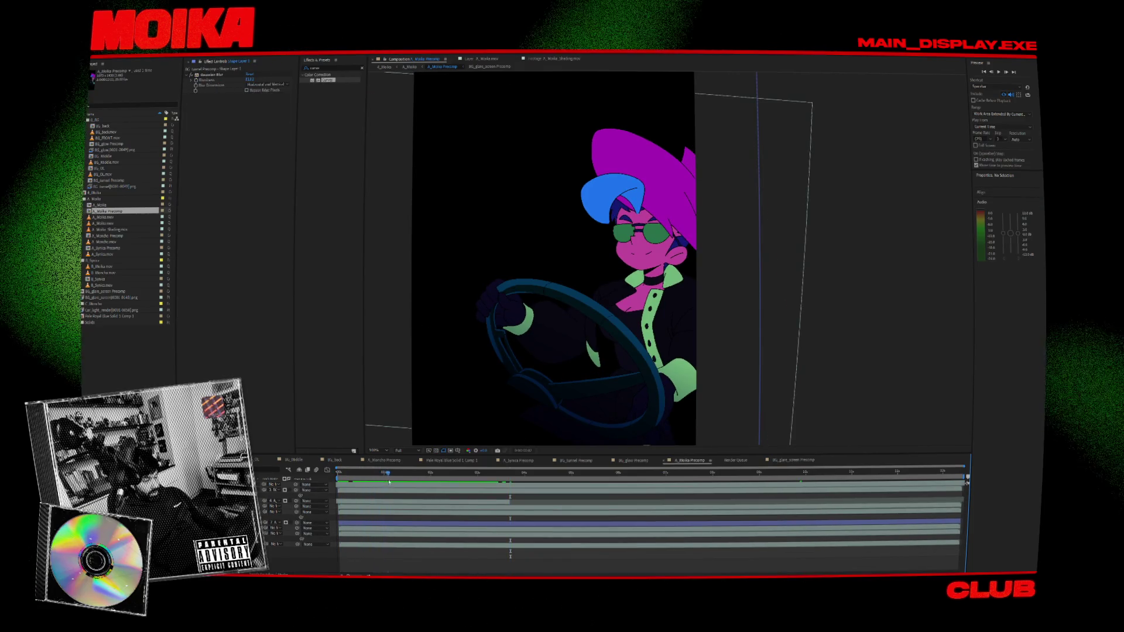
{"action": "mouse_move", "coordinate": [389, 481]}
{"action": "left_mouse_down"}
{"action": "mouse_move", "coordinate": [500, 473]}
{"action": "mouse_move", "coordinate": [424, 475]}
{"action": "mouse_move", "coordinate": [435, 478]}
{"action": "left_mouse_up"}
{"action": "left_click", "coordinate": [453, 502]}
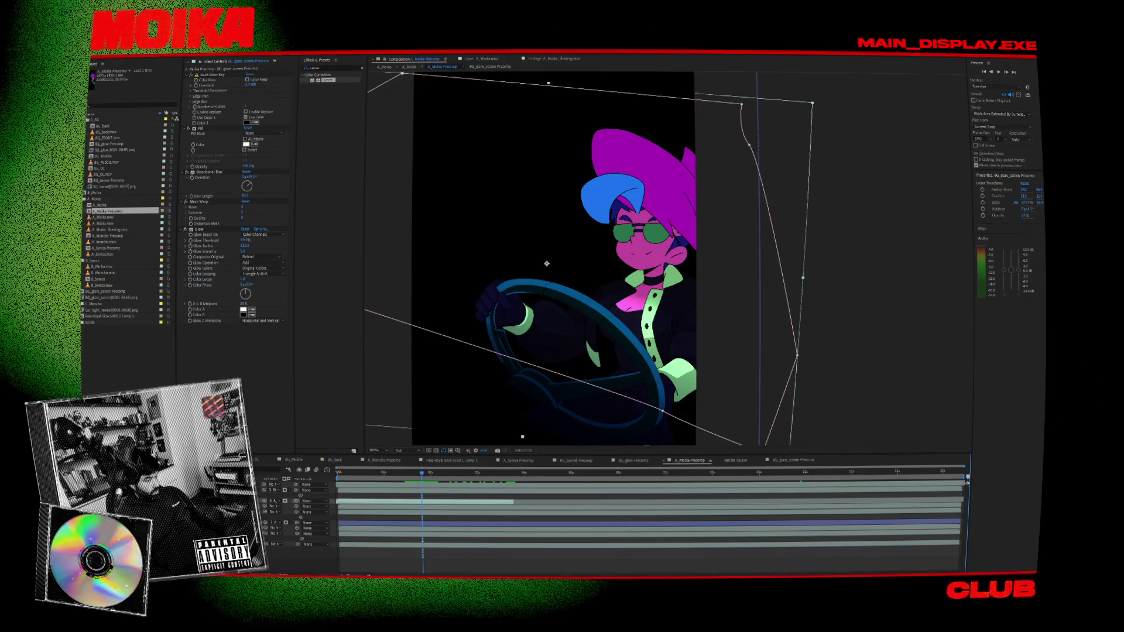
- Back in the main car composite, preview the glare sweep from frame one
{"action": "left_click", "coordinate": [386, 67]}
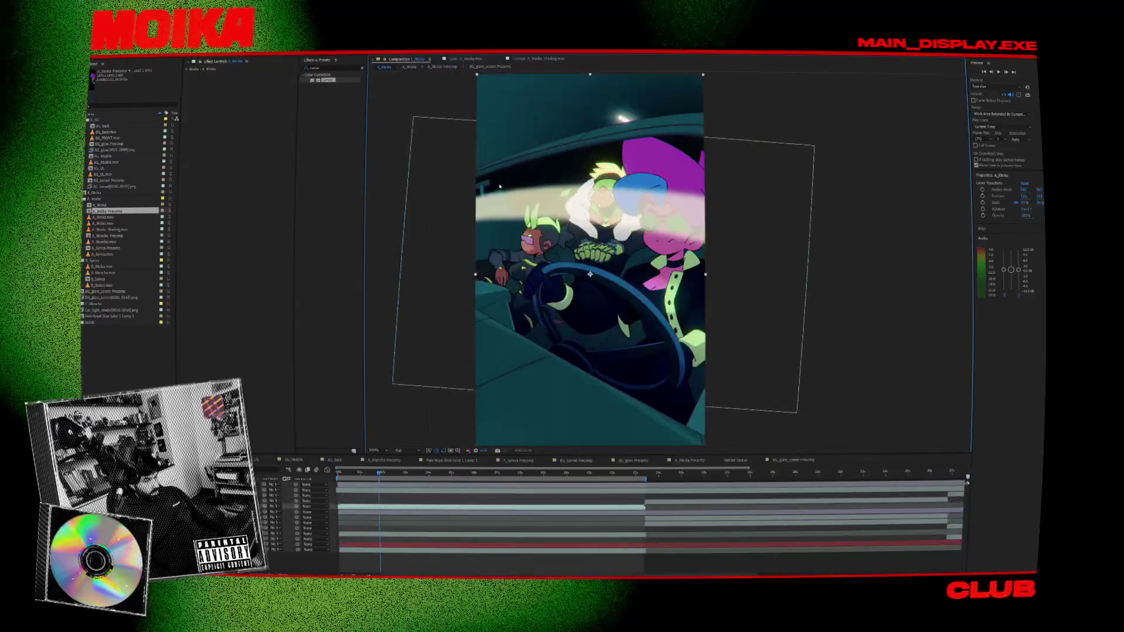
{"action": "left_click_drag", "start_coordinate": [361, 474], "coordinate": [434, 475]}
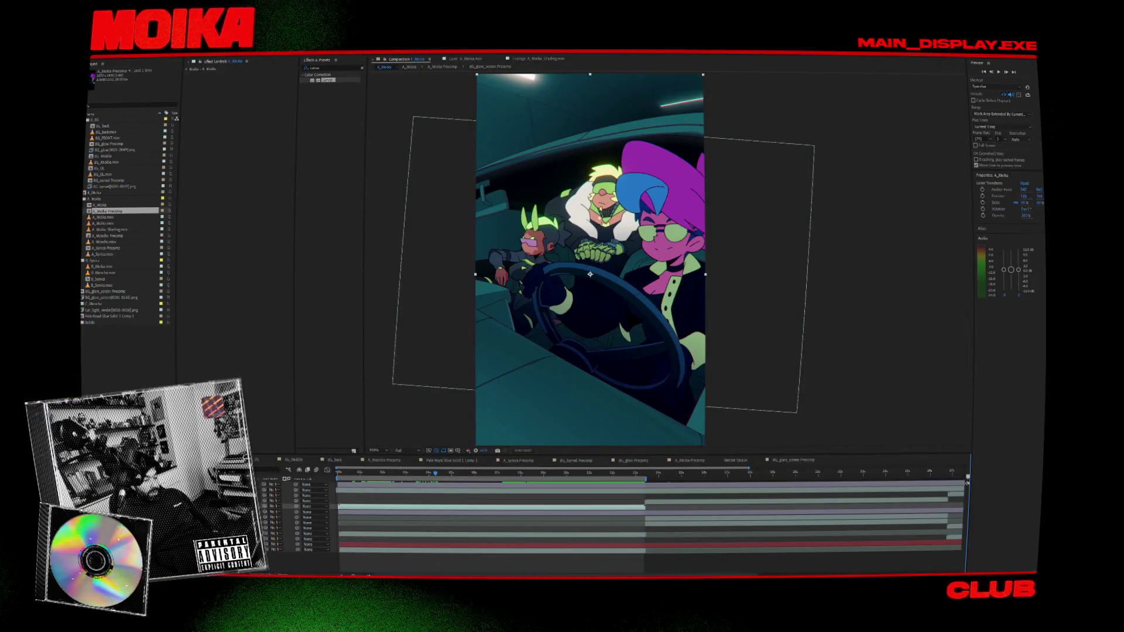
{"action": "scroll", "coordinate": [609, 193], "scroll_direction": "up", "scroll_amount": 10}
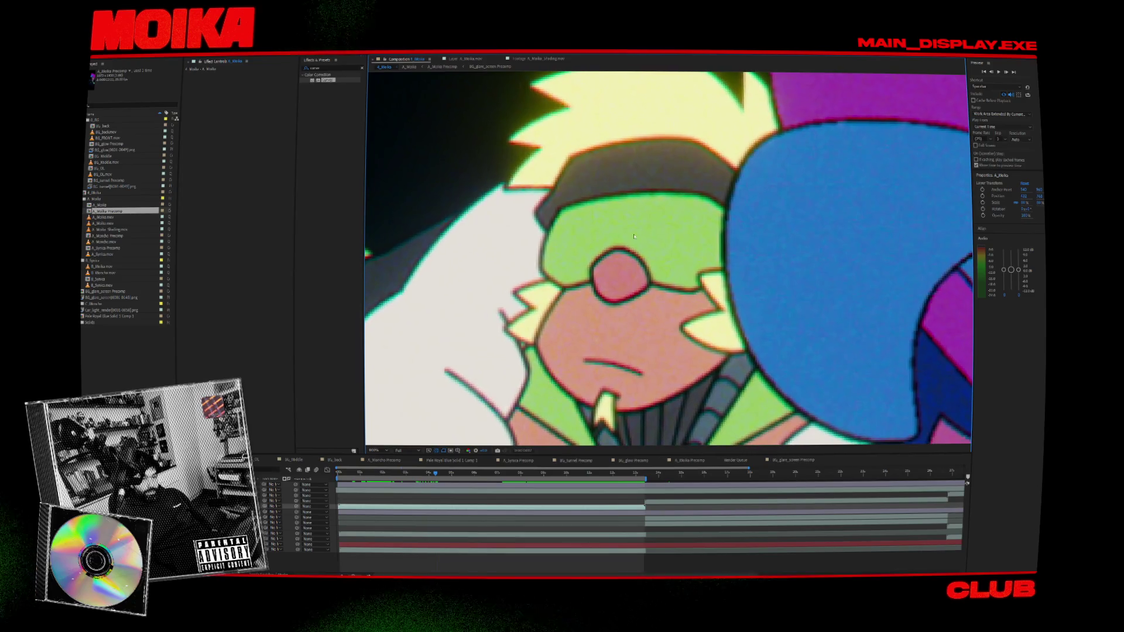
{"action": "scroll", "coordinate": [716, 290], "scroll_direction": "down", "scroll_amount": 10}
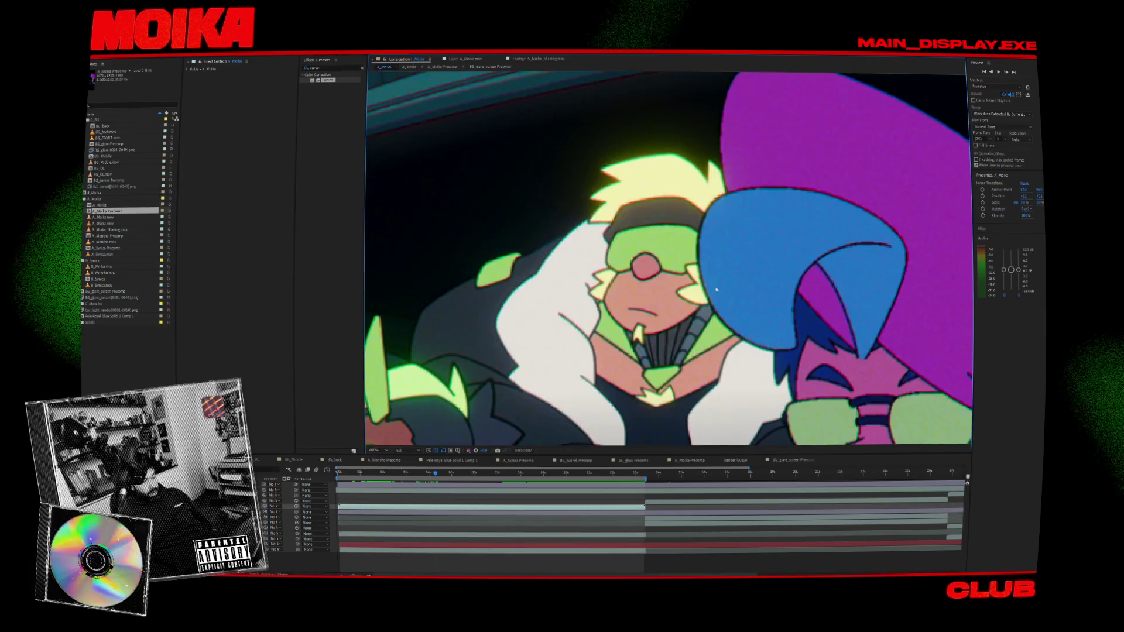
{"action": "left_click", "coordinate": [337, 472]}
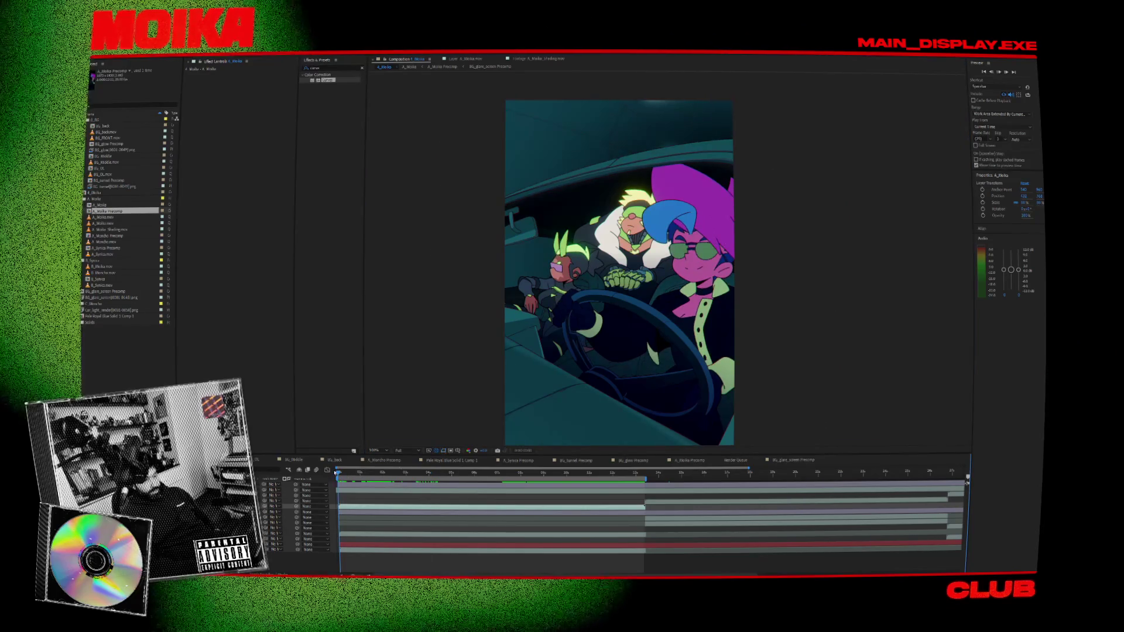
{"action": "key", "text": "space"}
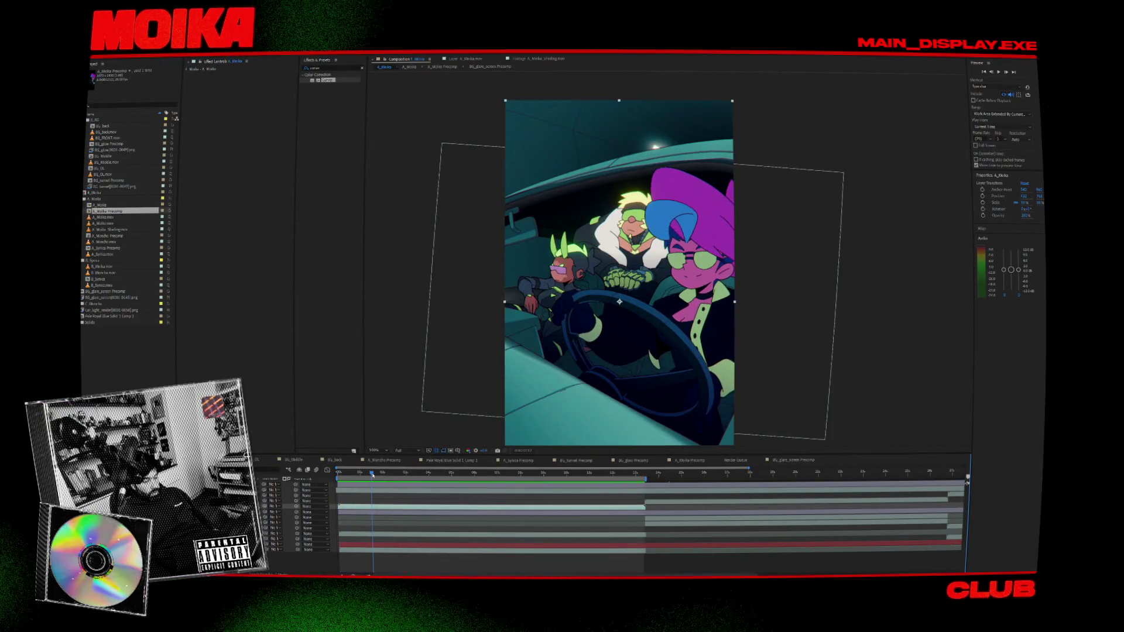
- Stop playback and open A_Moika Precomp from the composition start
{"action": "key", "text": "space"}
{"action": "double_click", "coordinate": [100, 204]}
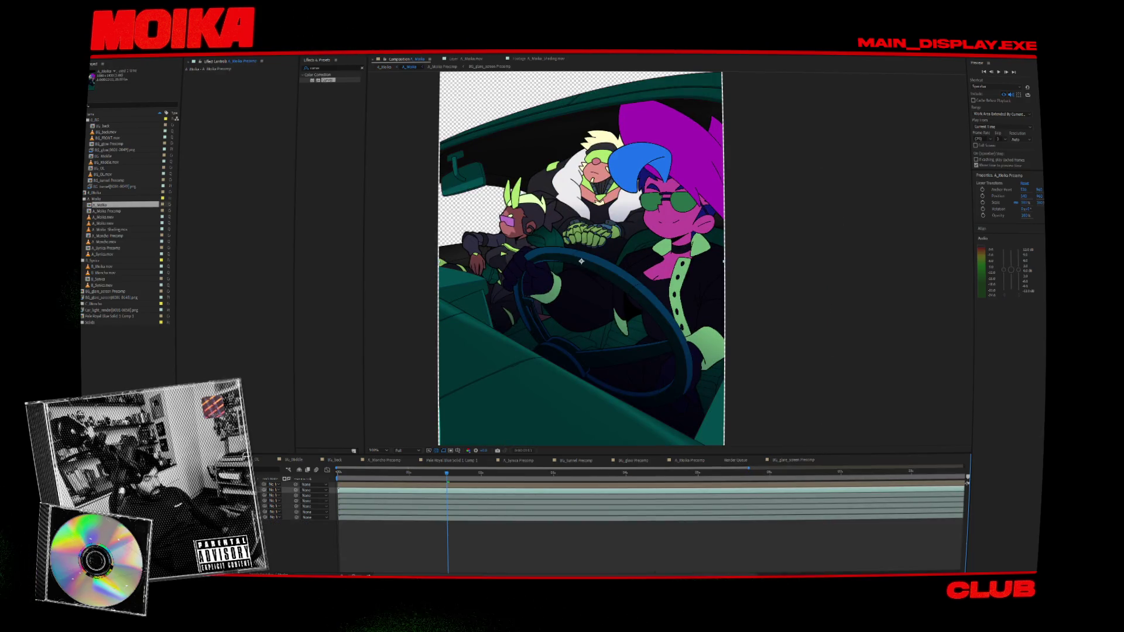
{"action": "key", "text": "Home"}
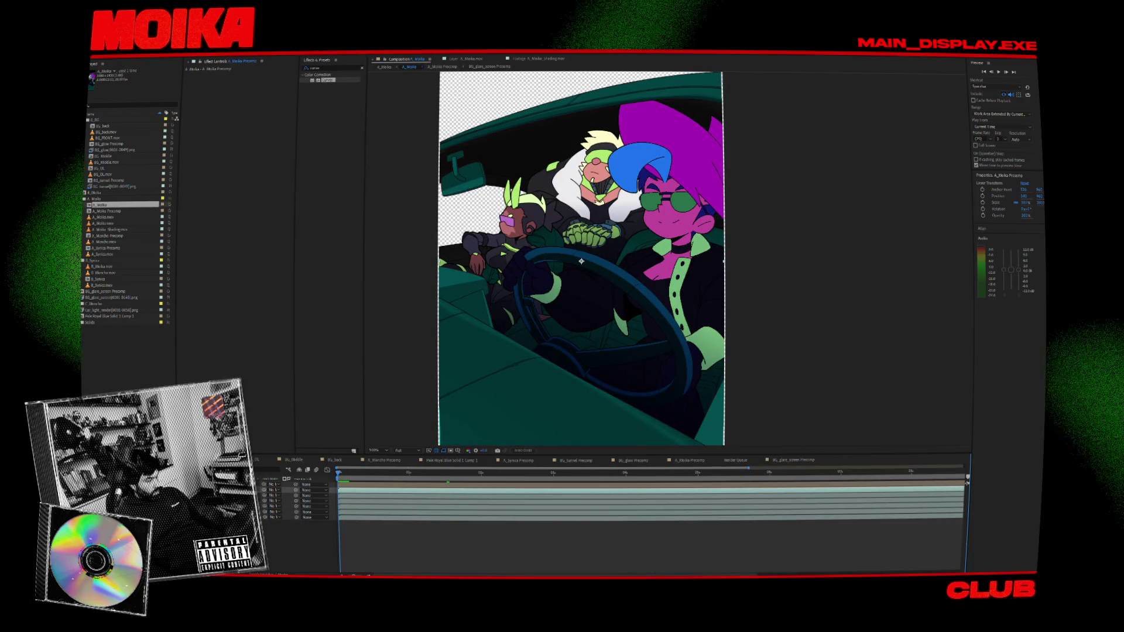
{"action": "double_click", "coordinate": [107, 211]}
- Test removing A_Moika.mov, restore it, and raise the curve shadows to soften her colours
{"action": "left_click", "coordinate": [275, 512]}
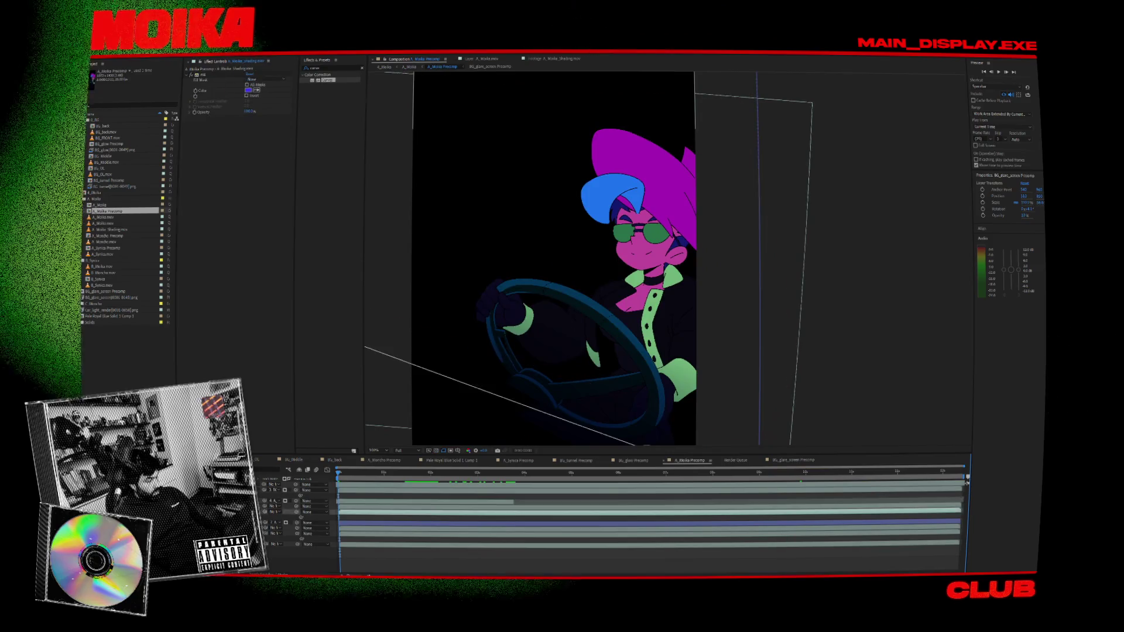
{"action": "left_click", "coordinate": [276, 490]}
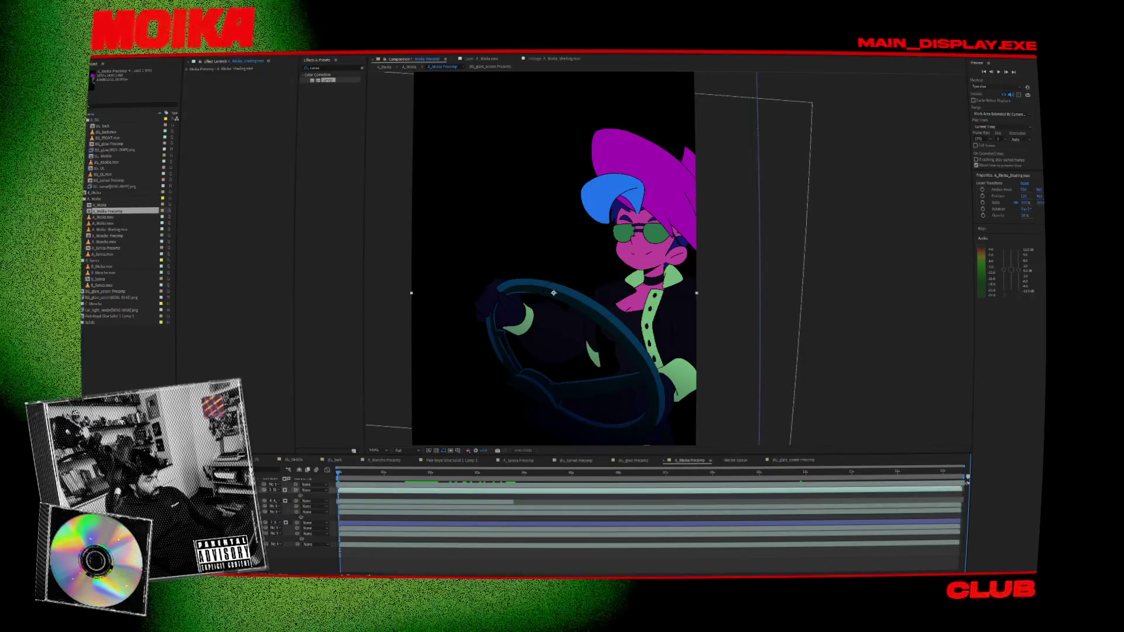
{"action": "left_click", "coordinate": [275, 533]}
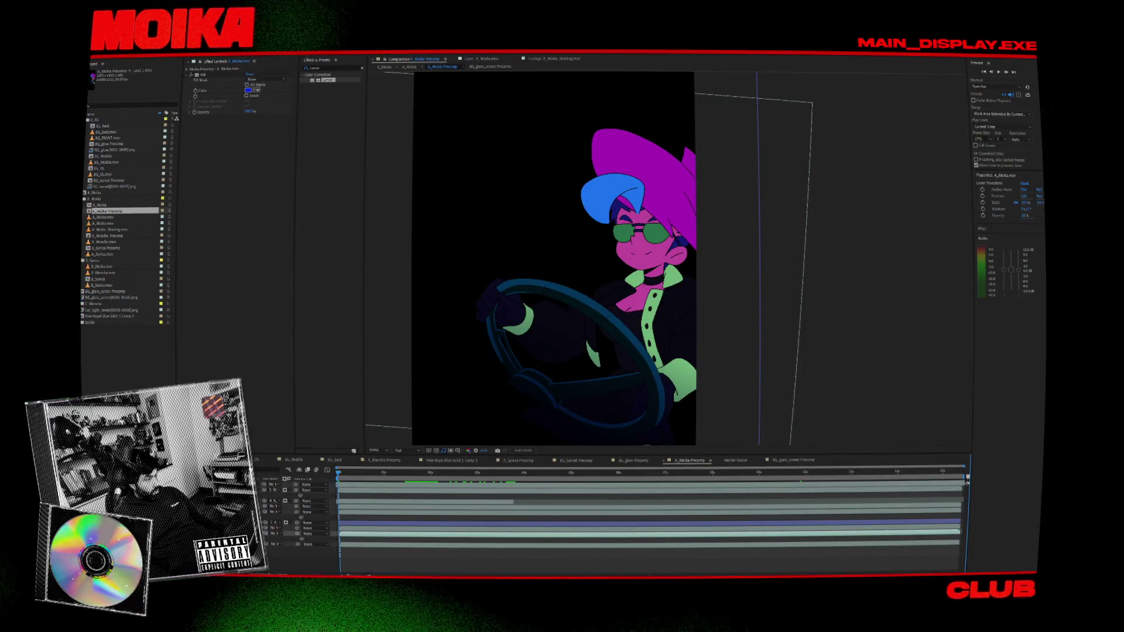
{"action": "key", "text": "Delete"}
{"action": "key", "text": "ctrl+z"}
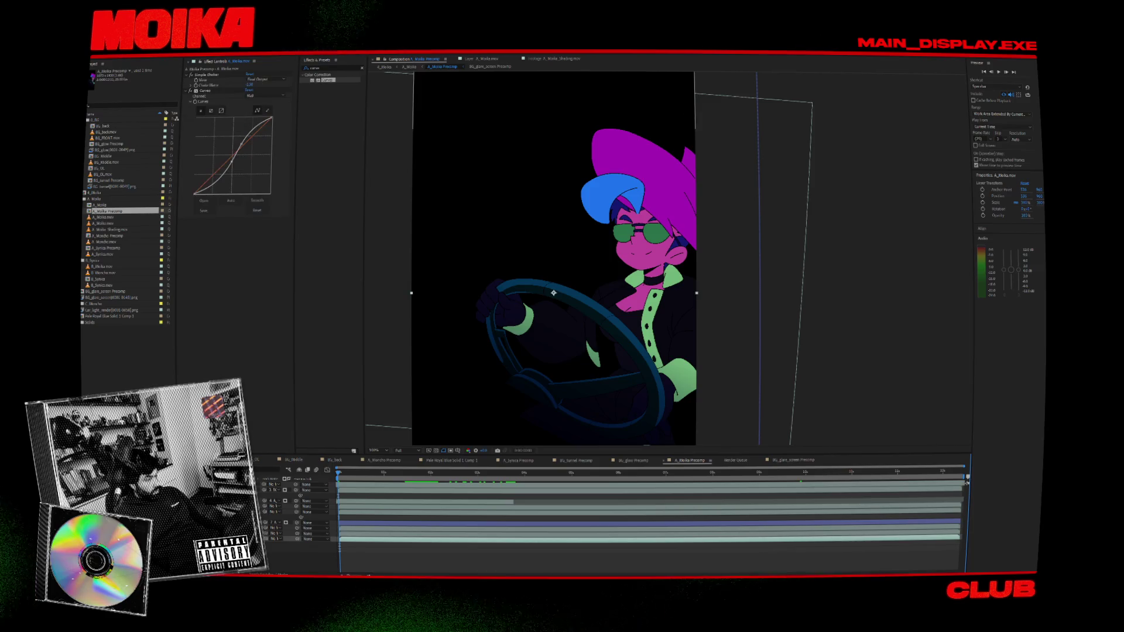
{"action": "left_click_drag", "start_coordinate": [232, 161], "coordinate": [237, 136]}
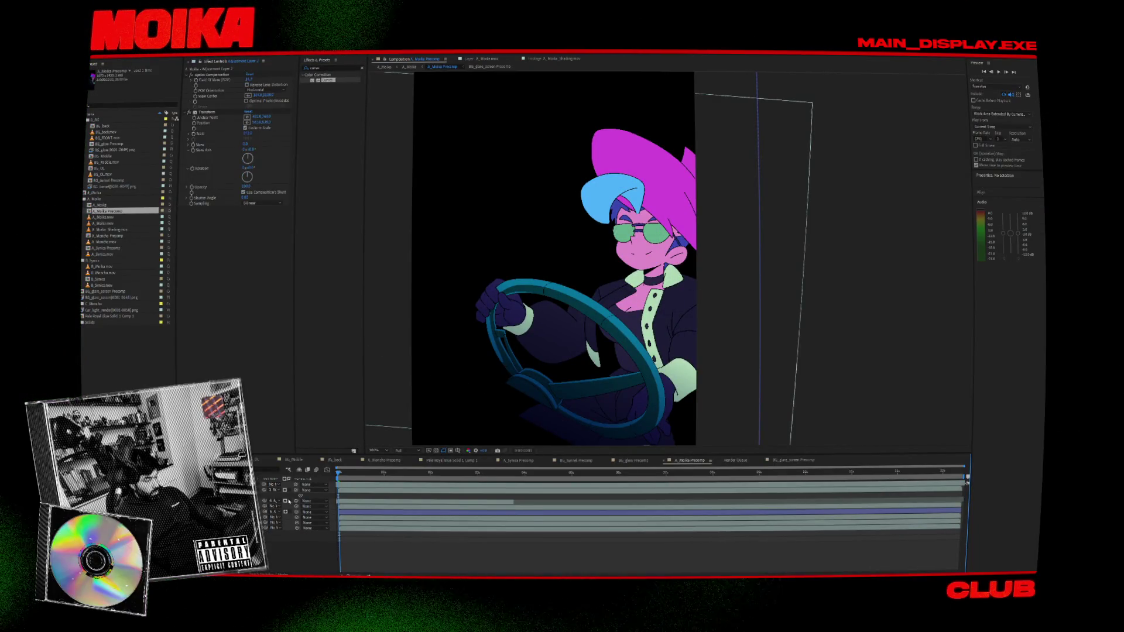
- Compare the look without A_Moika_Shading.mov, restore it, and return to the Moika car comp
{"action": "left_click", "coordinate": [288, 502]}
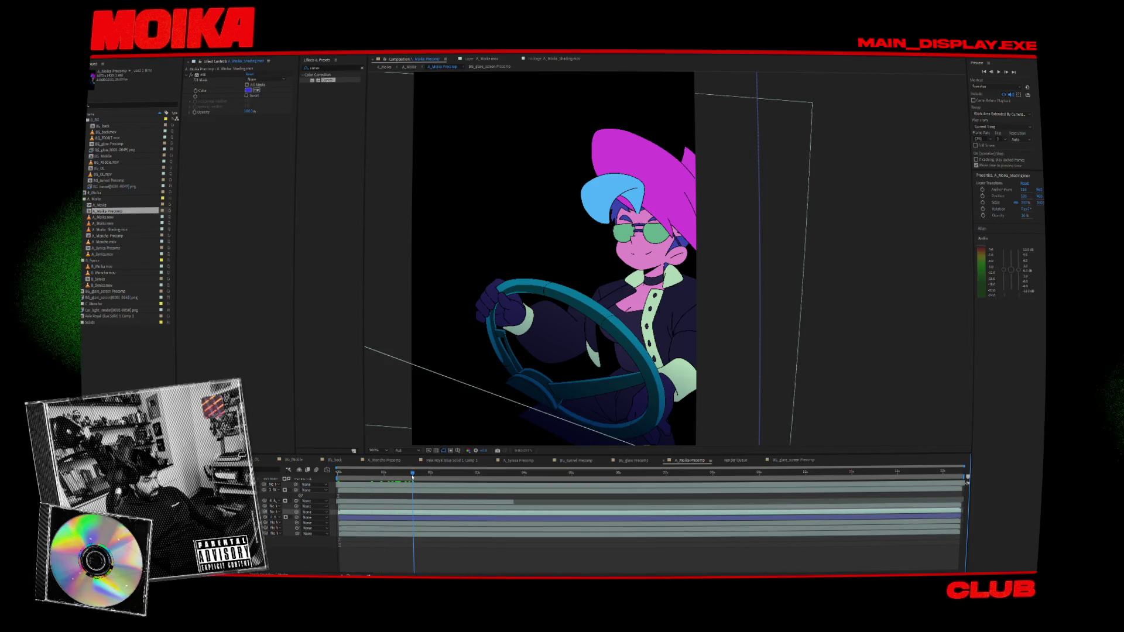
{"action": "left_click_drag", "start_coordinate": [412, 477], "coordinate": [431, 477]}
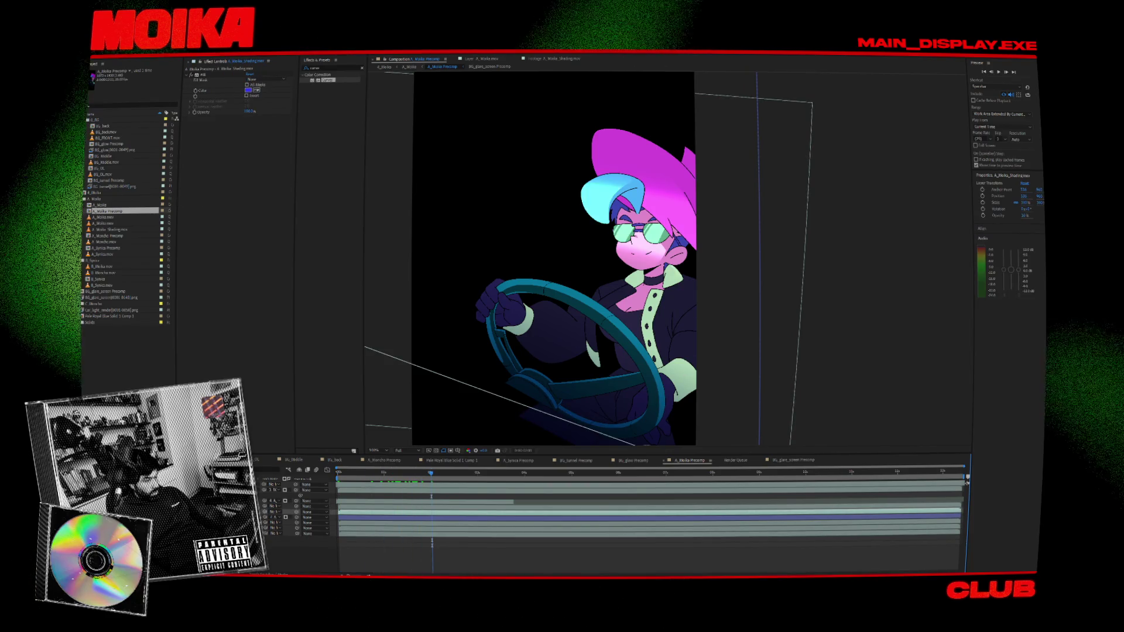
{"action": "key", "text": "Delete"}
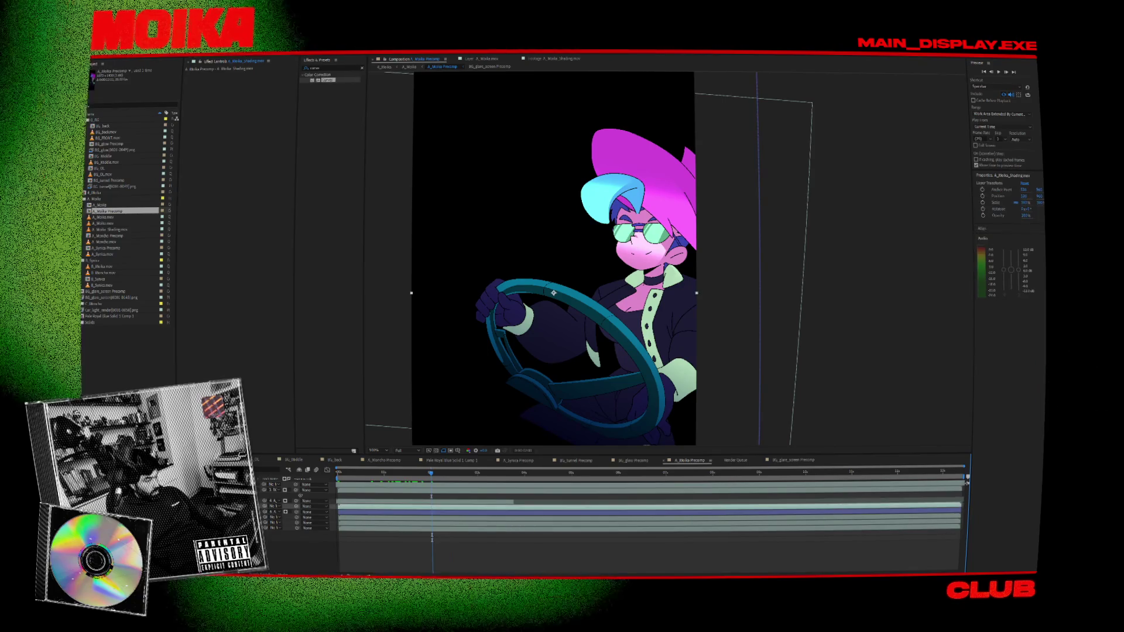
{"action": "key", "text": "F2"}
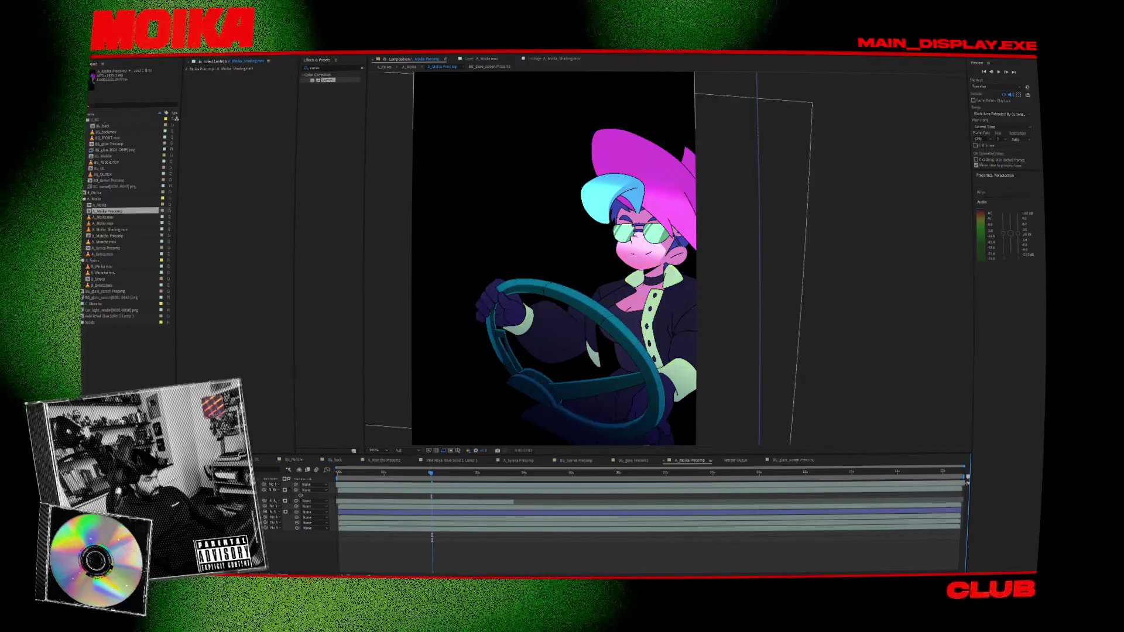
{"action": "key", "text": "Delete"}
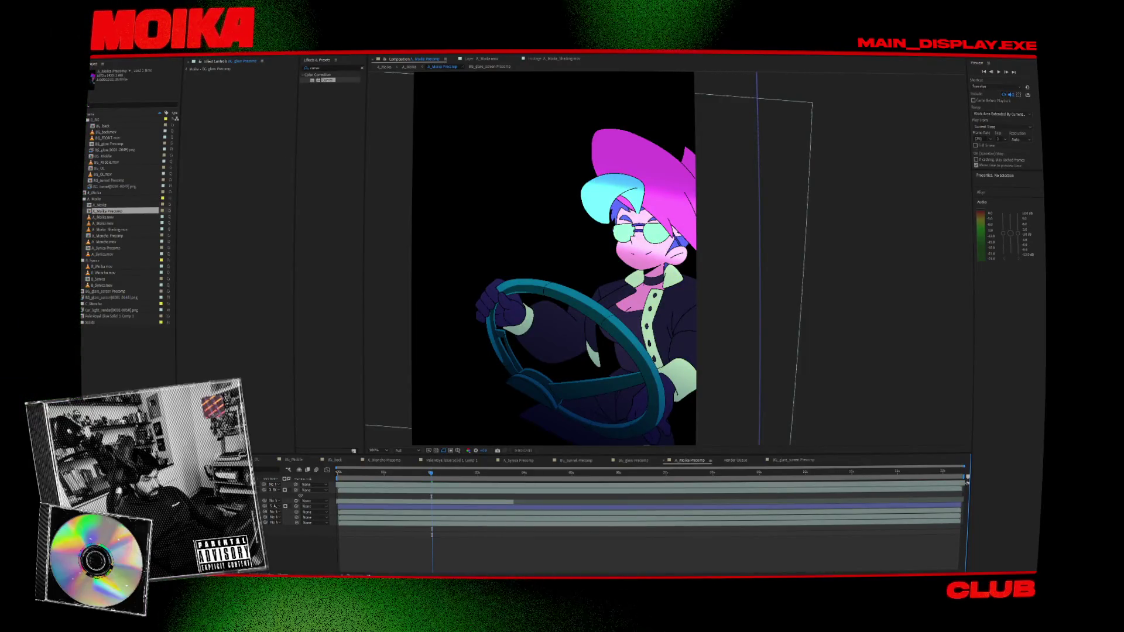
{"action": "key", "text": "ctrl+z"}
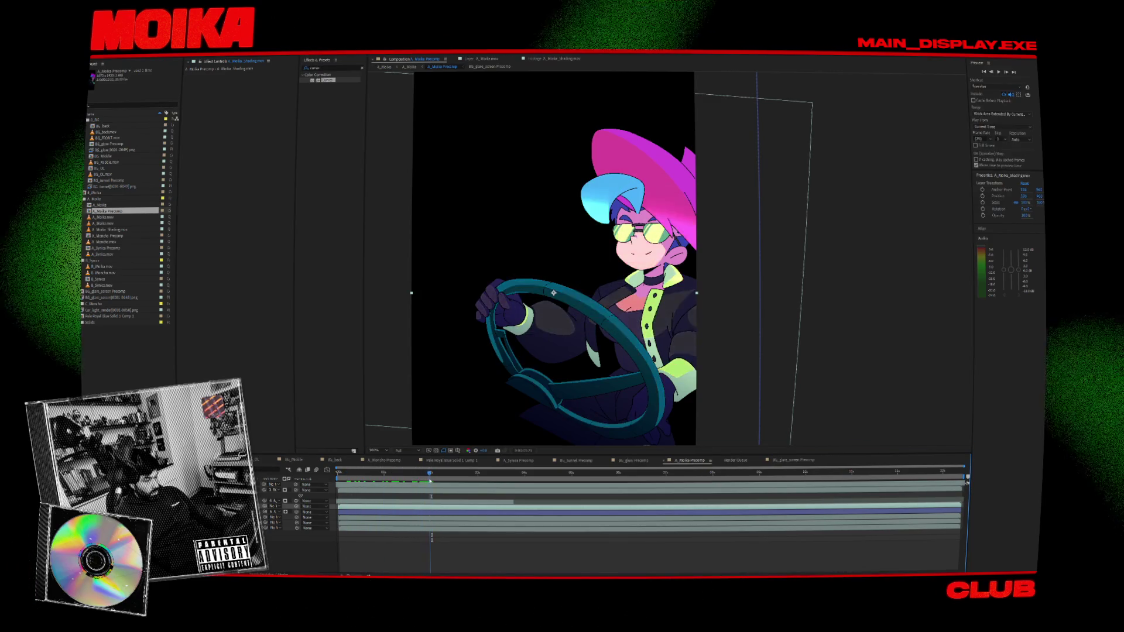
{"action": "left_click", "coordinate": [386, 67]}
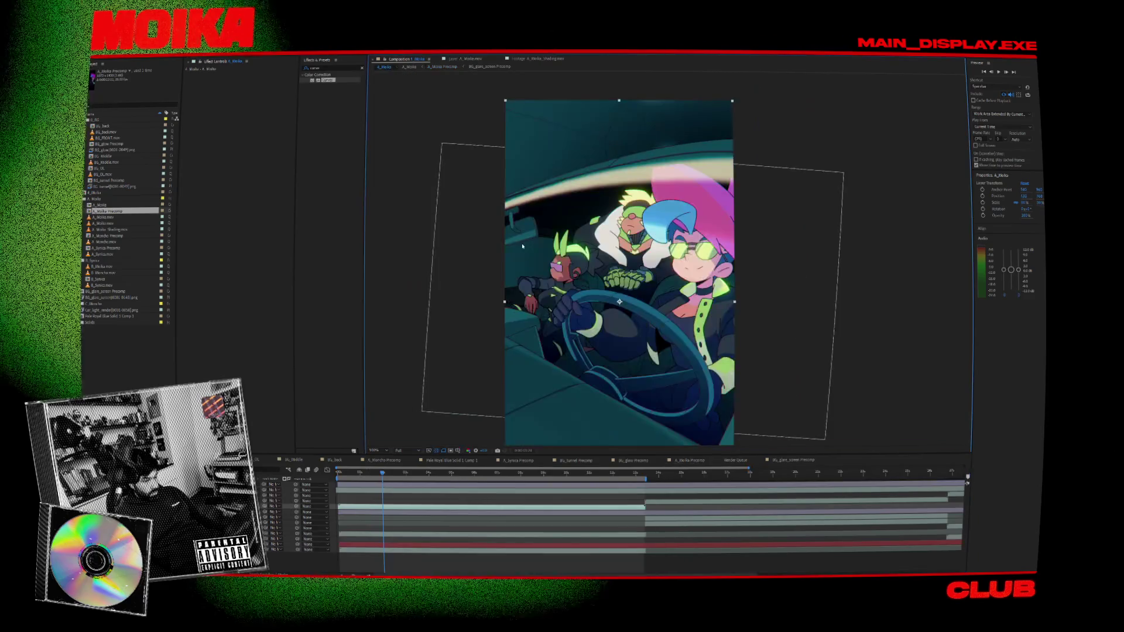
- Scrub to about 1 second and preview the Moika car-scene animation
{"action": "left_click_drag", "start_coordinate": [388, 472], "coordinate": [363, 474]}
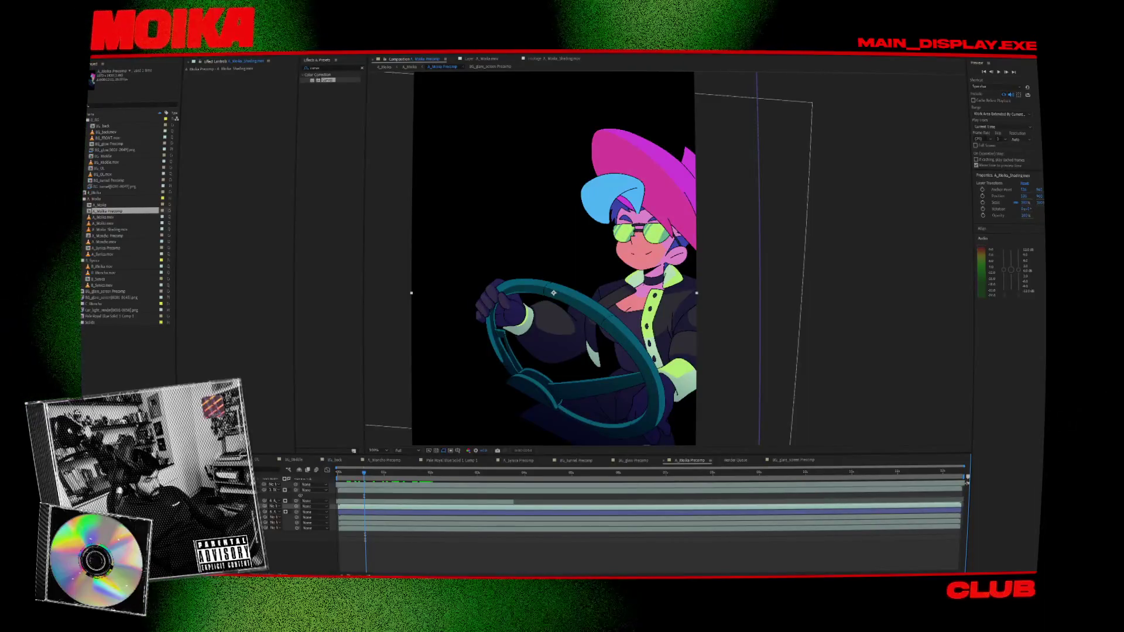
{"action": "key", "text": "u"}
{"action": "left_click", "coordinate": [409, 66]}
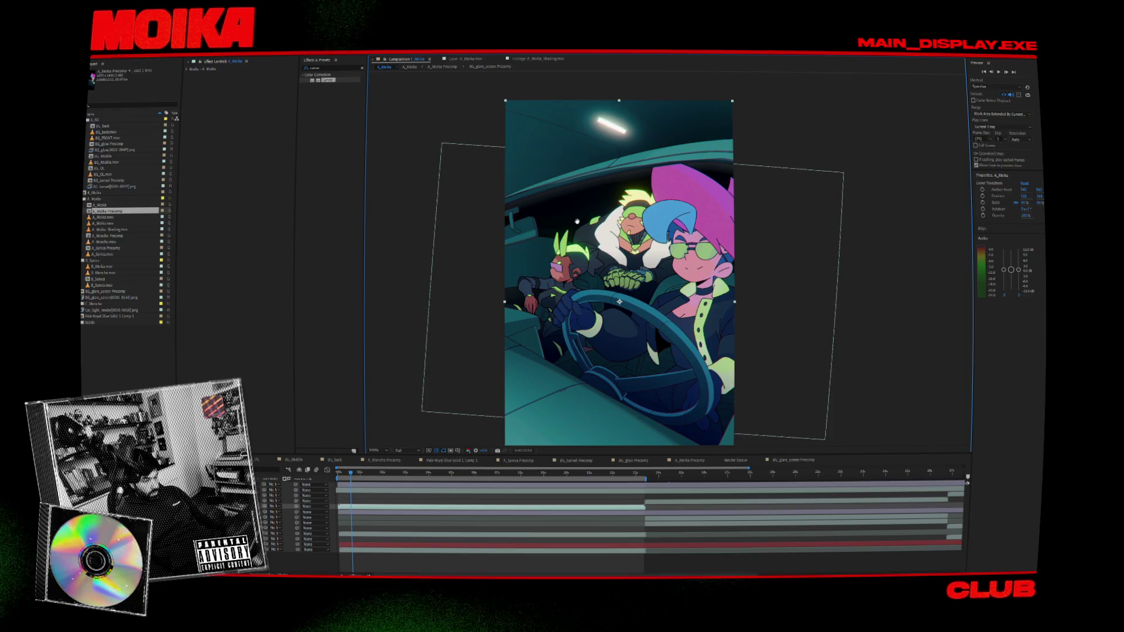
{"action": "key", "text": "space"}
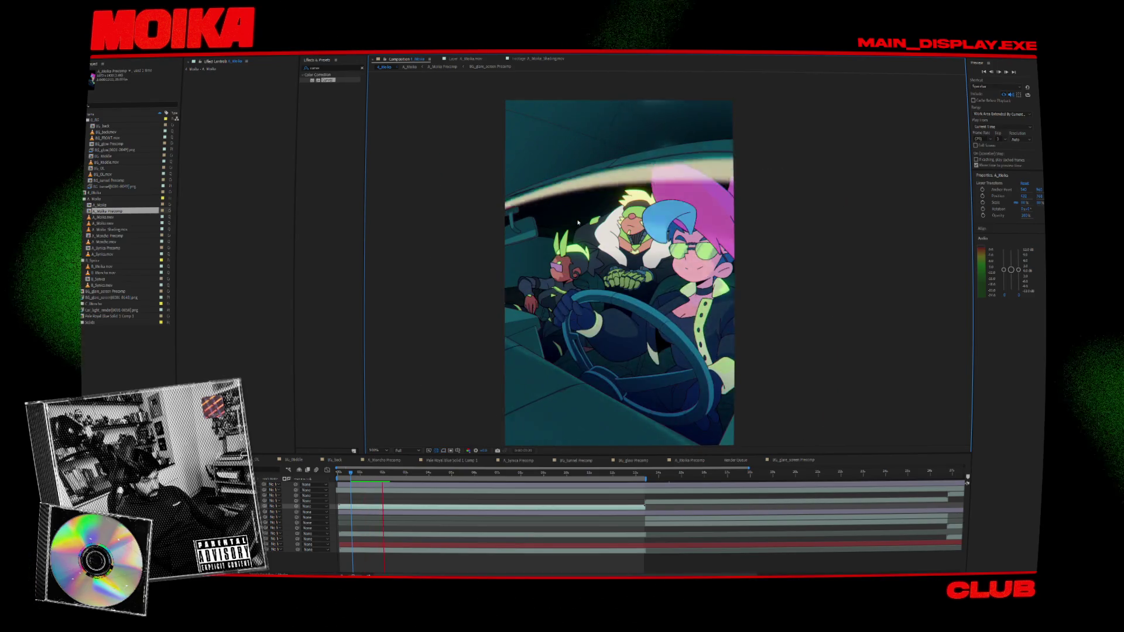
- Open A_Moika Precomp from Moika's layer and advance slightly to check her pose
{"action": "left_click", "coordinate": [542, 270]}
{"action": "double_click", "coordinate": [581, 261]}
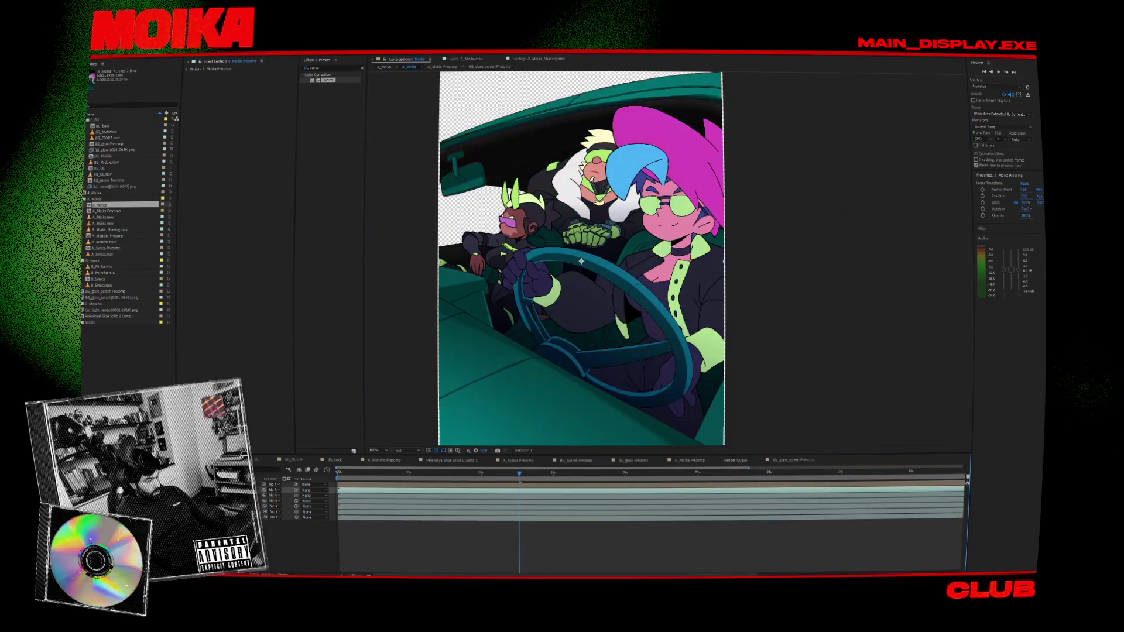
{"action": "double_click", "coordinate": [581, 261]}
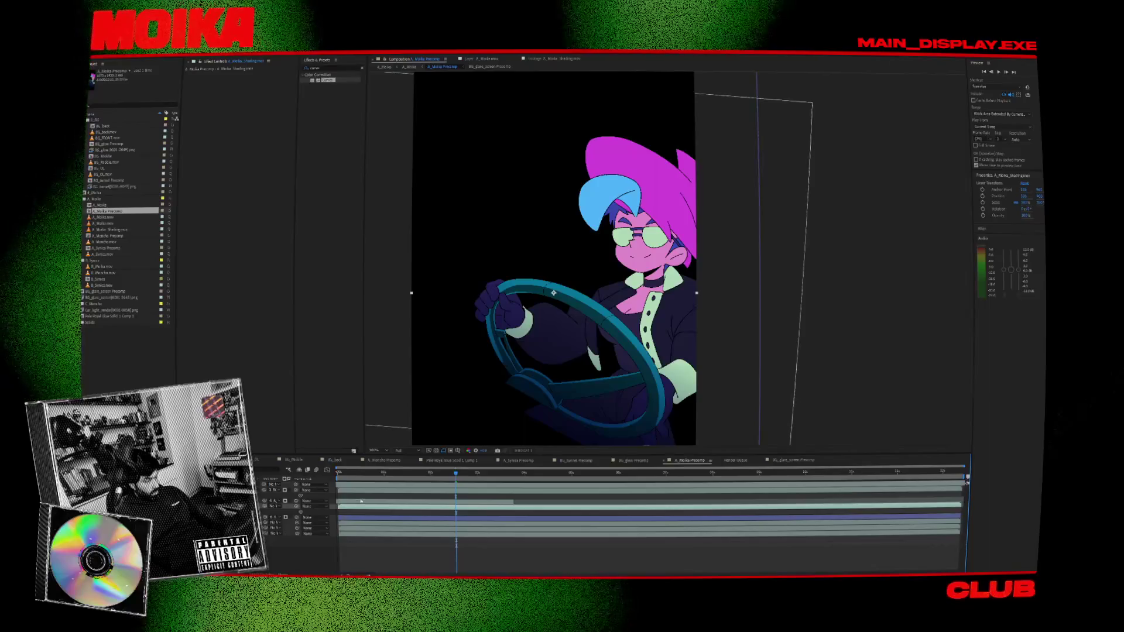
{"action": "left_click_drag", "start_coordinate": [418, 474], "coordinate": [435, 478]}
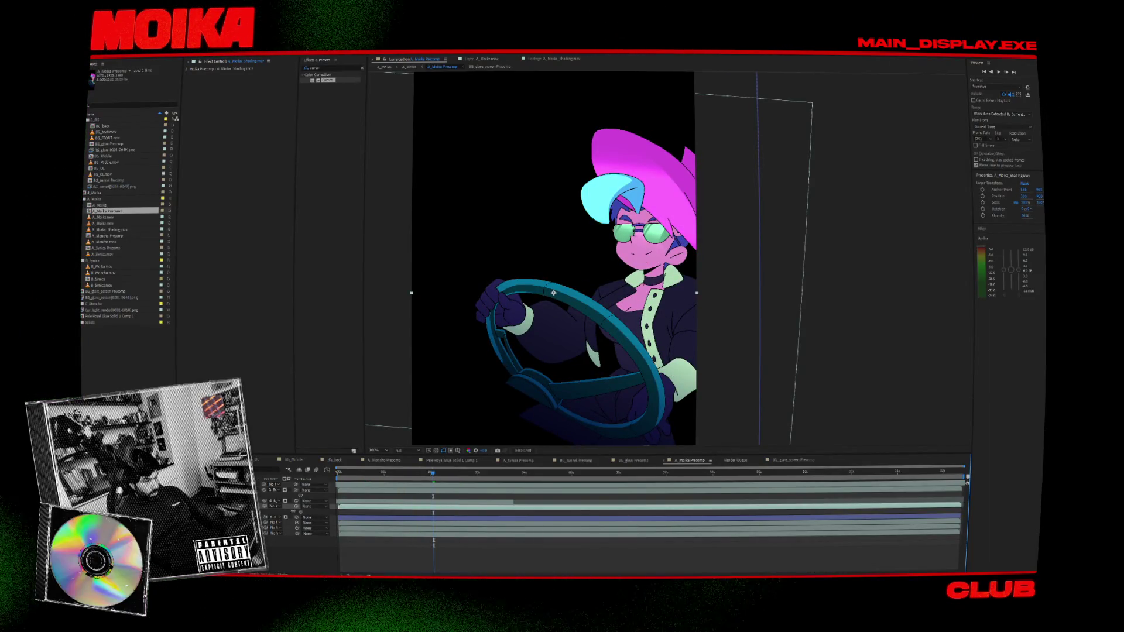
{"action": "left_click", "coordinate": [433, 501]}
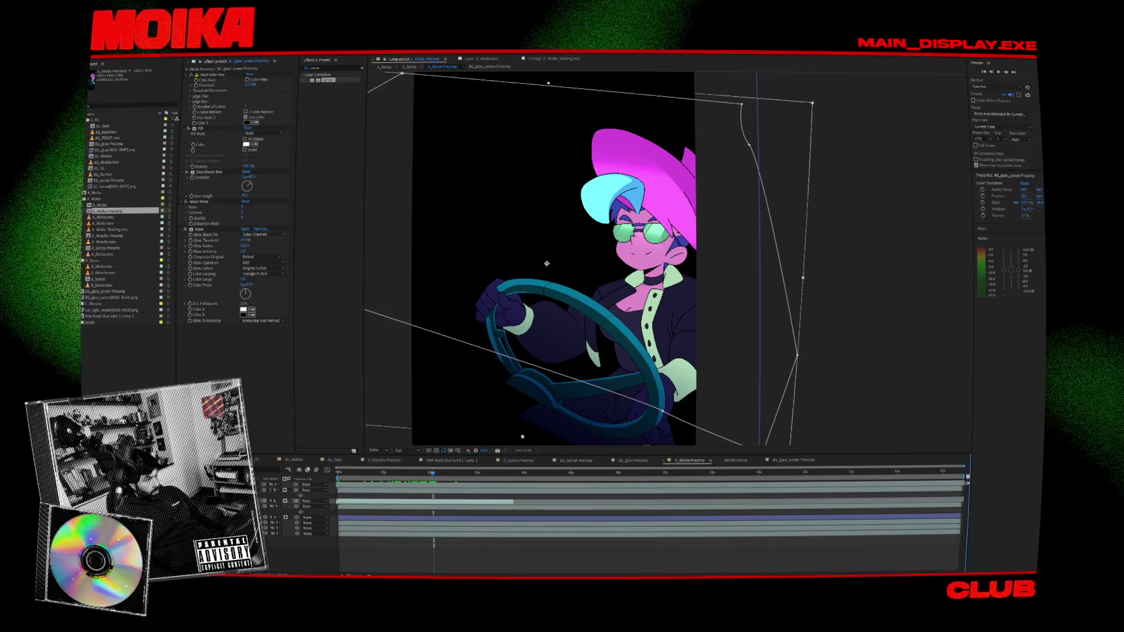
{"action": "left_click", "coordinate": [328, 128]}
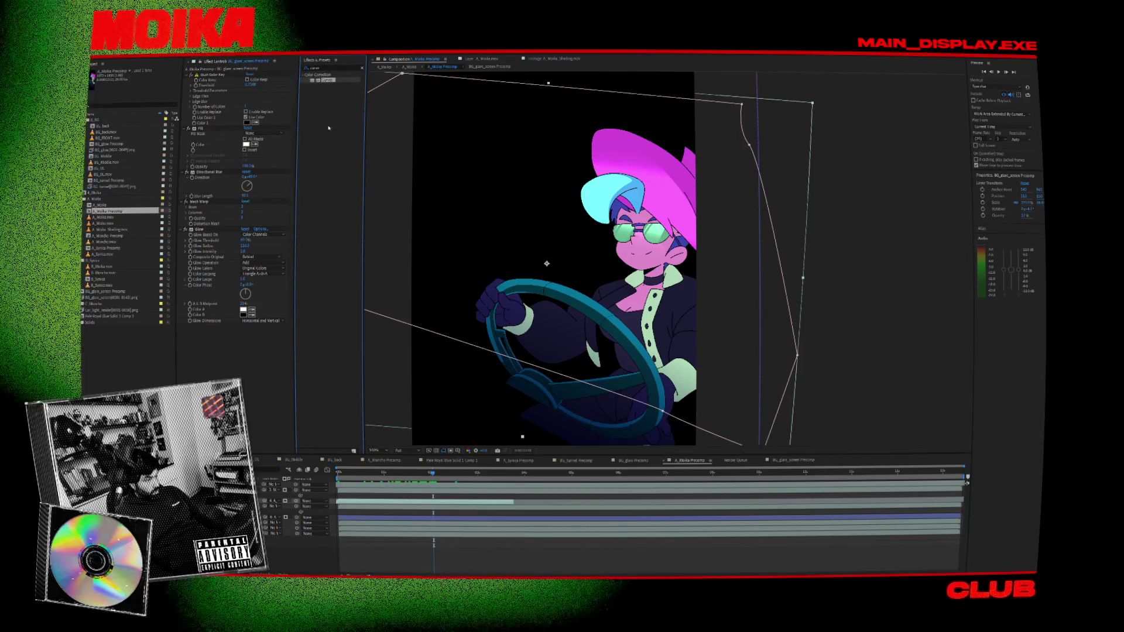
{"action": "left_click_drag", "start_coordinate": [284, 301], "coordinate": [284, 304]}
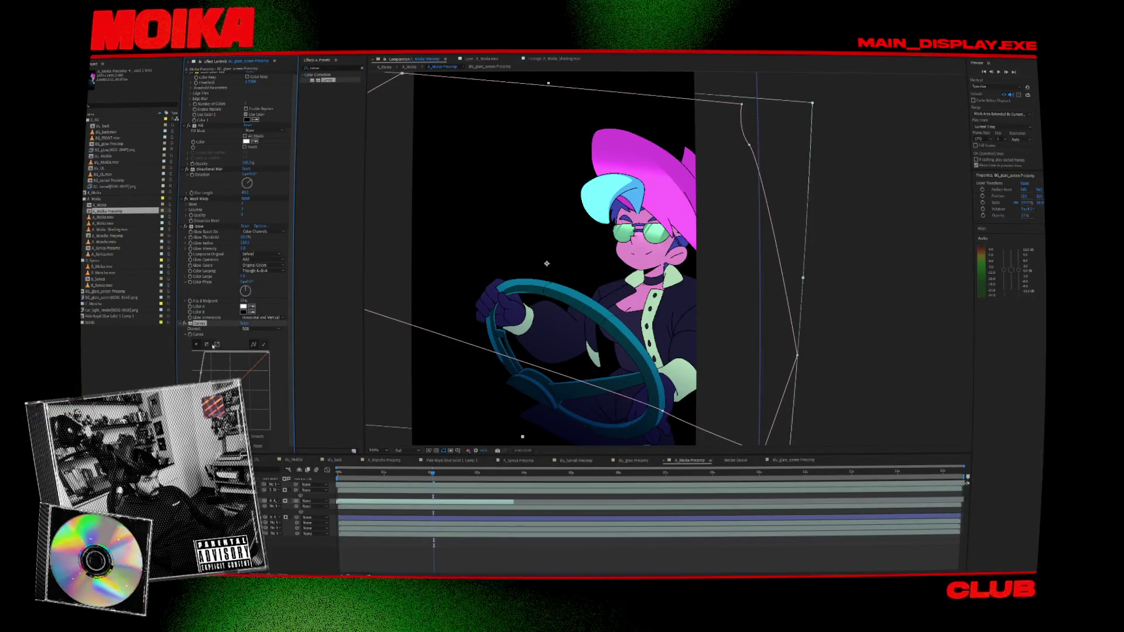
{"action": "key", "text": "Delete"}
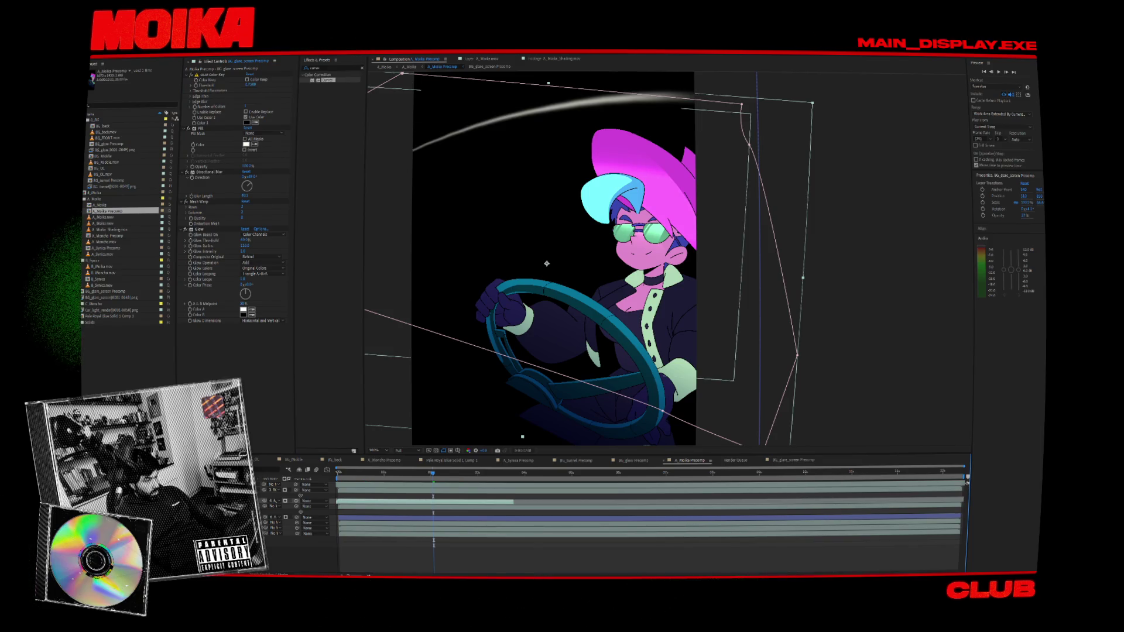
{"action": "left_click_drag", "start_coordinate": [432, 473], "coordinate": [442, 478]}
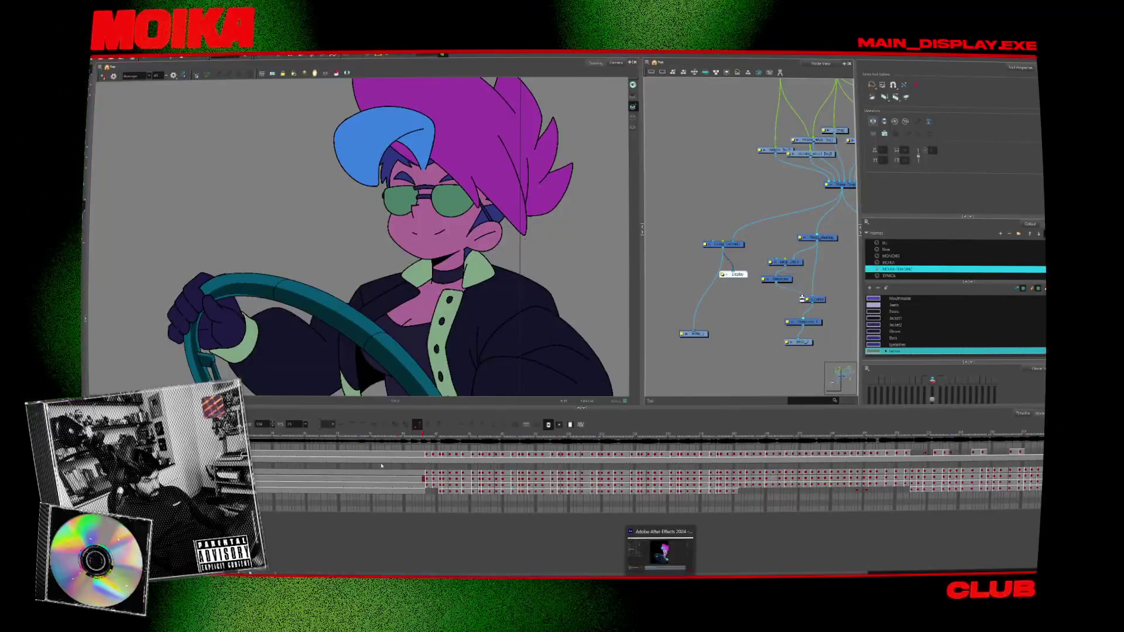
{"action": "left_click", "coordinate": [353, 433]}
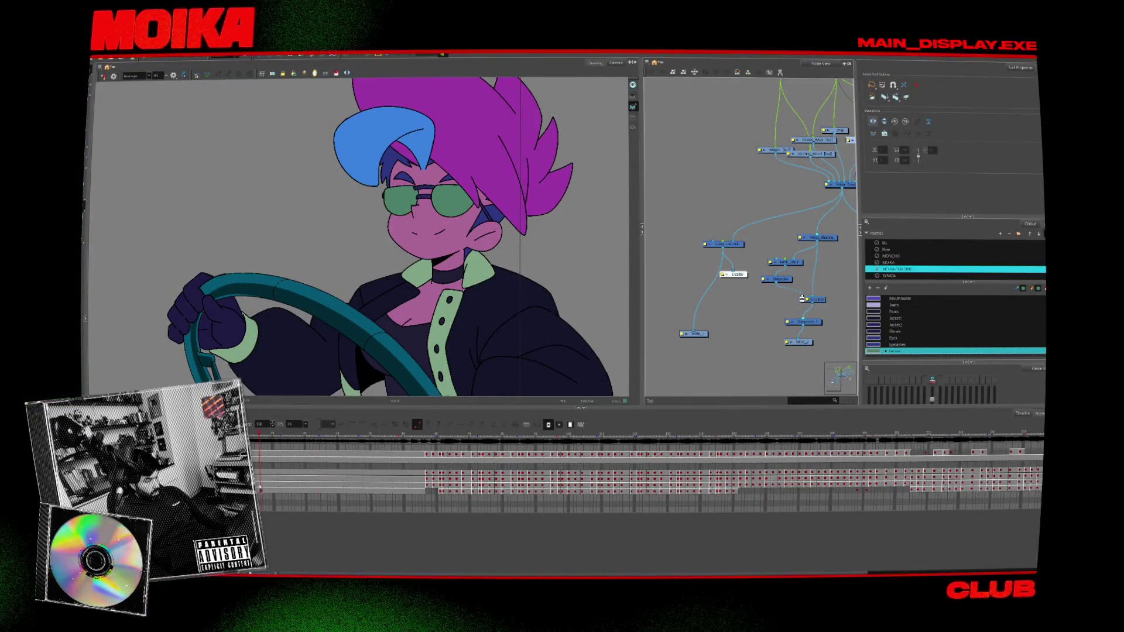
- Connect the Display node under the main composite and inspect the New 2 palette colour
{"action": "left_click_drag", "start_coordinate": [381, 288], "coordinate": [425, 305]}
{"action": "left_click_drag", "start_coordinate": [733, 274], "coordinate": [837, 215]}
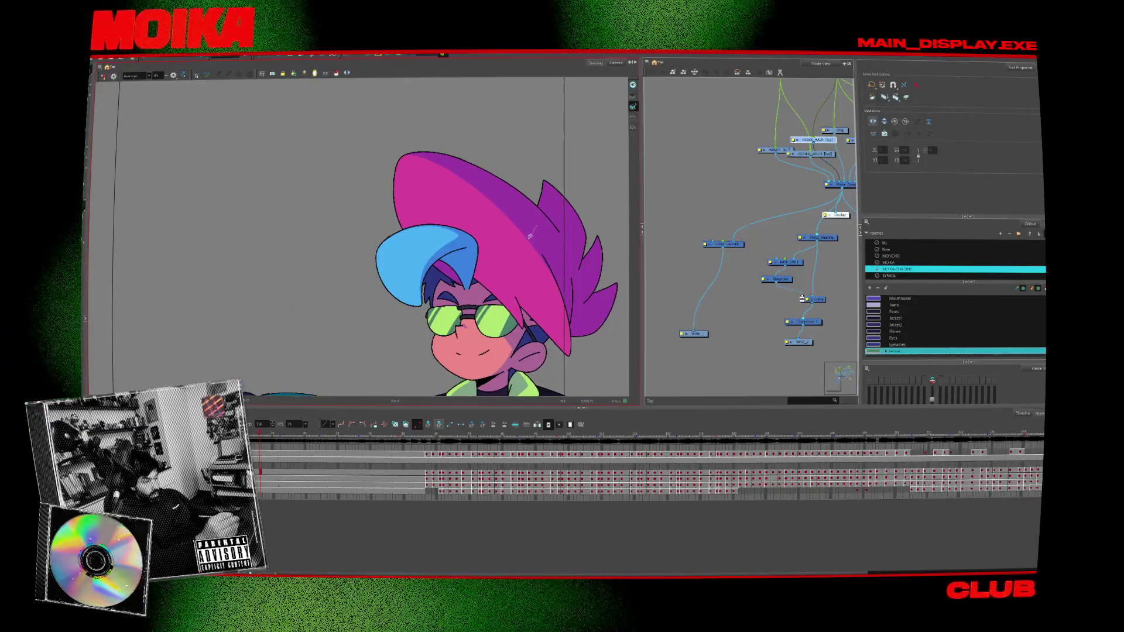
{"action": "key", "text": "4"}
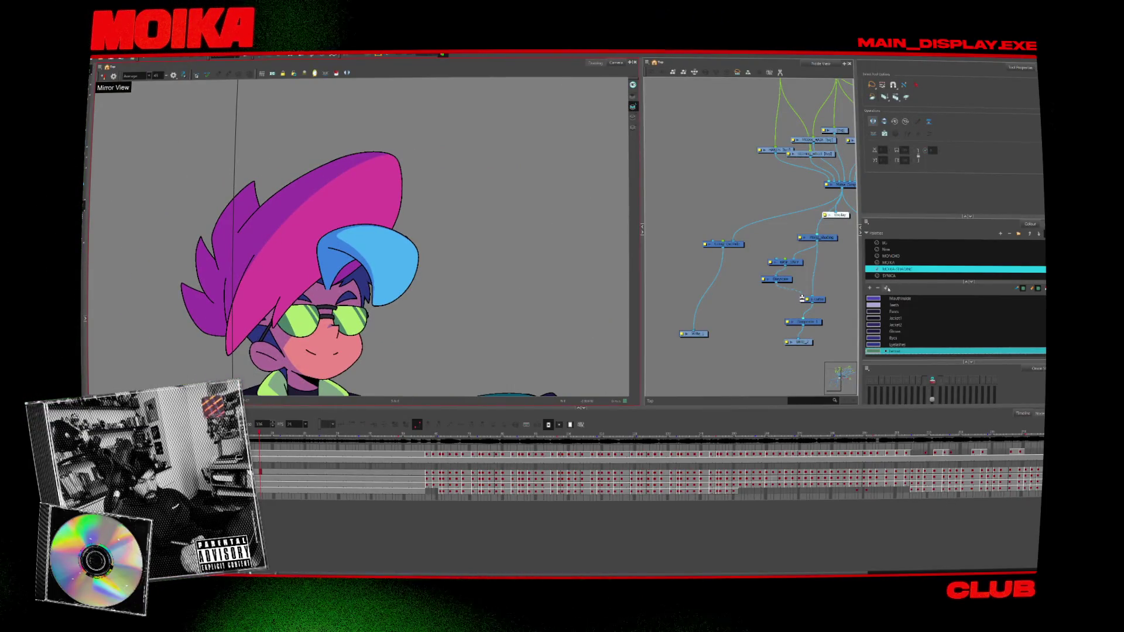
{"action": "left_click", "coordinate": [893, 250]}
{"action": "double_click", "coordinate": [893, 332]}
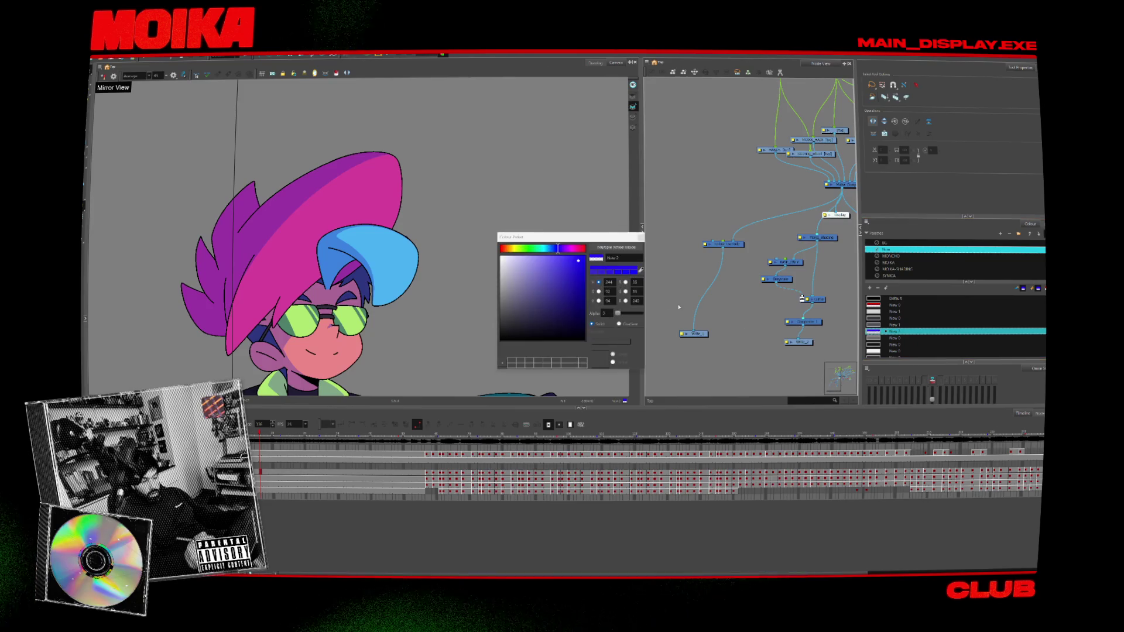
{"action": "left_click", "coordinate": [641, 237]}
- Zoom onto Moika's hair, sample its pink colour with the Dropper, then reset the view
{"action": "mouse_move", "coordinate": [562, 328]}
{"action": "left_mouse_down"}
{"action": "mouse_move", "coordinate": [535, 371]}
{"action": "mouse_move", "coordinate": [470, 218]}
{"action": "left_mouse_up"}
{"action": "scroll", "coordinate": [409, 199], "scroll_direction": "up", "scroll_amount": 3}
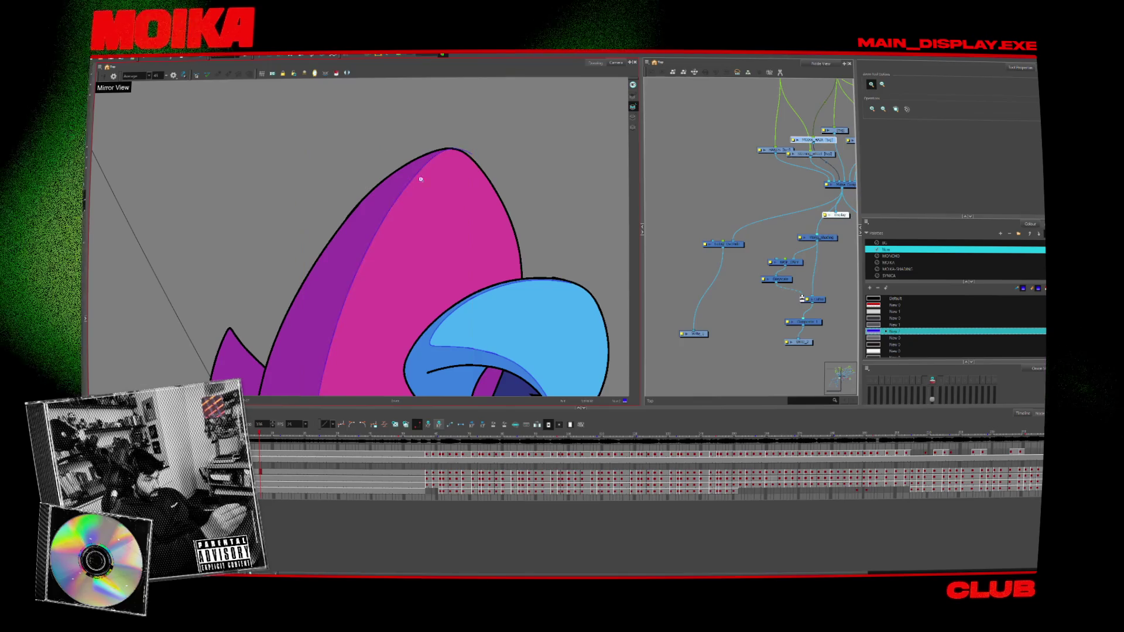
{"action": "key", "text": "alt+b"}
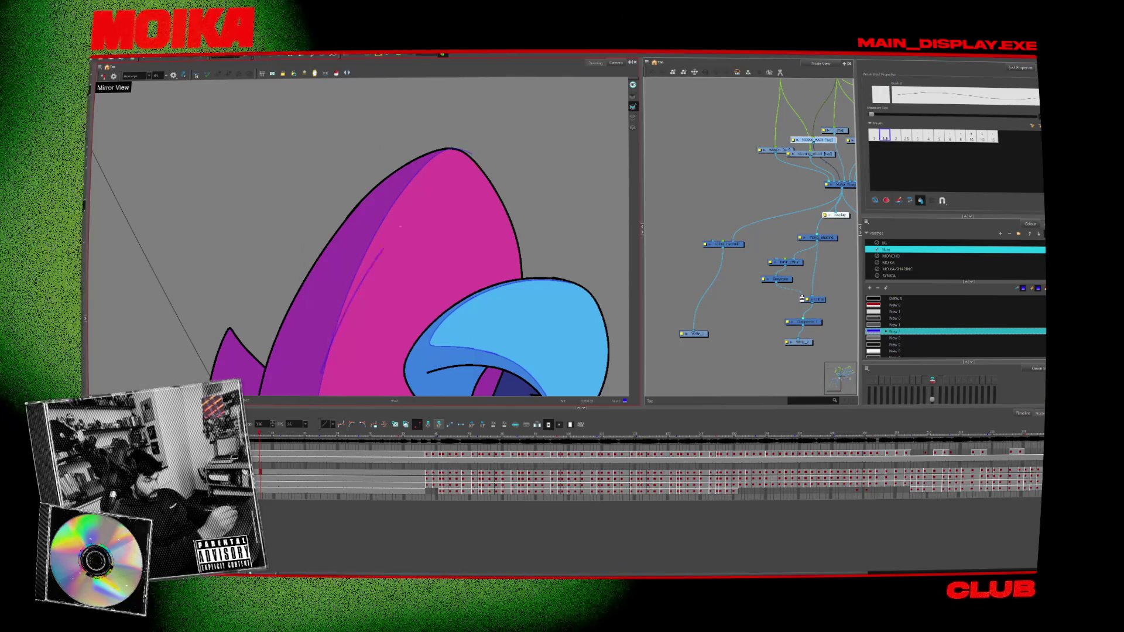
{"action": "mouse_move", "coordinate": [515, 276]}
{"action": "left_mouse_down"}
{"action": "mouse_move", "coordinate": [513, 237]}
{"action": "mouse_move", "coordinate": [475, 166]}
{"action": "left_mouse_up"}
{"action": "key", "text": "alt+s"}
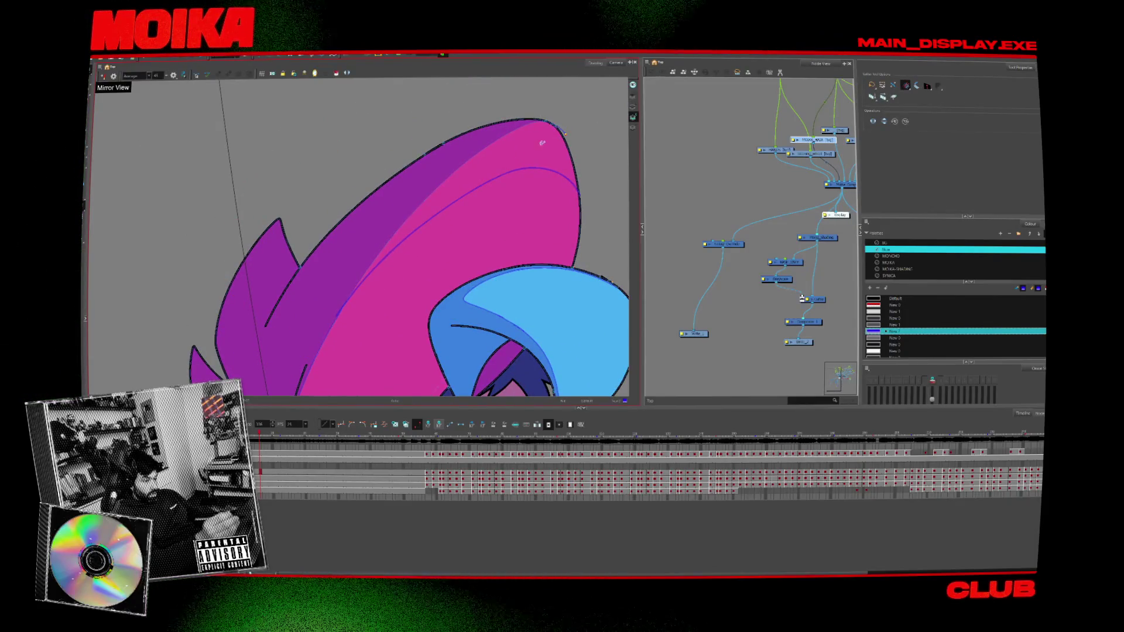
{"action": "key", "text": "alt+d"}
{"action": "left_click", "coordinate": [542, 143]}
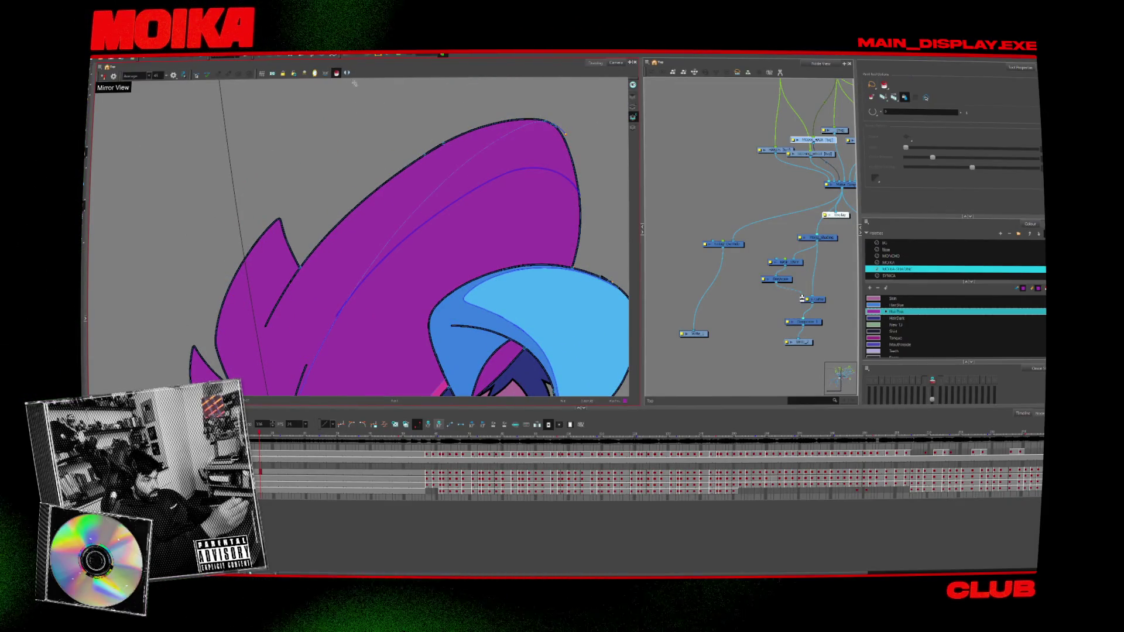
{"action": "left_click", "coordinate": [337, 74]}
{"action": "mouse_move", "coordinate": [589, 179]}
{"action": "left_mouse_down"}
{"action": "mouse_move", "coordinate": [364, 314]}
{"action": "mouse_move", "coordinate": [542, 339]}
{"action": "mouse_move", "coordinate": [567, 310]}
{"action": "mouse_move", "coordinate": [571, 387]}
{"action": "left_mouse_up"}
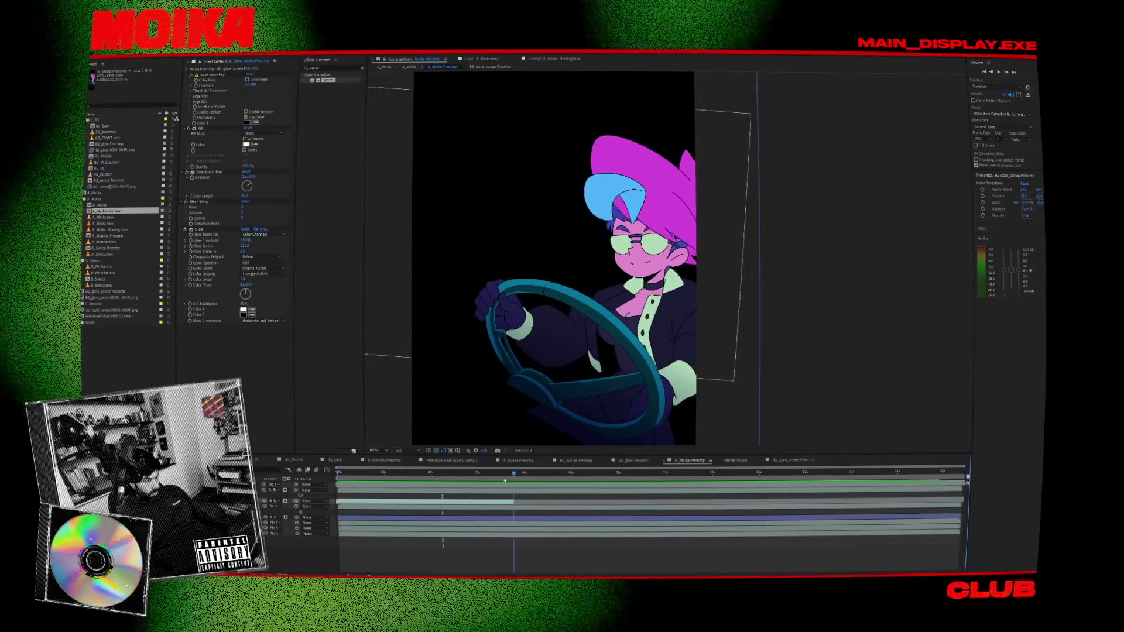
- Return to the Moika car comp and play the white light glare sweeping across
{"action": "left_click_drag", "start_coordinate": [411, 478], "coordinate": [430, 474]}
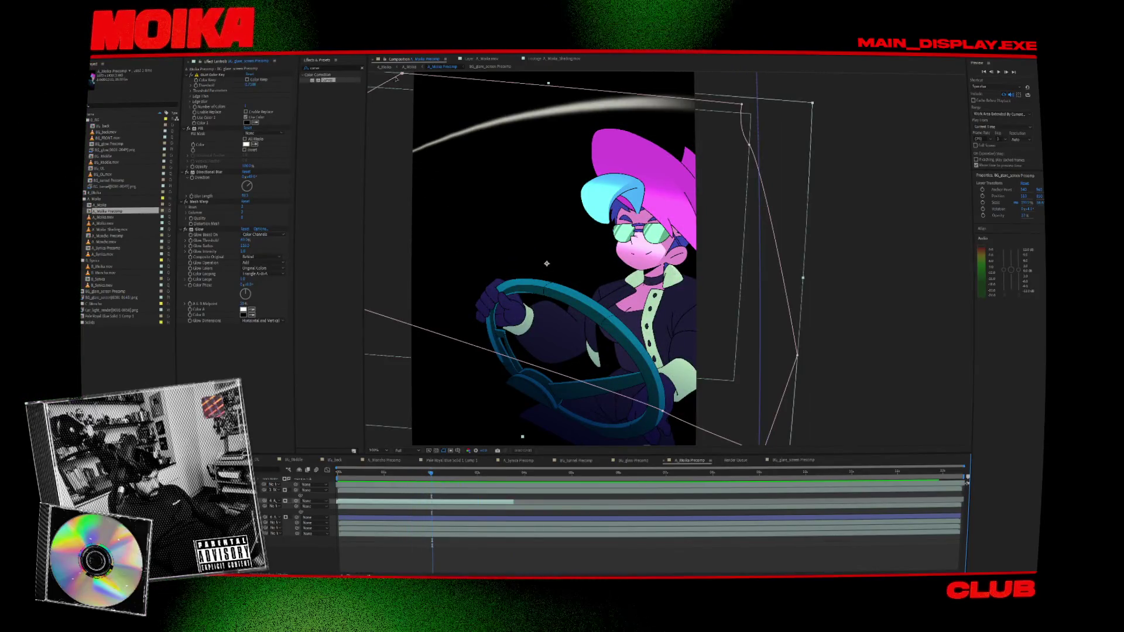
{"action": "left_click", "coordinate": [384, 67]}
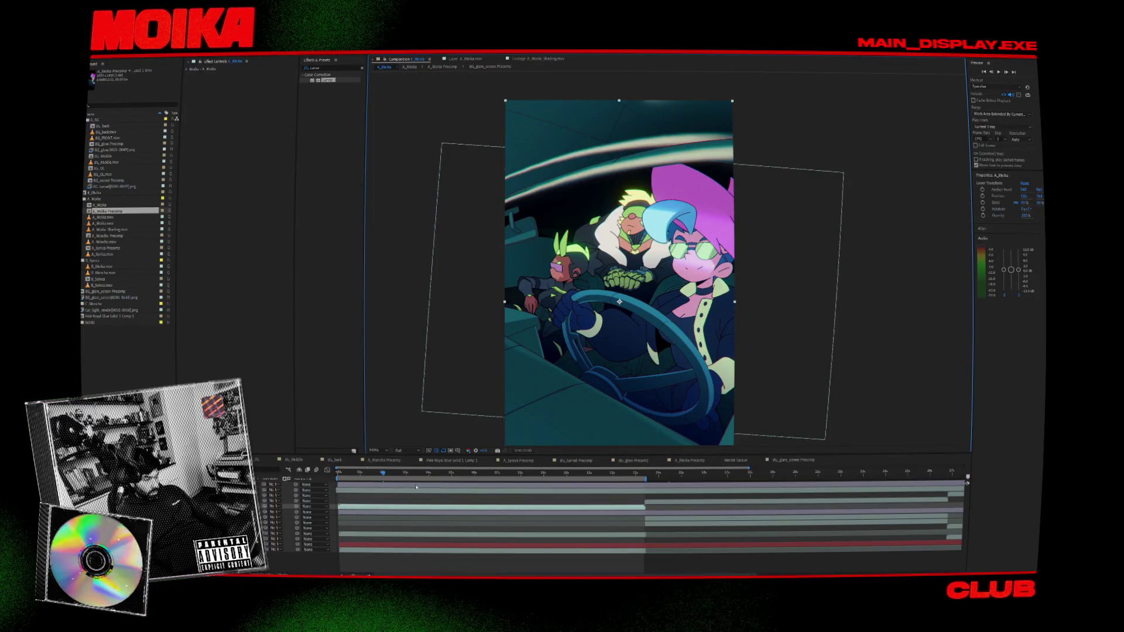
{"action": "key", "text": "space"}
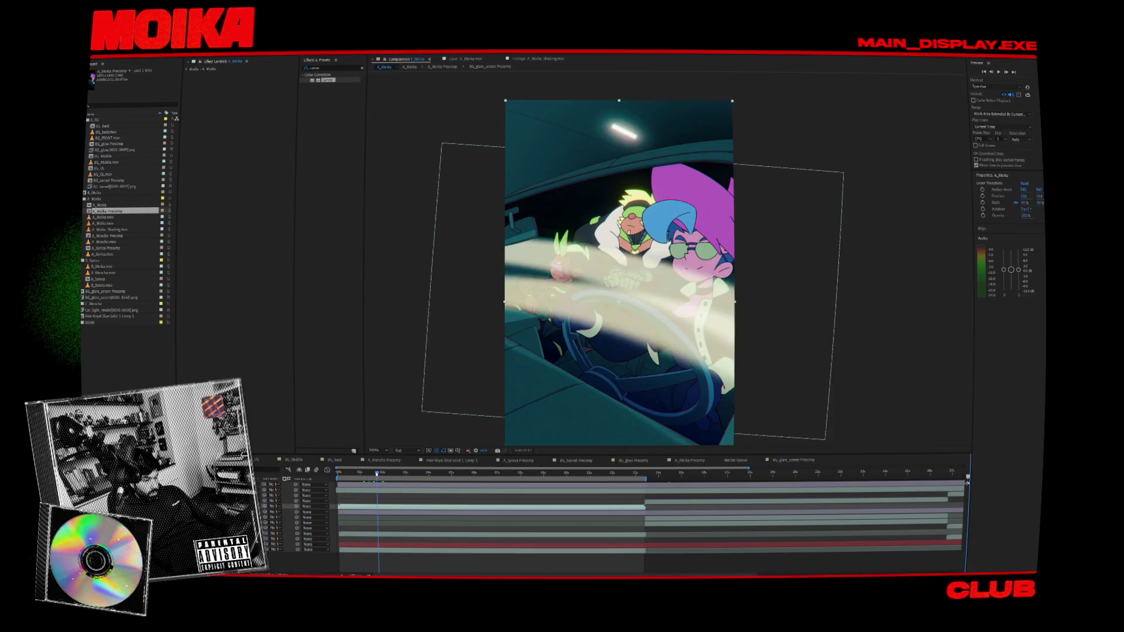
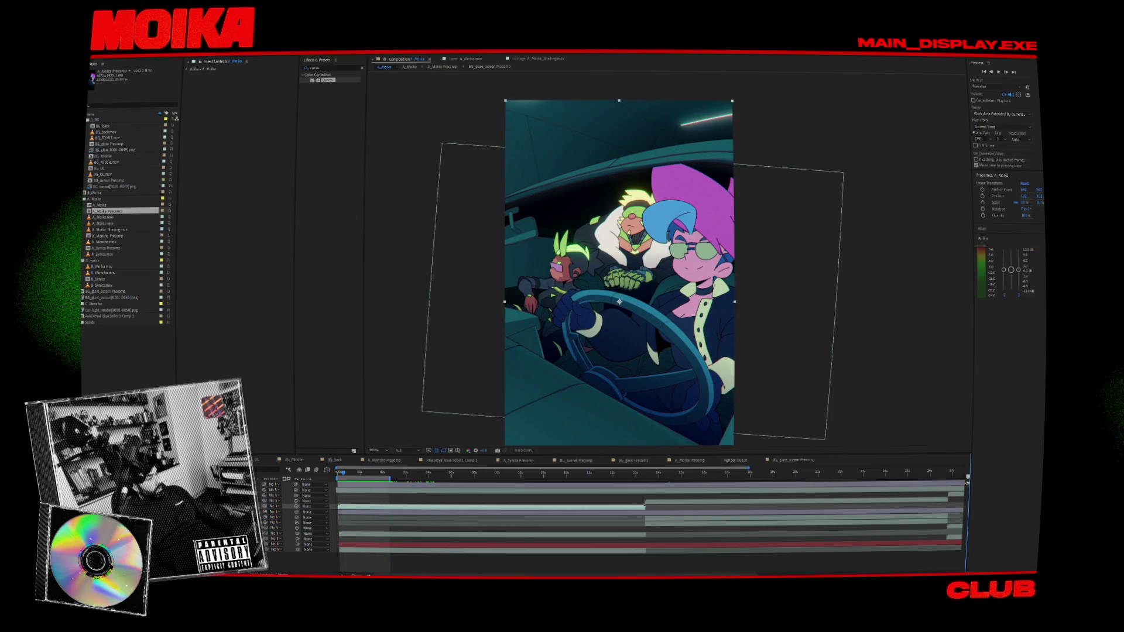
- Add the composition to the Render Queue with the output named 'shading test' and show the queue
{"action": "left_click", "coordinate": [117, 52]}
{"action": "left_click", "coordinate": [134, 126]}
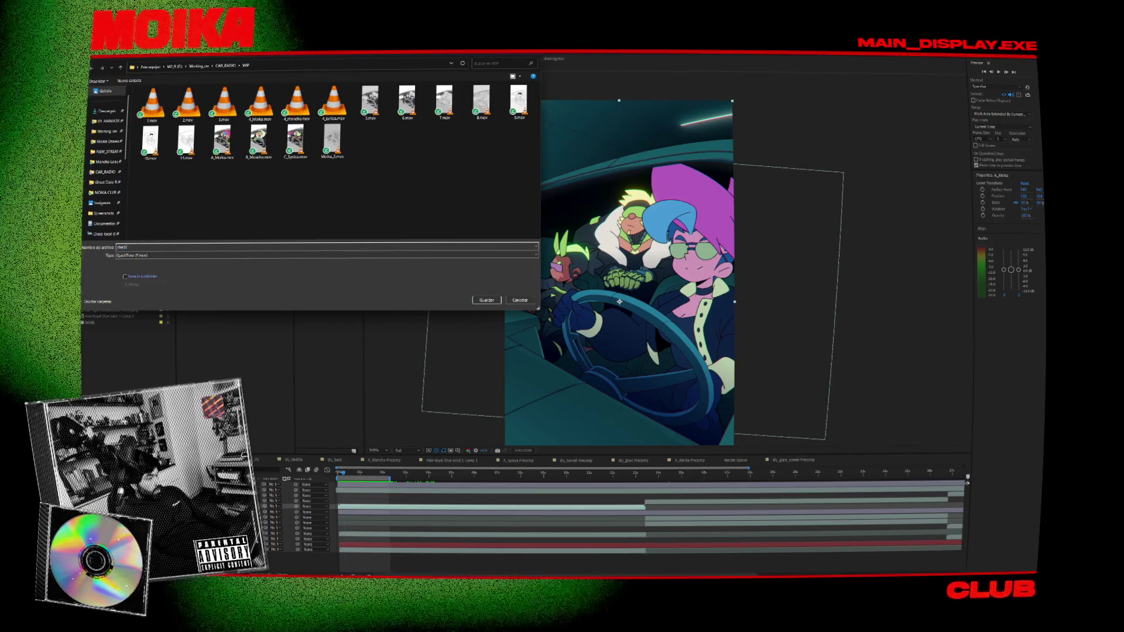
{"action": "key", "text": "Return"}
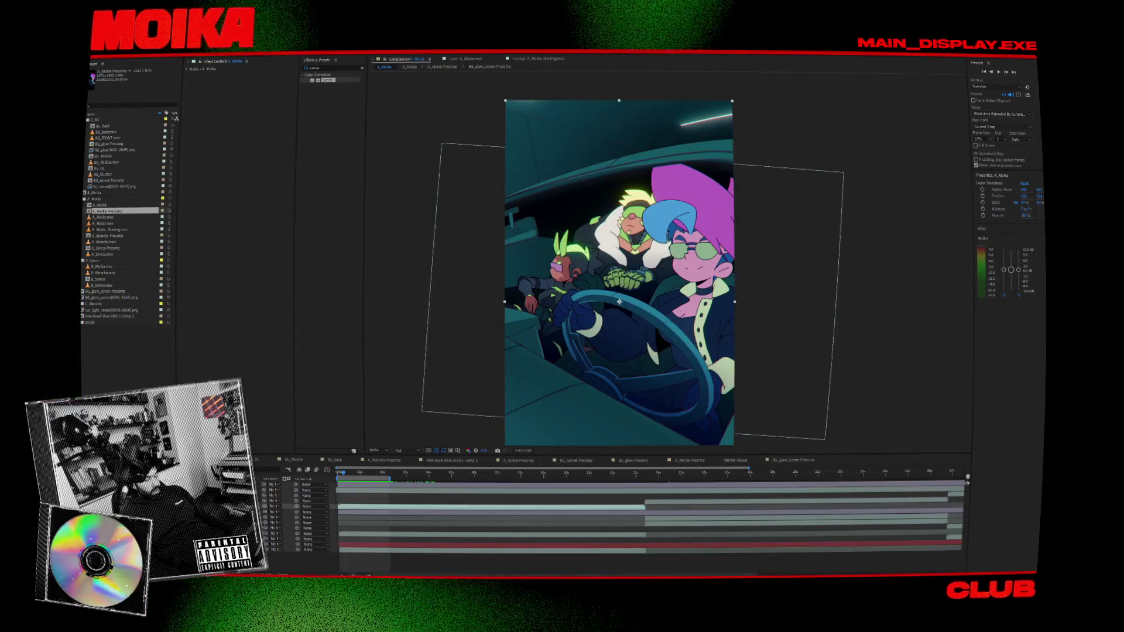
{"action": "key", "text": "ctrl+m"}
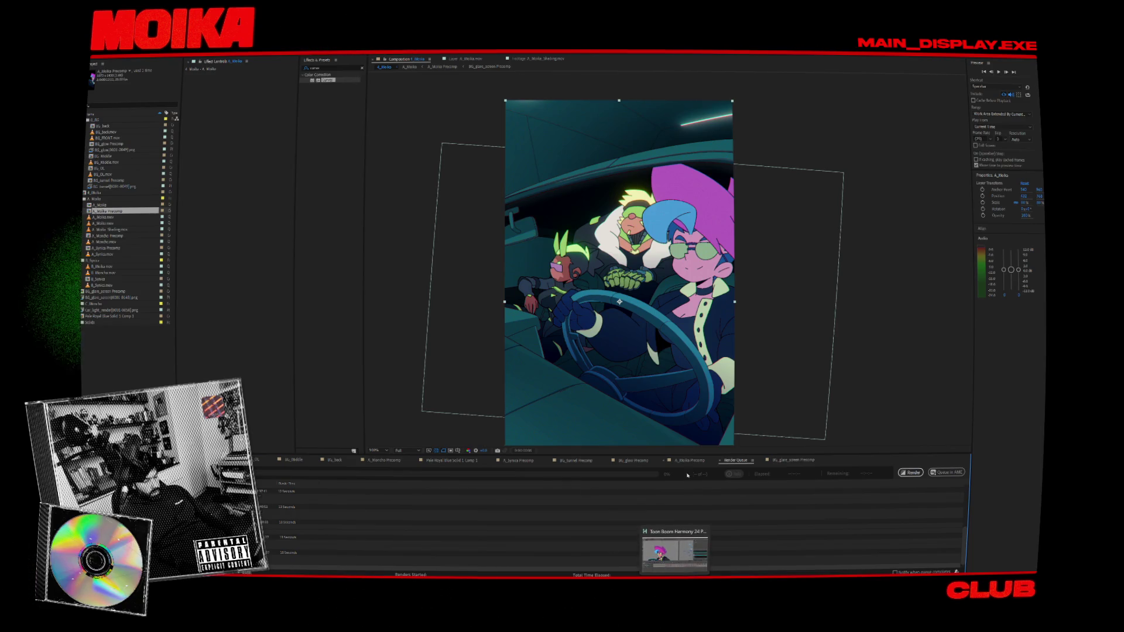
{"action": "left_click", "coordinate": [675, 550]}
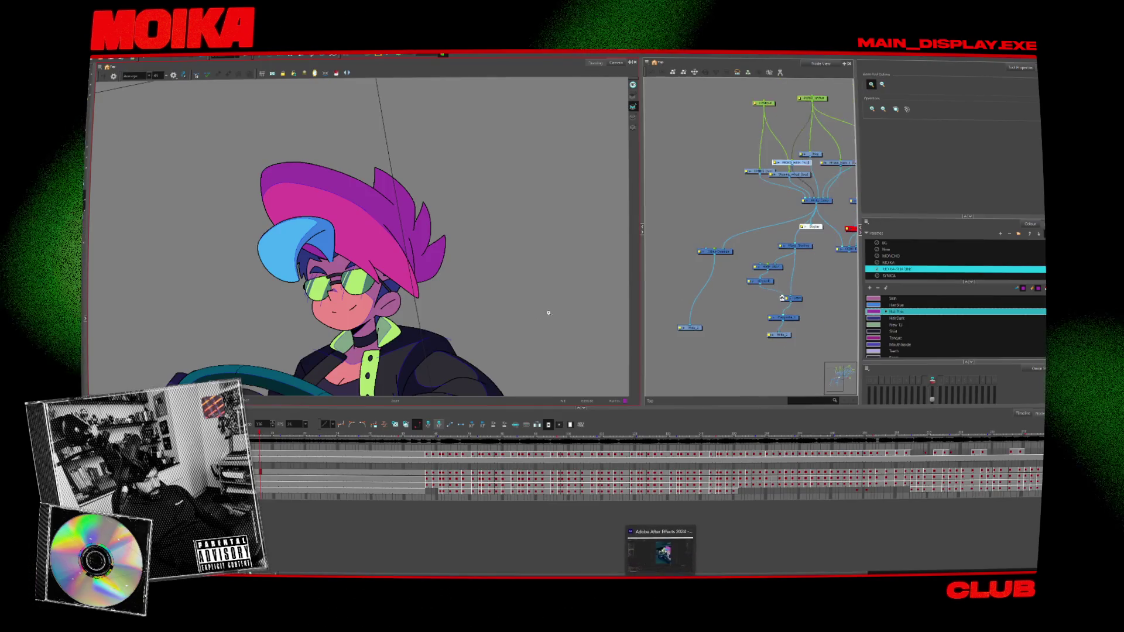
- Reconnect the Display node to a different node branch in the Node View
{"action": "scroll", "coordinate": [486, 320], "scroll_direction": "down", "scroll_amount": 3}
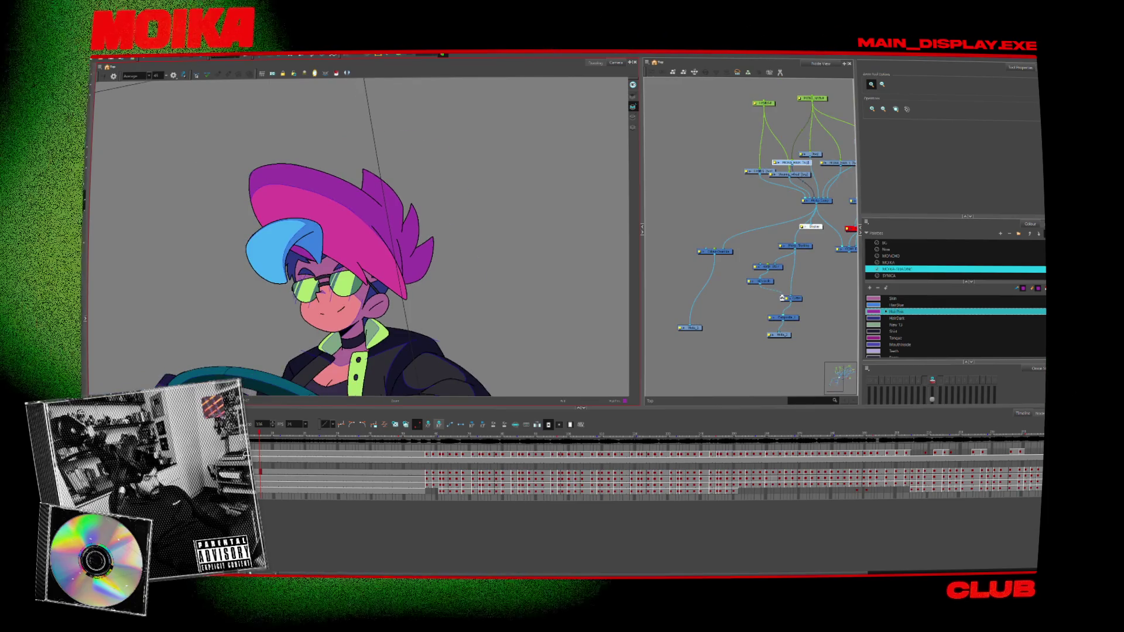
{"action": "scroll", "coordinate": [349, 252], "scroll_direction": "down", "scroll_amount": 2}
{"action": "scroll", "coordinate": [349, 252], "scroll_direction": "up", "scroll_amount": 1}
{"action": "key", "text": "alt+s"}
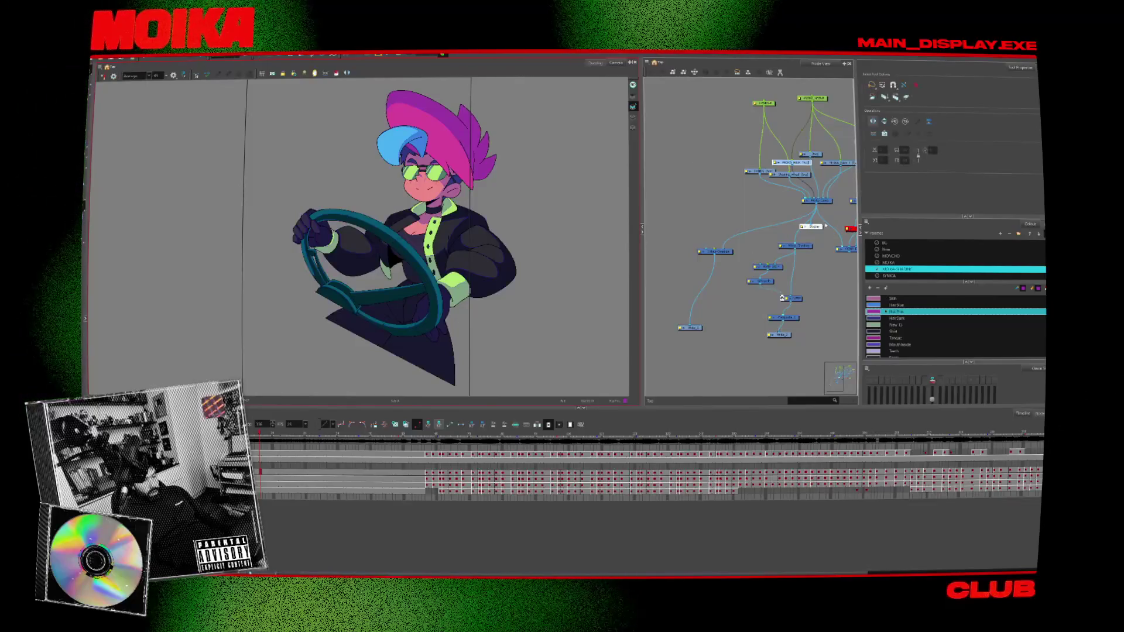
{"action": "left_click_drag", "start_coordinate": [814, 227], "coordinate": [743, 274]}
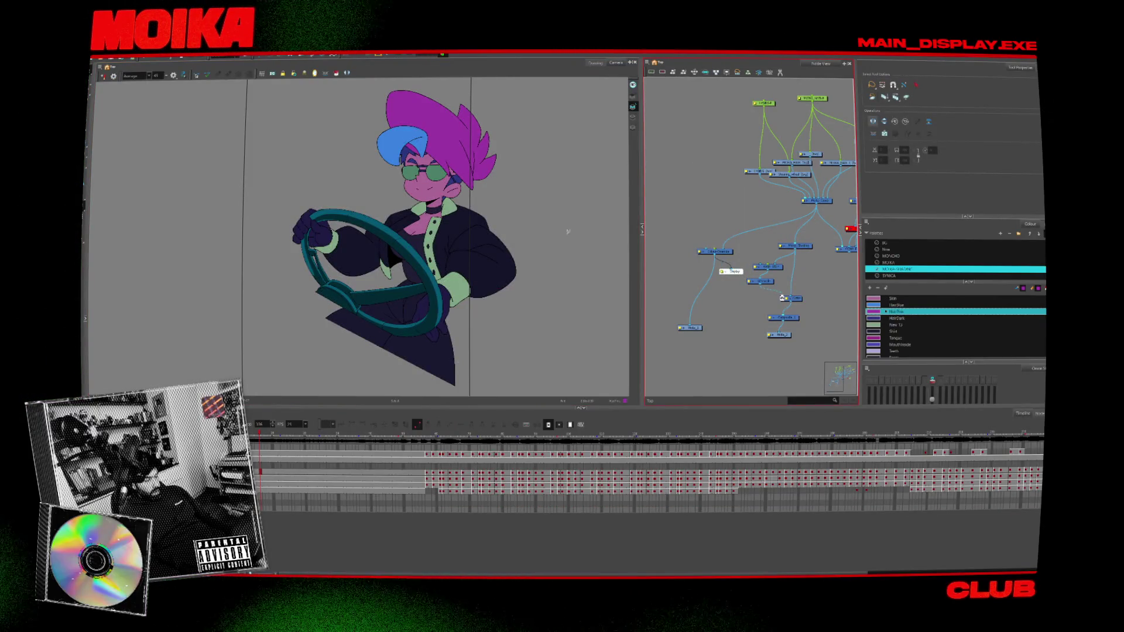
{"action": "scroll", "coordinate": [782, 298], "scroll_direction": "up", "scroll_amount": 2}
- Fill the Colour Override node's Individual Colour Overrides with the MOIKA palette colours
{"action": "double_click", "coordinate": [663, 311]}
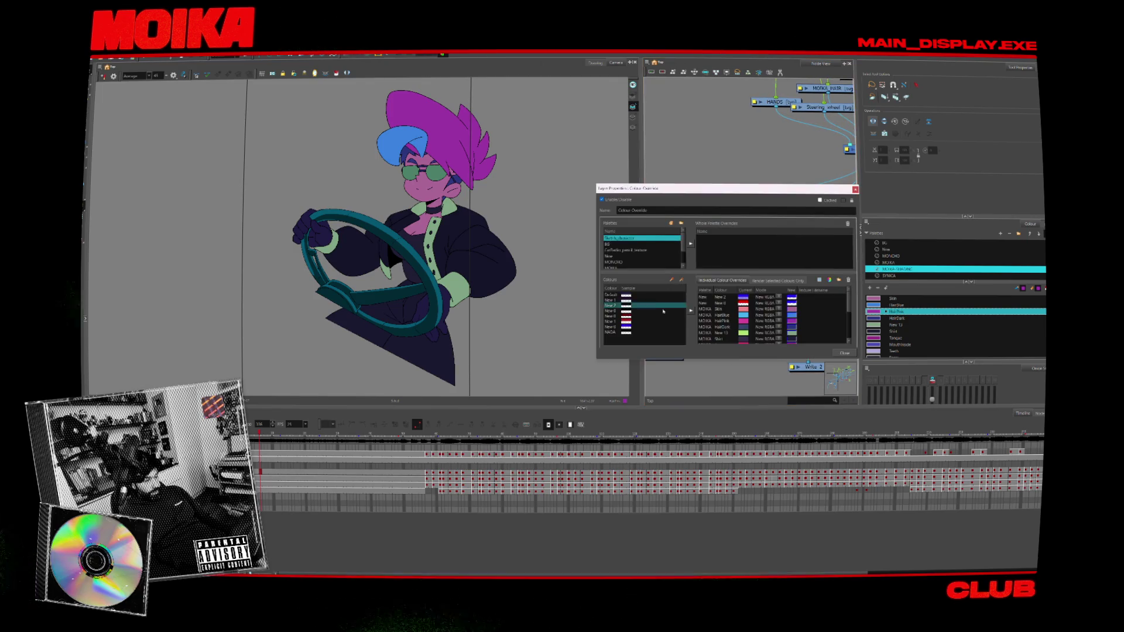
{"action": "left_click_drag", "start_coordinate": [648, 257], "coordinate": [774, 341]}
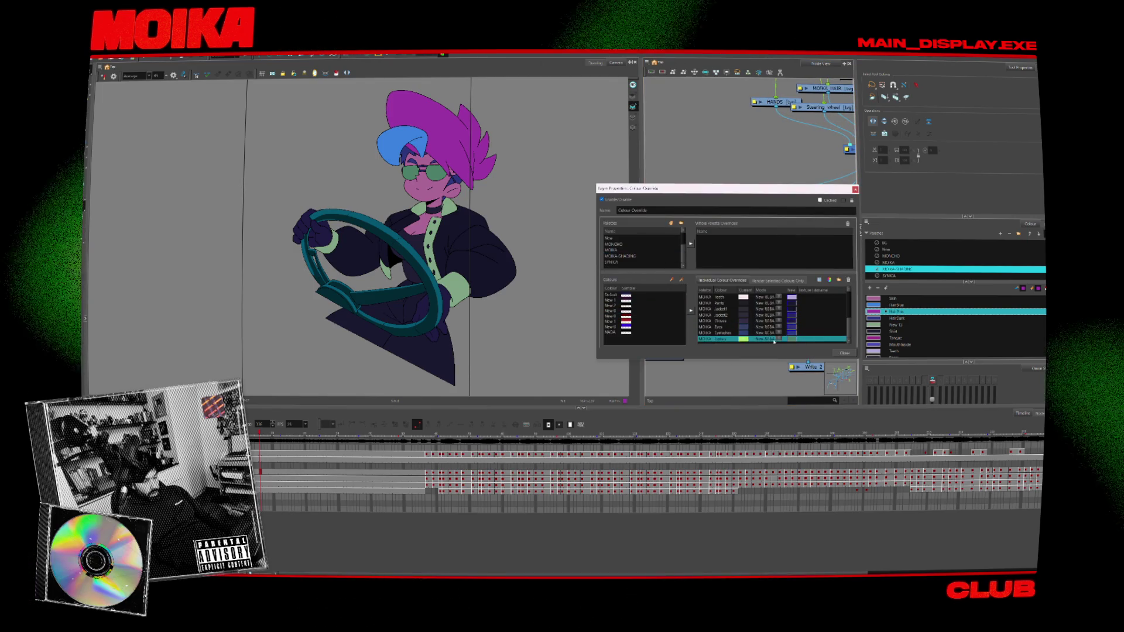
{"action": "left_click", "coordinate": [624, 238]}
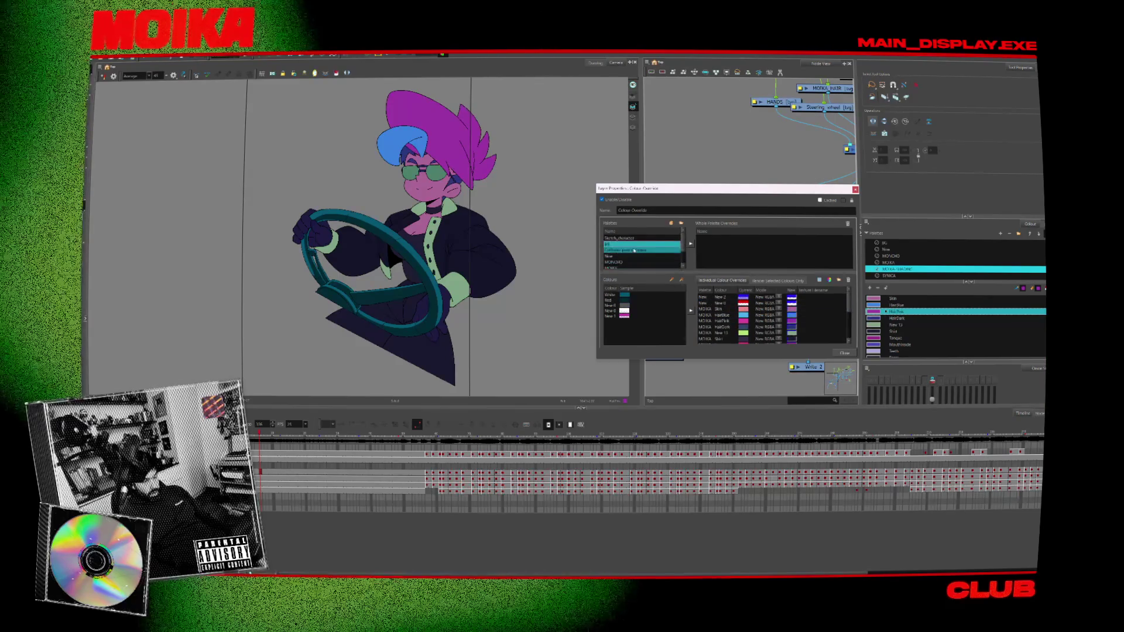
{"action": "left_click", "coordinate": [637, 250]}
{"action": "left_click", "coordinate": [630, 300]}
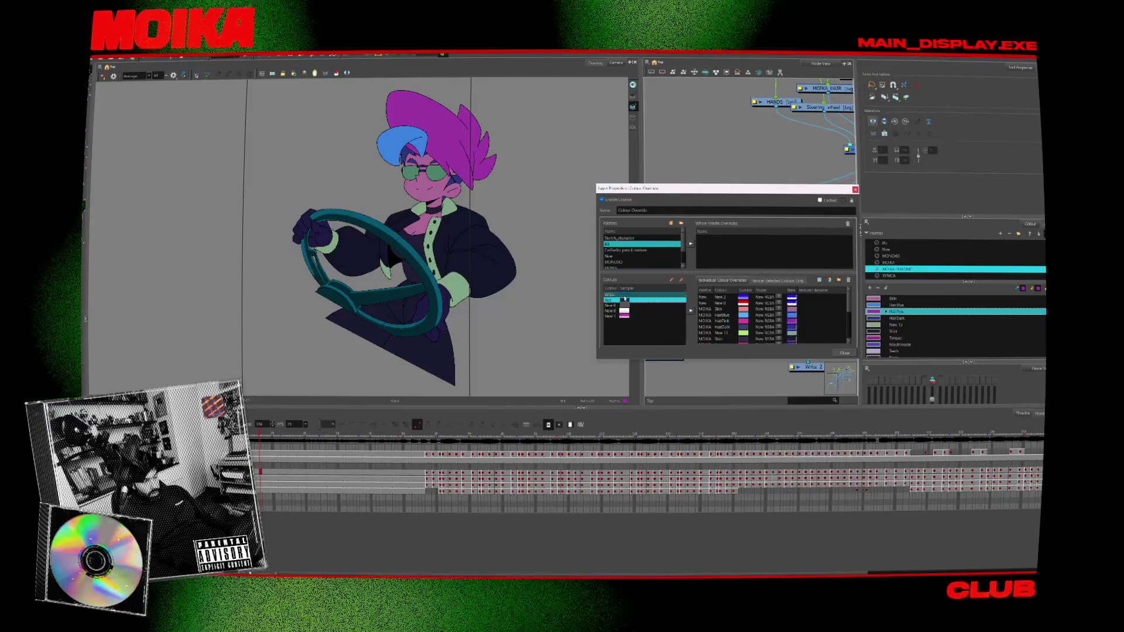
- Open the colour editor for the MOIKA Lenses override, then close it
{"action": "scroll", "coordinate": [773, 319], "scroll_direction": "down", "scroll_amount": 5}
{"action": "left_click", "coordinate": [795, 333]}
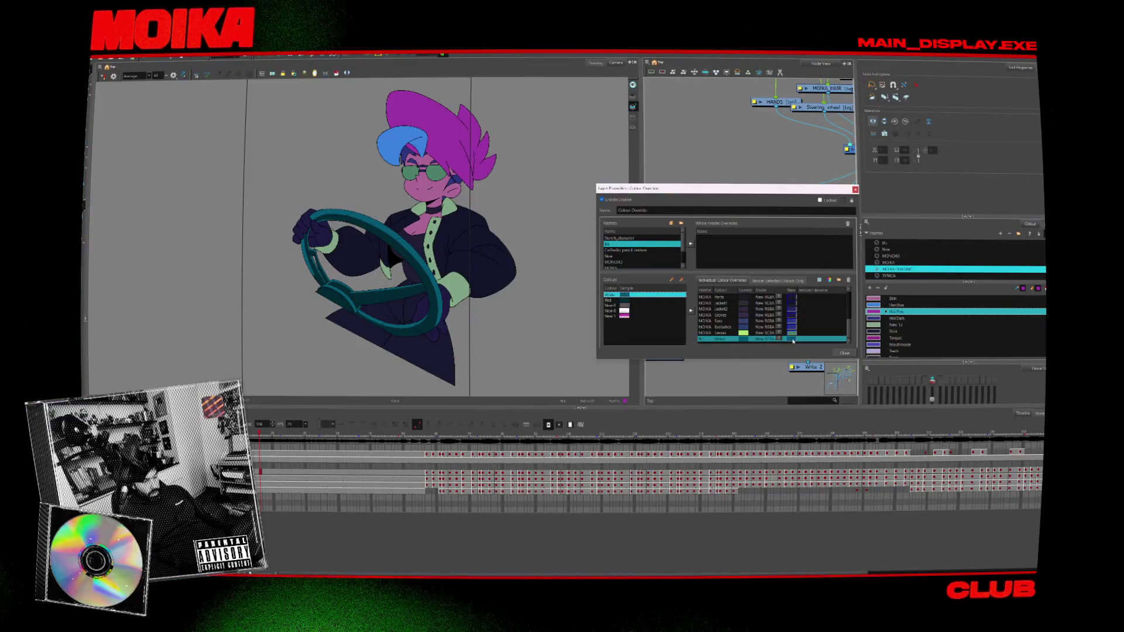
{"action": "double_click", "coordinate": [792, 339]}
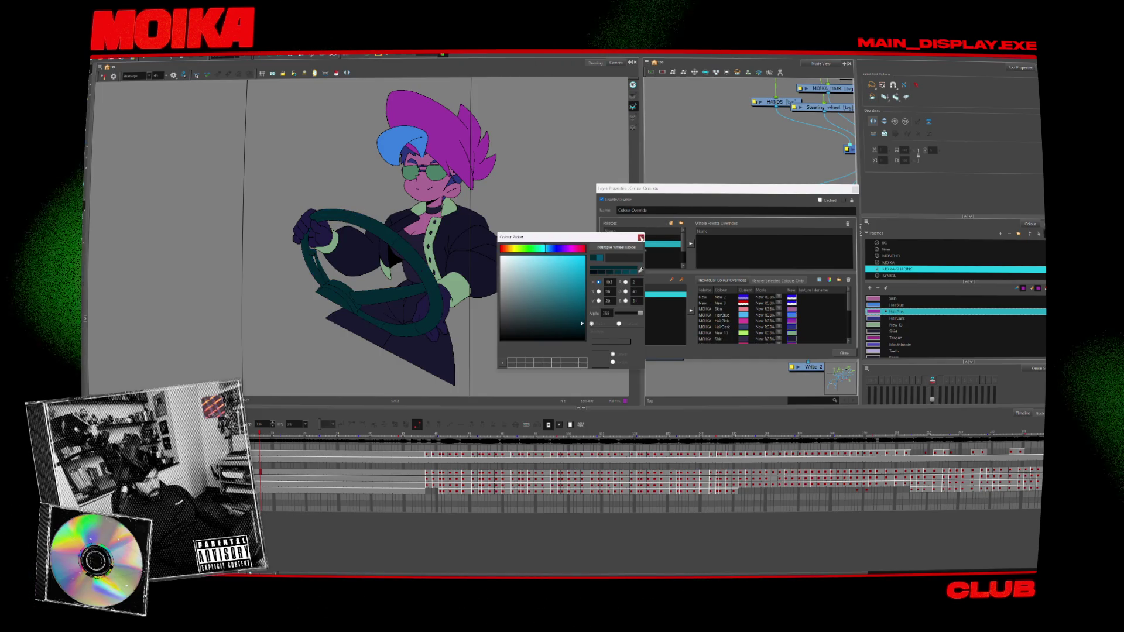
{"action": "key", "text": "Escape"}
{"action": "key", "text": "Escape"}
- Render the write nodes via File > Export, overwriting the existing QuickTime movie
{"action": "left_click", "coordinate": [95, 59]}
{"action": "mouse_move", "coordinate": [117, 135]}
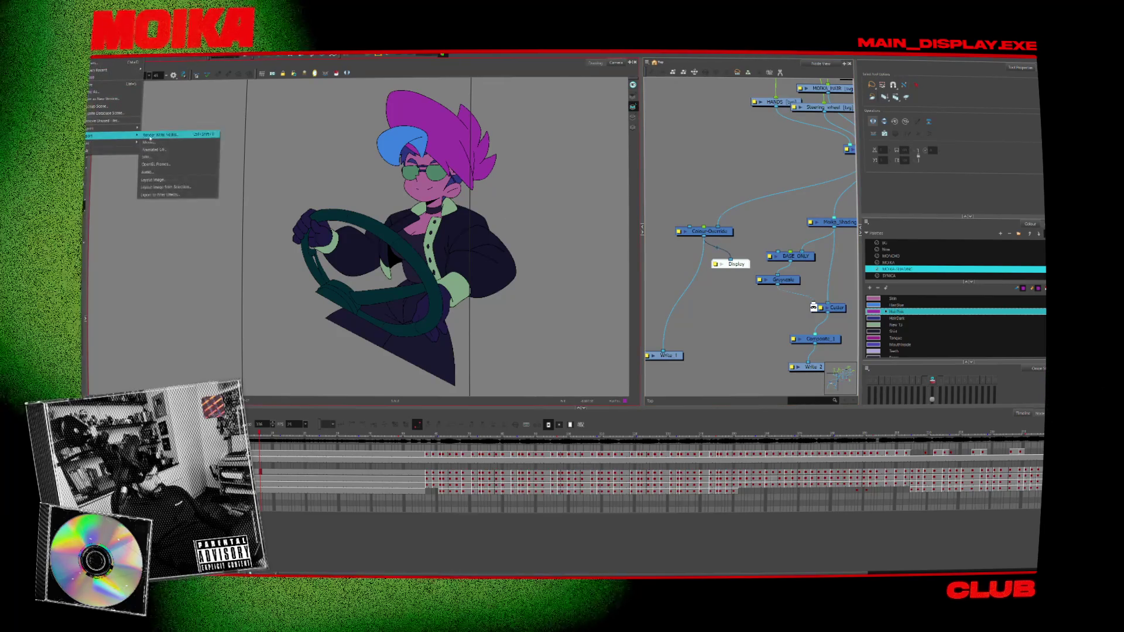
{"action": "left_click", "coordinate": [175, 141]}
{"action": "left_click", "coordinate": [596, 343]}
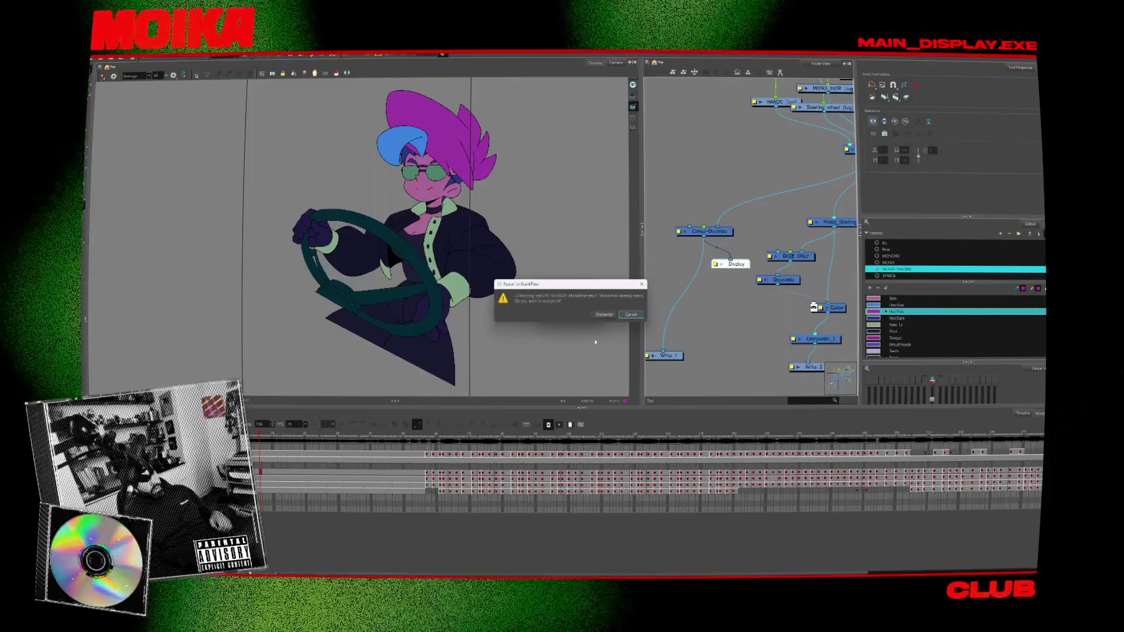
{"action": "left_click", "coordinate": [607, 314]}
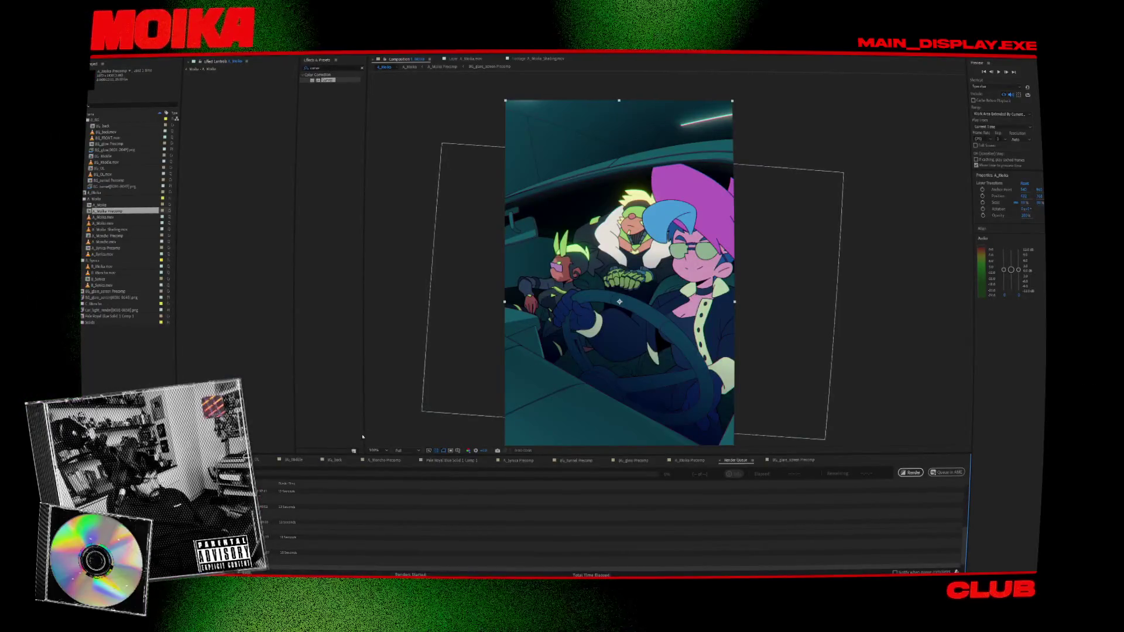
- Preview the updated driving composition and select Adjustment Layer 1
{"action": "left_click", "coordinate": [887, 317]}
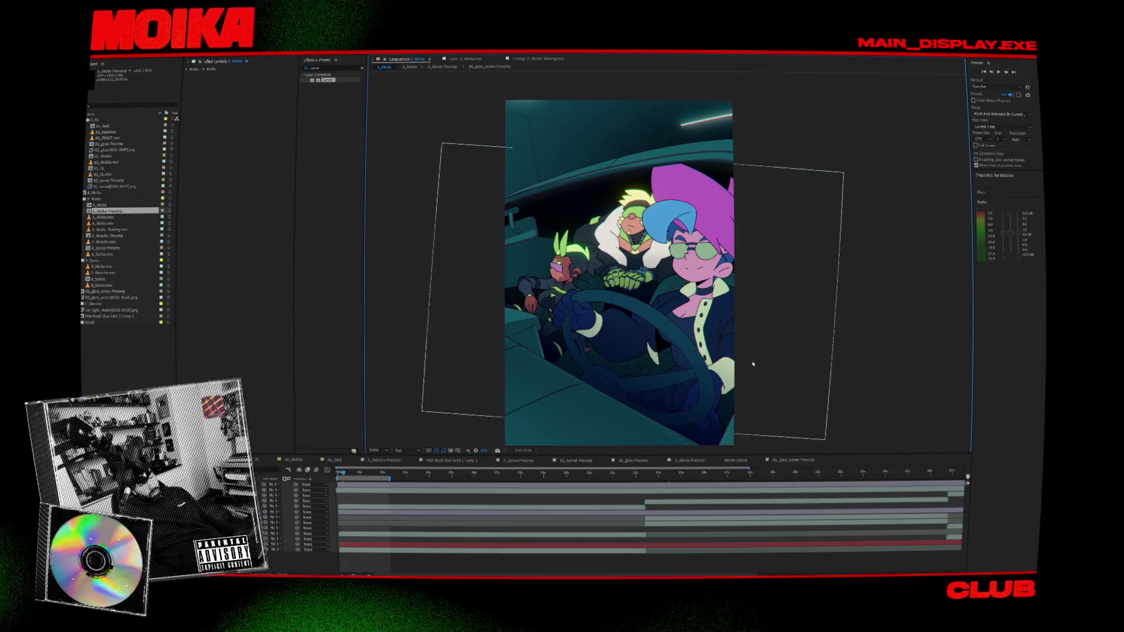
{"action": "key", "text": "space"}
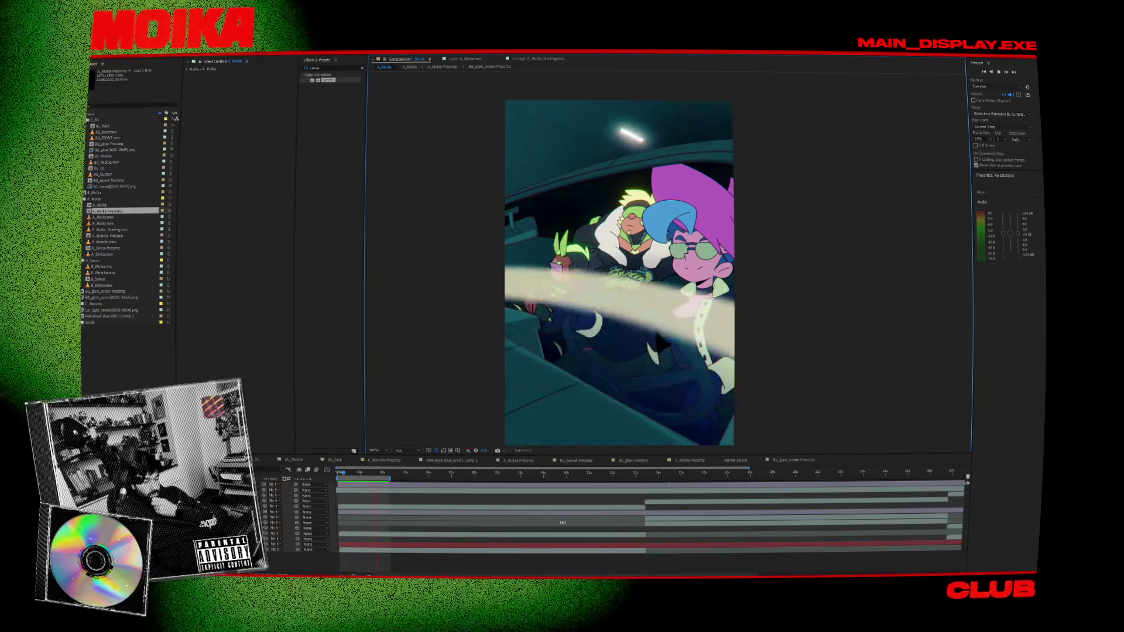
{"action": "left_click", "coordinate": [356, 481]}
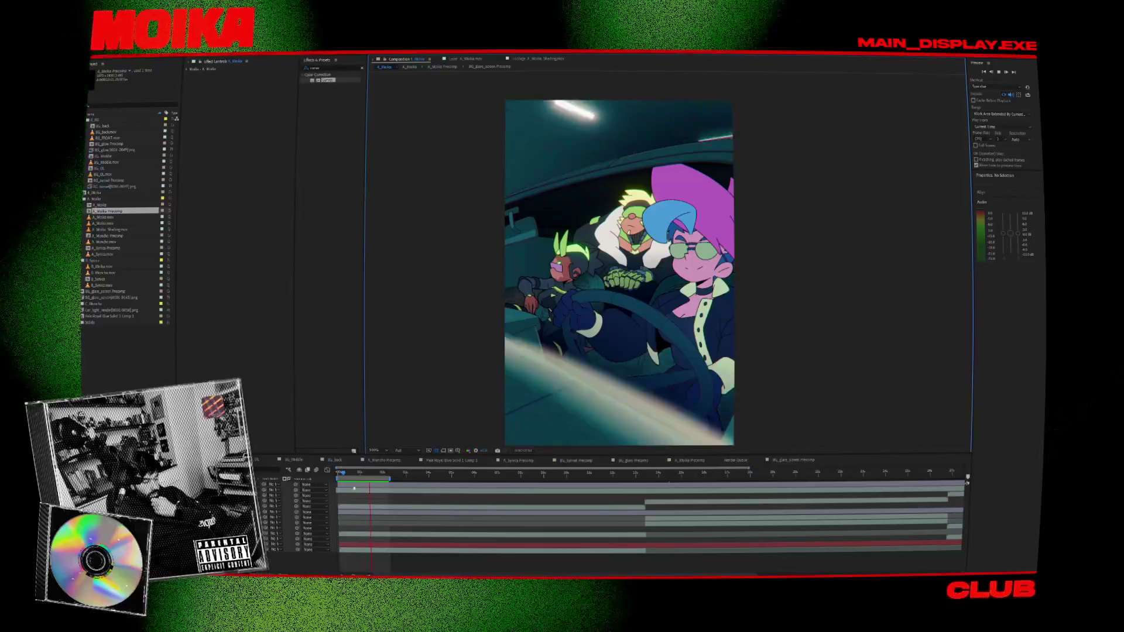
{"action": "key", "text": "space"}
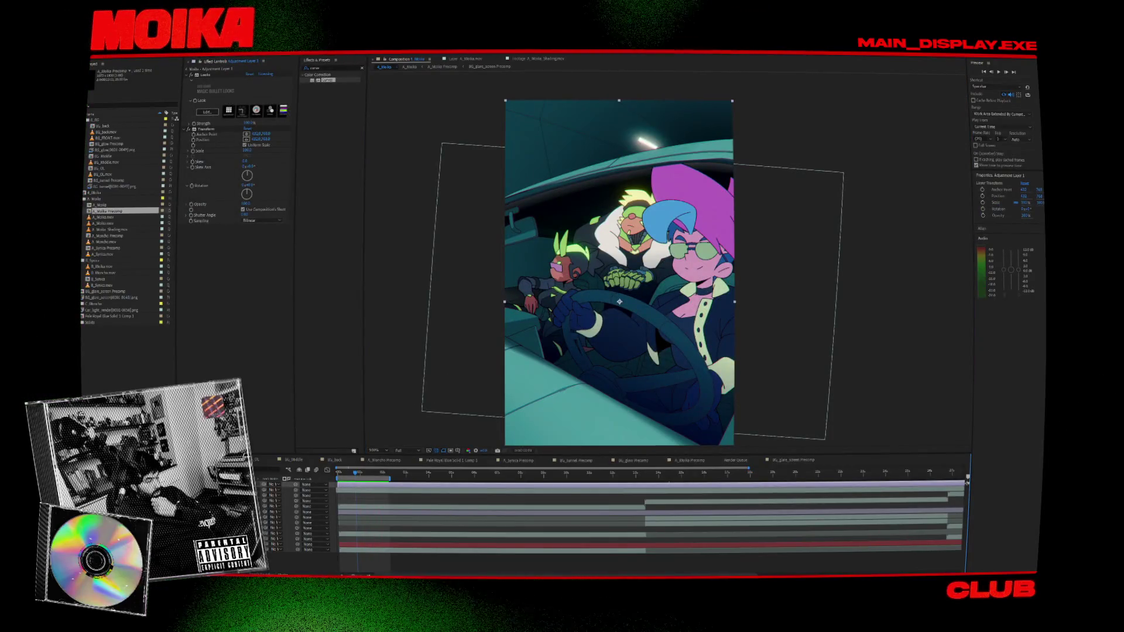
- Bring up the actions for the queued render in the Render Queue
{"action": "left_click", "coordinate": [729, 460]}
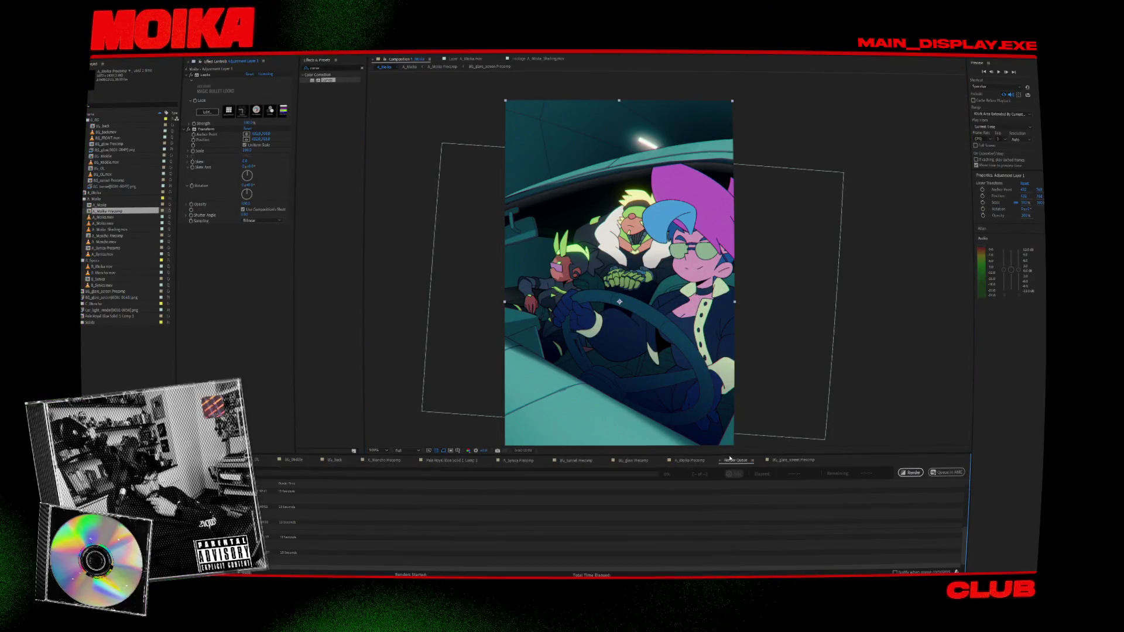
{"action": "scroll", "coordinate": [641, 492], "scroll_direction": "up", "scroll_amount": 1}
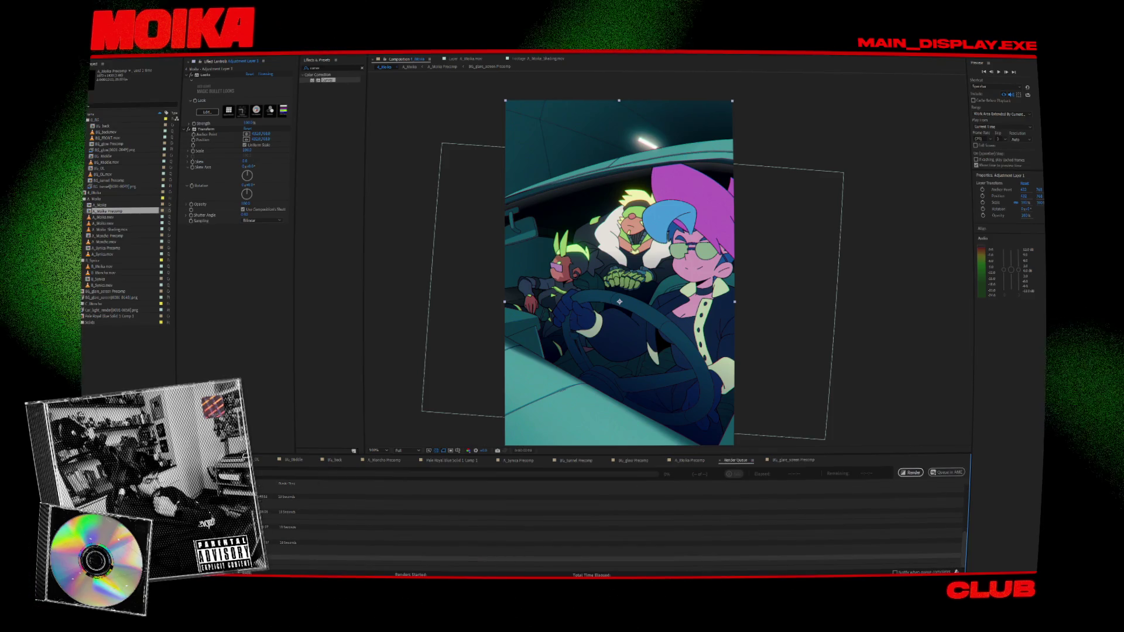
{"action": "right_click", "coordinate": [260, 511]}
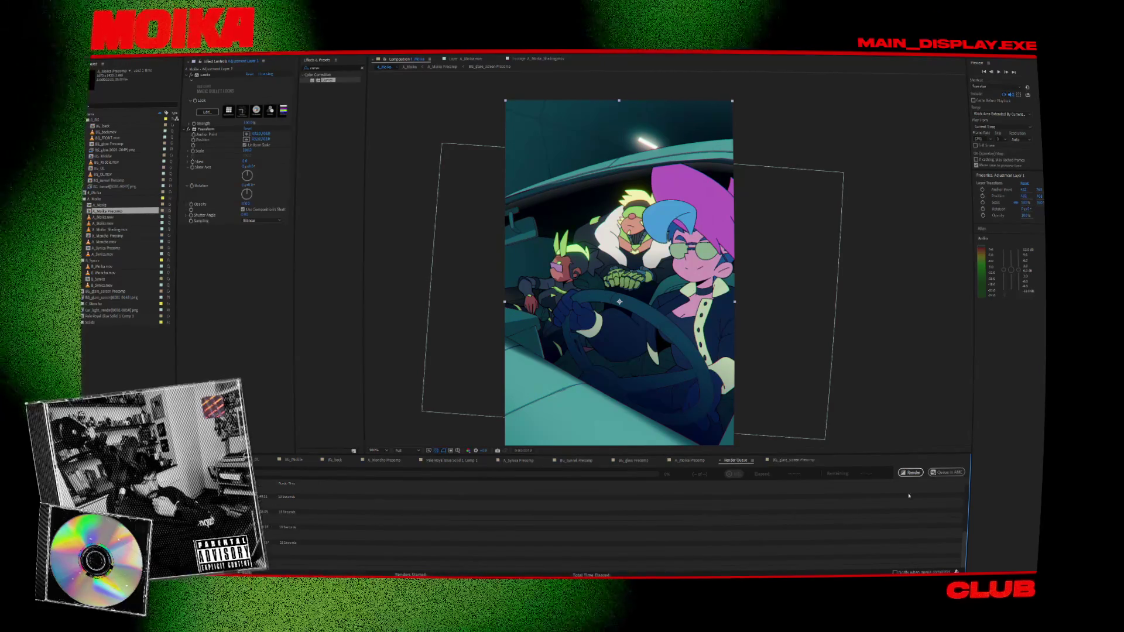
{"action": "key", "text": "super"}
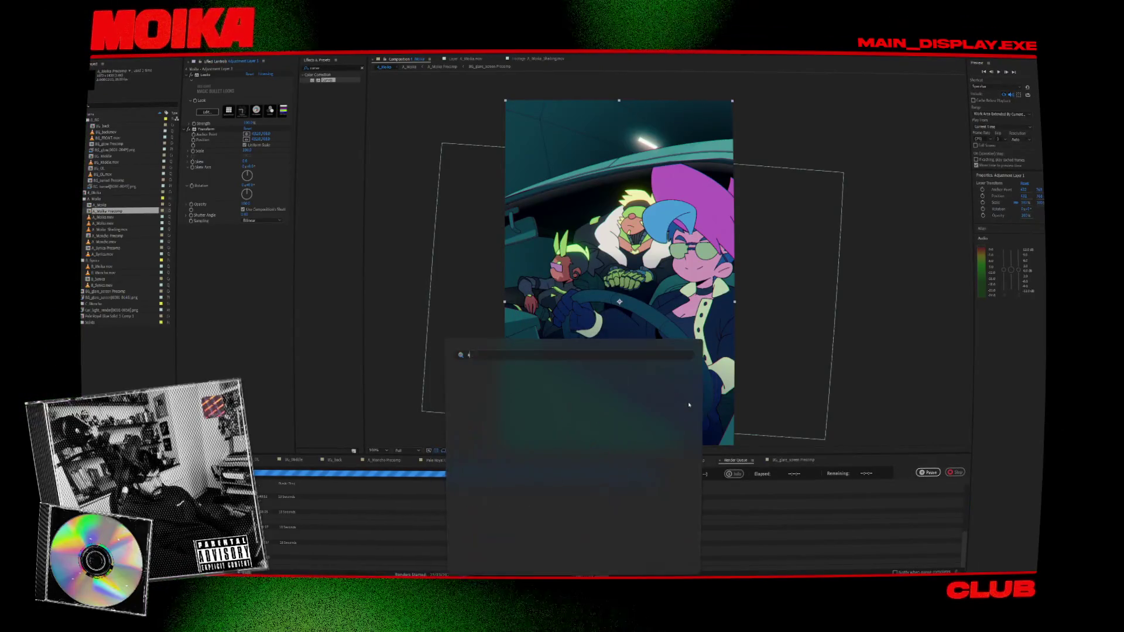
- Launch Shutter Encoder and load shading_test.mp4 from the videos subfolder
{"action": "type", "text": "sgyt"}
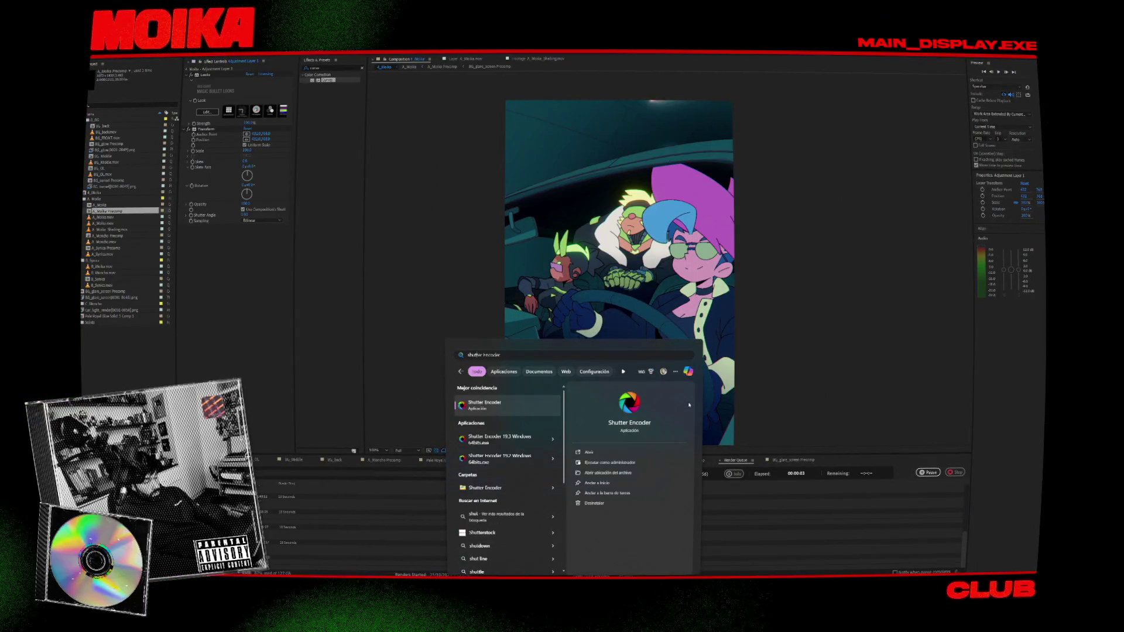
{"action": "key", "text": "Return"}
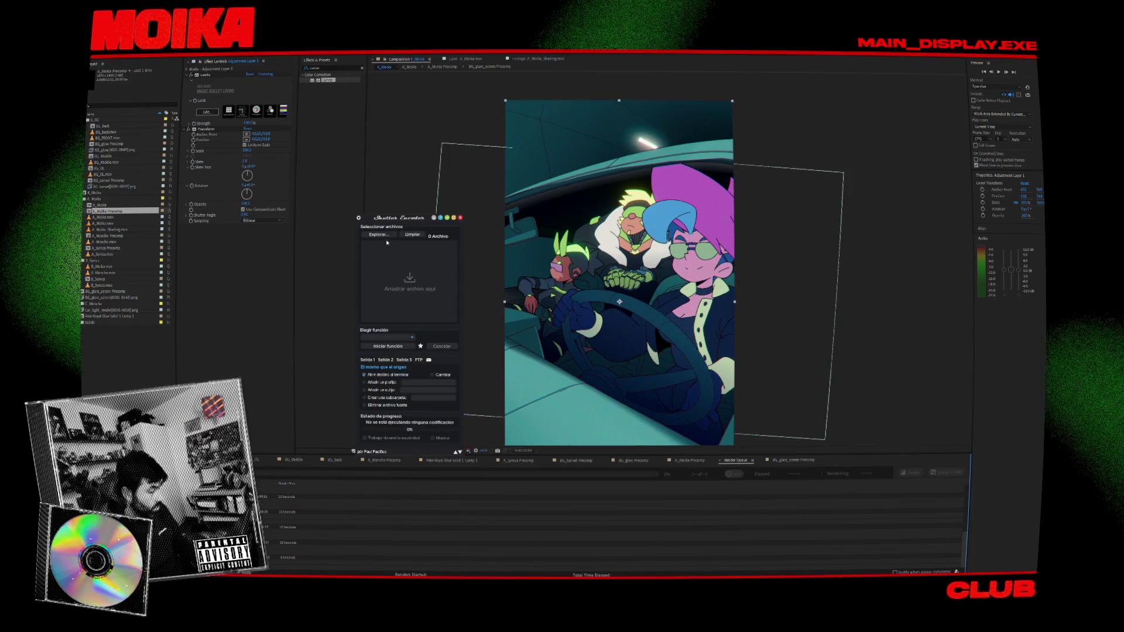
{"action": "left_click", "coordinate": [379, 235]}
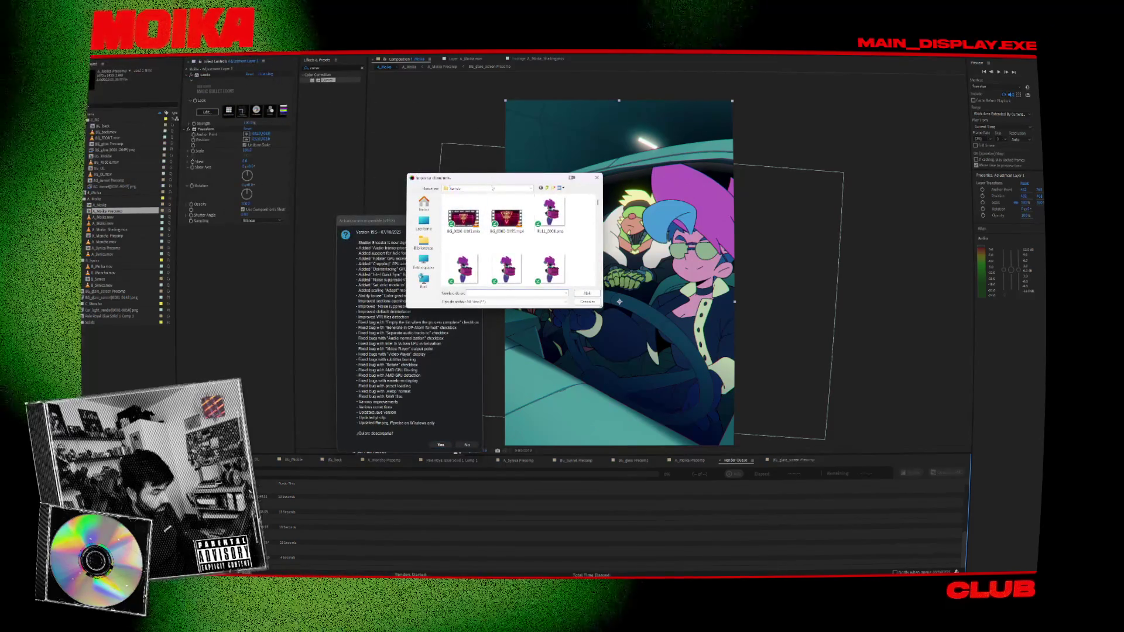
{"action": "left_click", "coordinate": [489, 188]}
{"action": "left_click", "coordinate": [471, 286]}
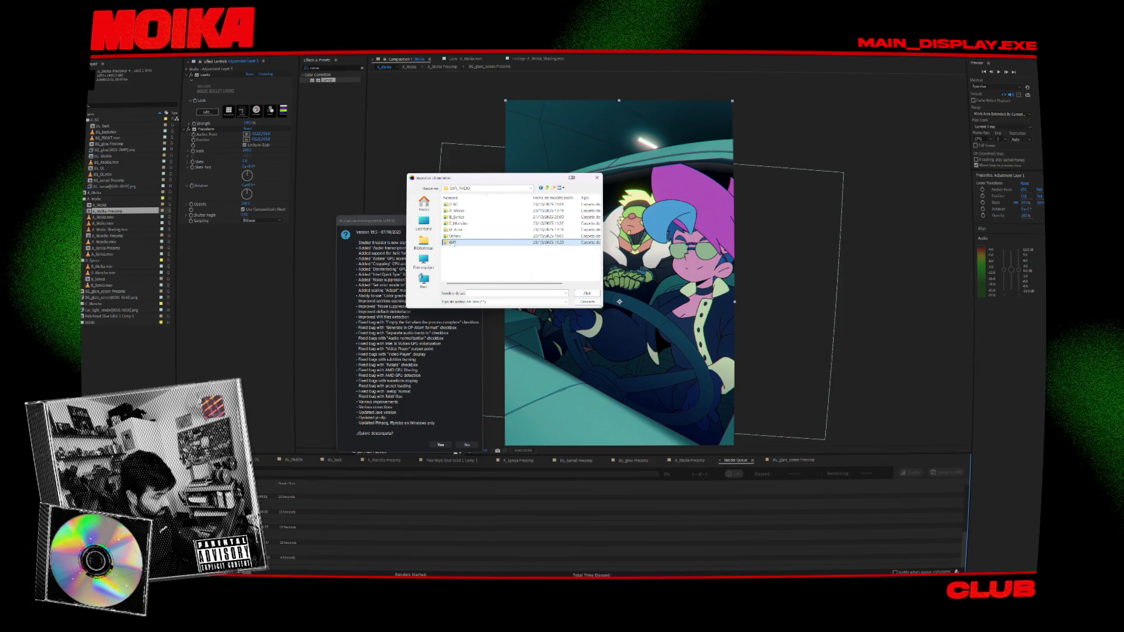
{"action": "double_click", "coordinate": [471, 240]}
{"action": "double_click", "coordinate": [507, 213]}
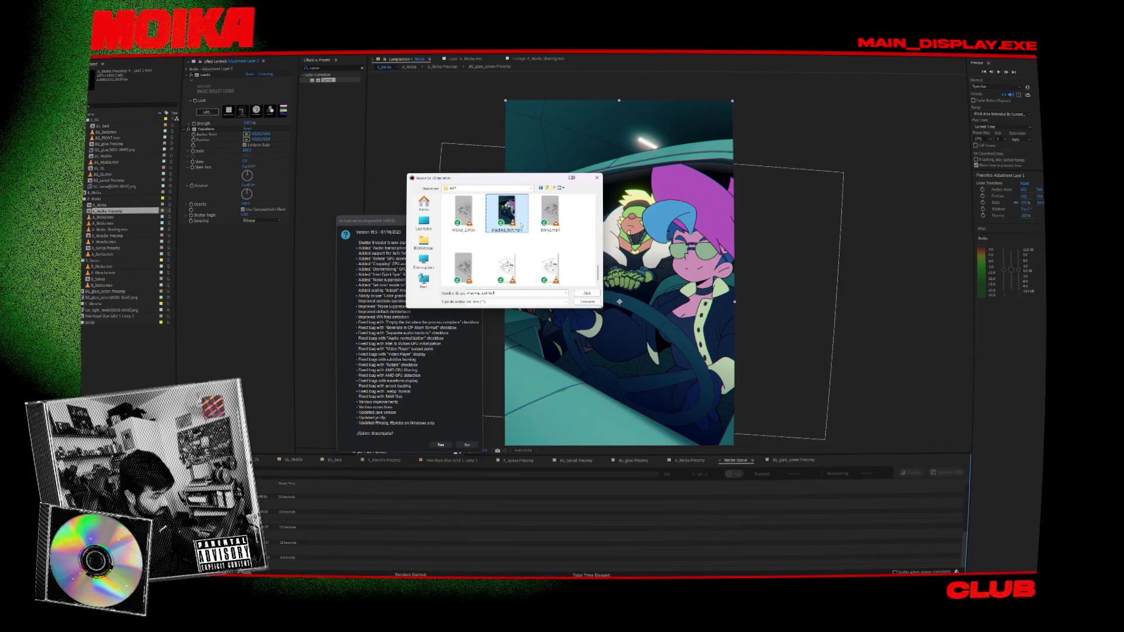
{"action": "left_click", "coordinate": [459, 445]}
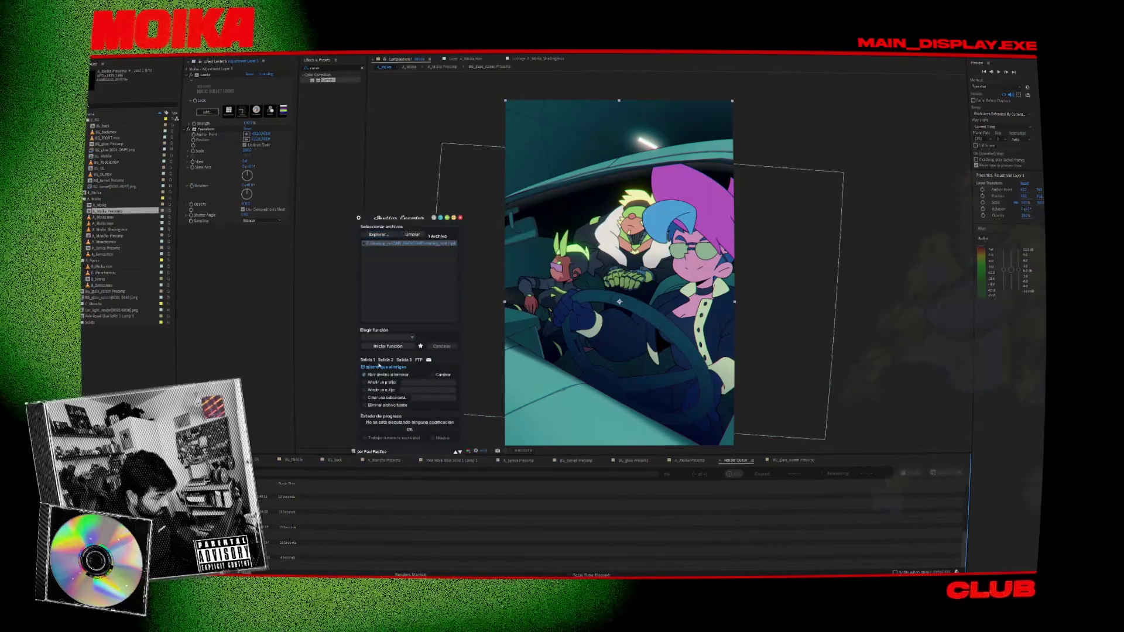
- Convert the video to an image sequence with the Imagen function at 15 fps
{"action": "left_click", "coordinate": [385, 337]}
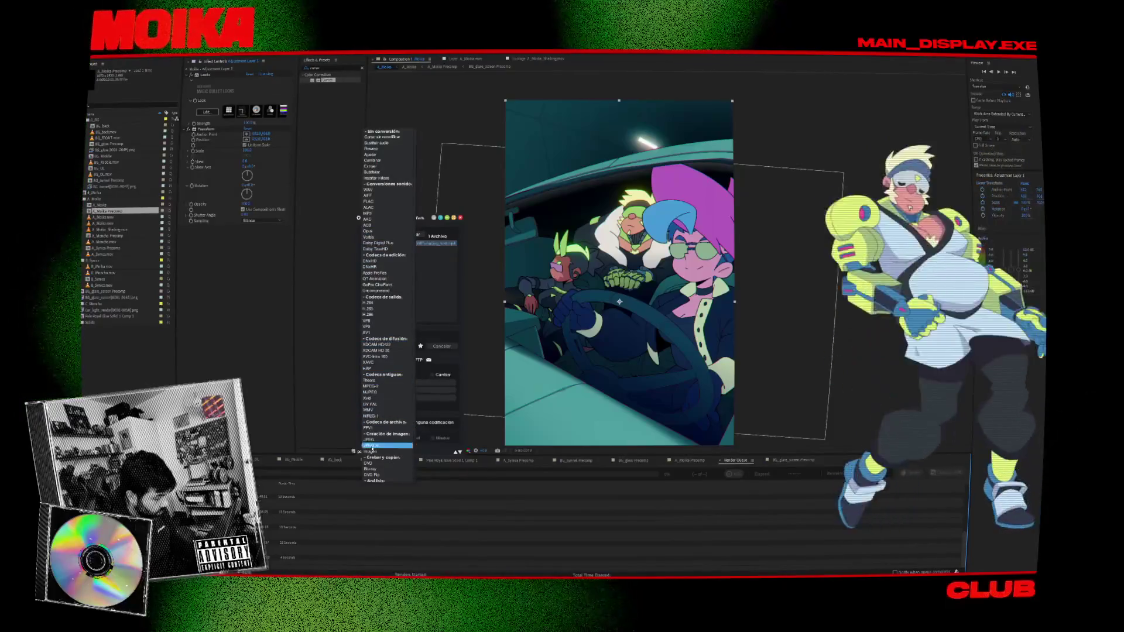
{"action": "scroll", "coordinate": [375, 328], "scroll_direction": "down", "scroll_amount": 3}
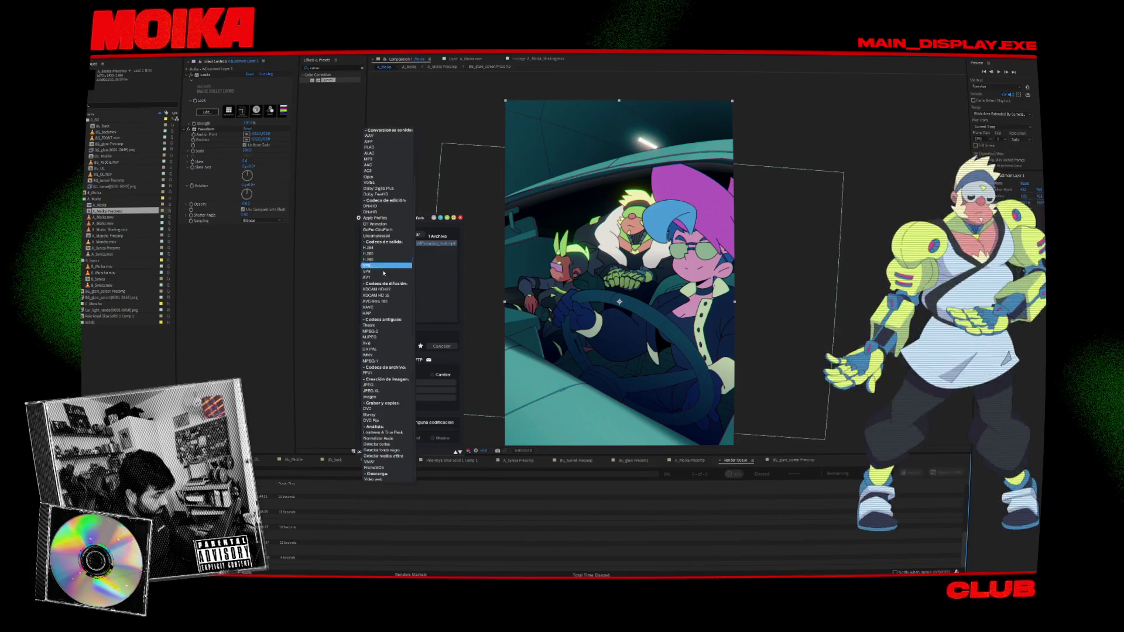
{"action": "left_click", "coordinate": [370, 397]}
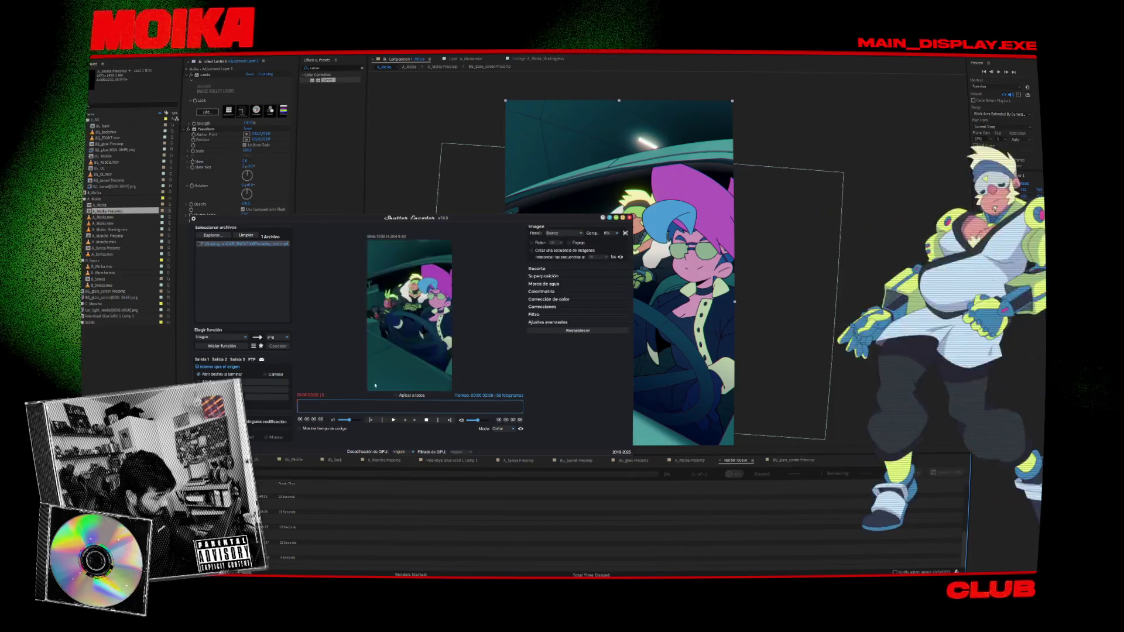
{"action": "left_click", "coordinate": [278, 337]}
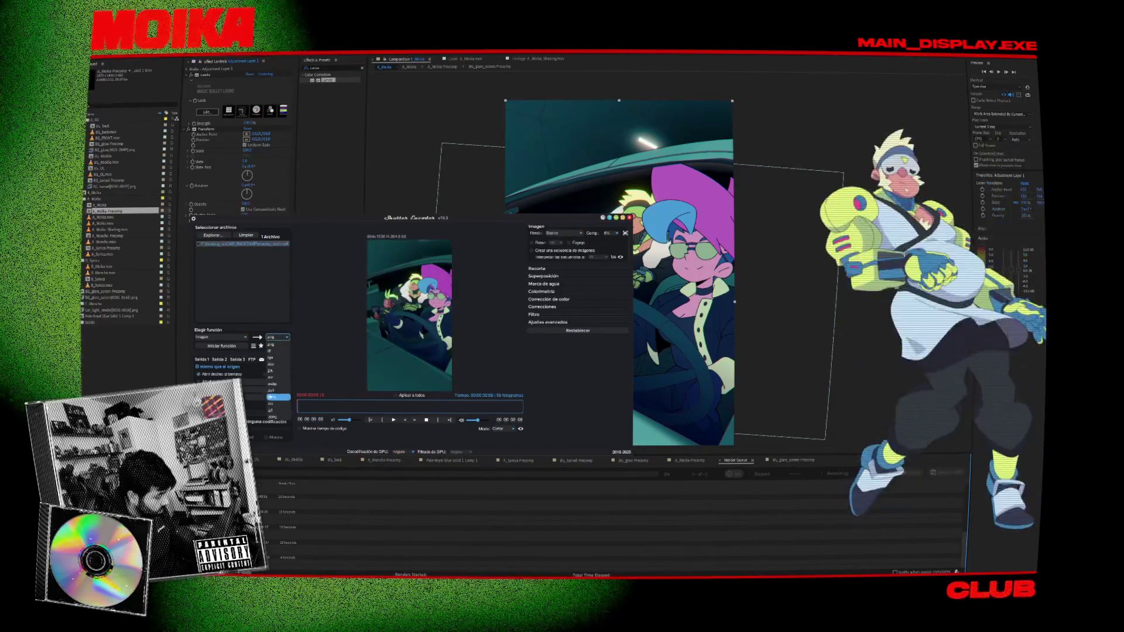
{"action": "left_click", "coordinate": [275, 398]}
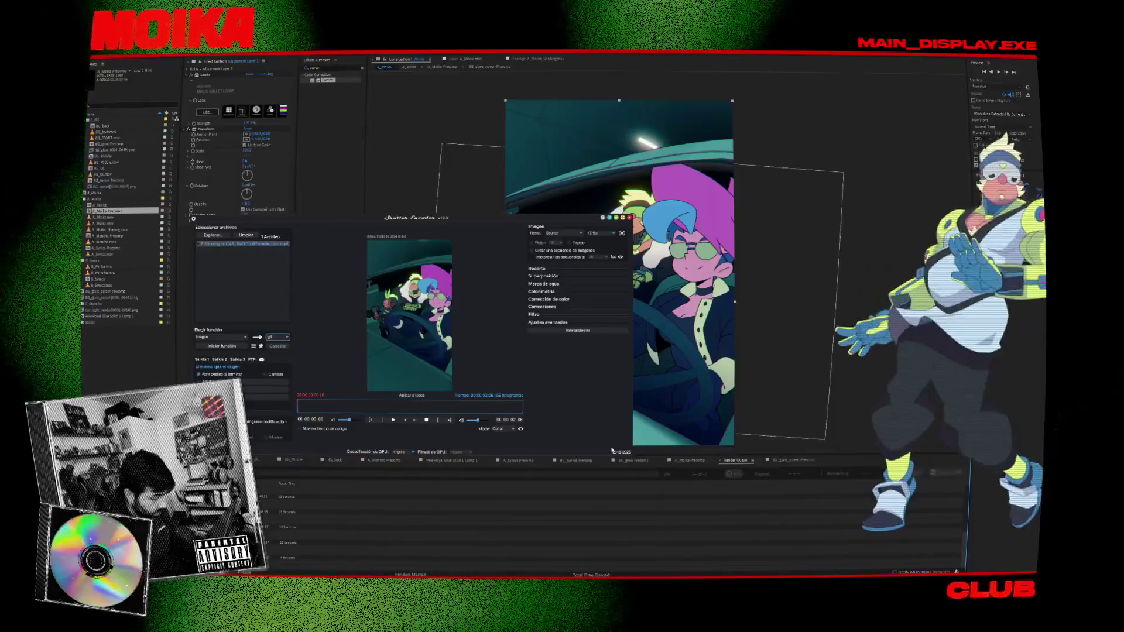
{"action": "left_click", "coordinate": [613, 234]}
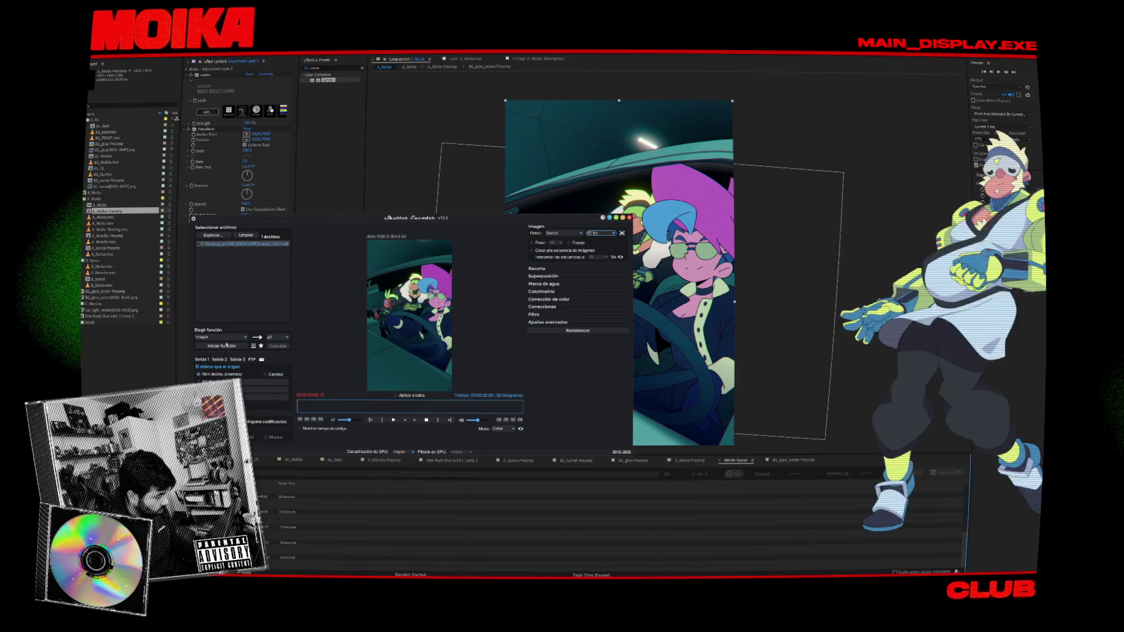
{"action": "left_click", "coordinate": [221, 346]}
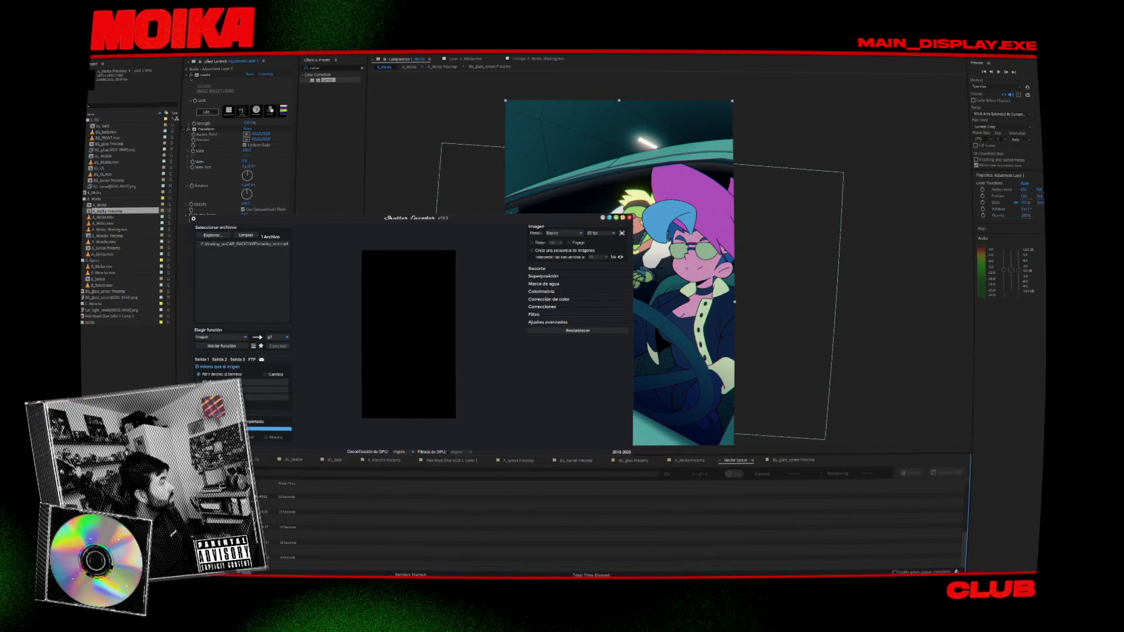
- Close Shutter Encoder and the After Effects project
{"action": "key", "text": "alt+F4"}
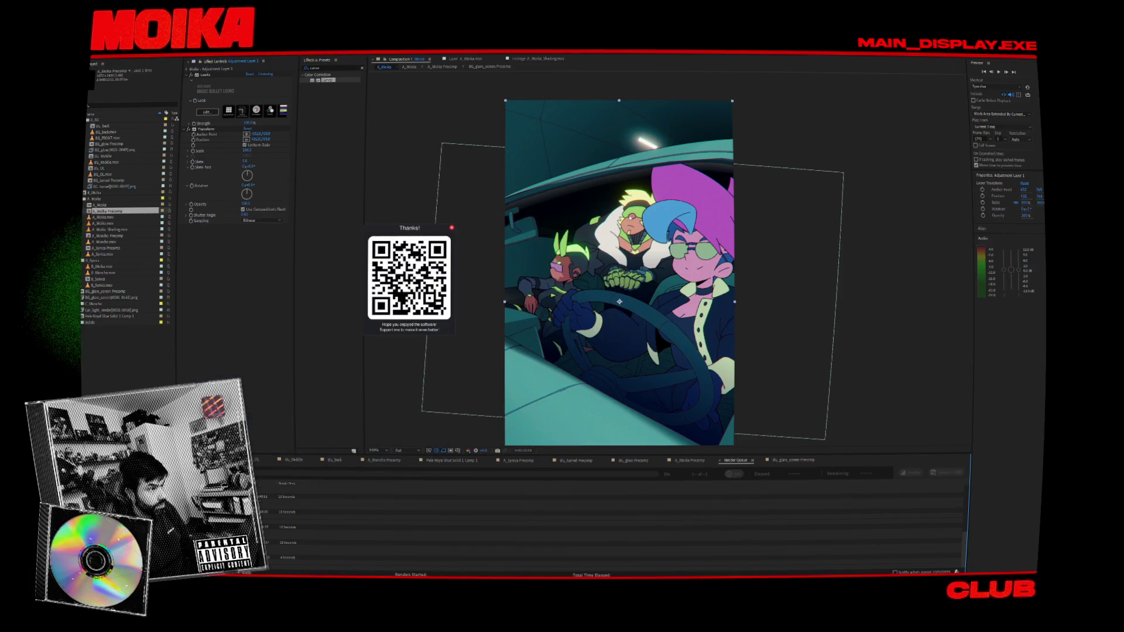
{"action": "left_click", "coordinate": [452, 227]}
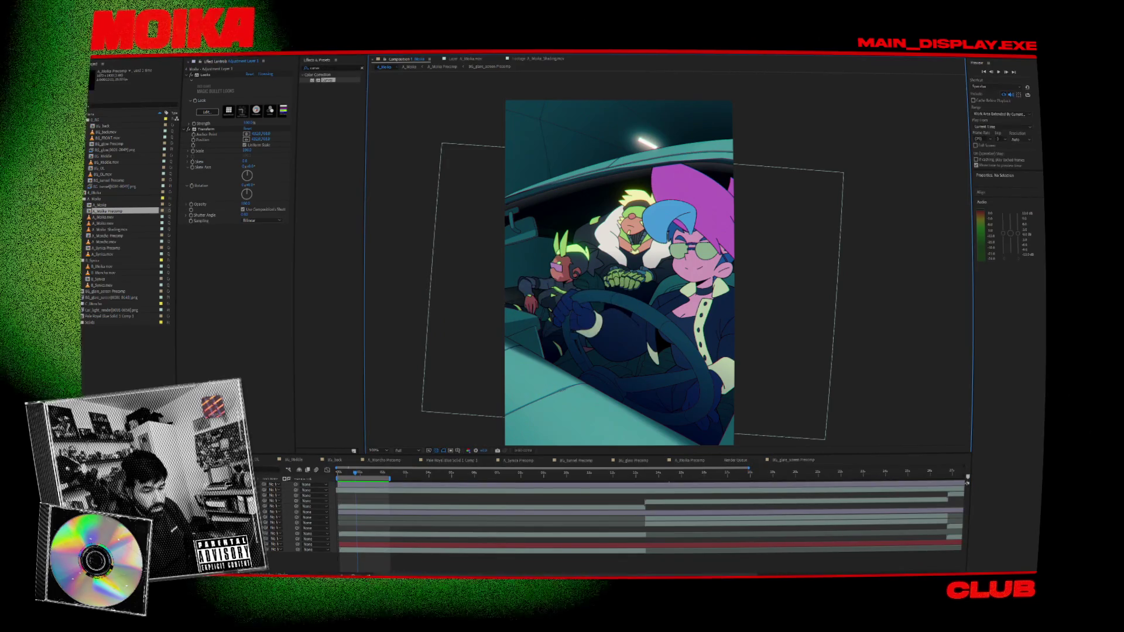
{"action": "key", "text": "ctrl+alt+n"}
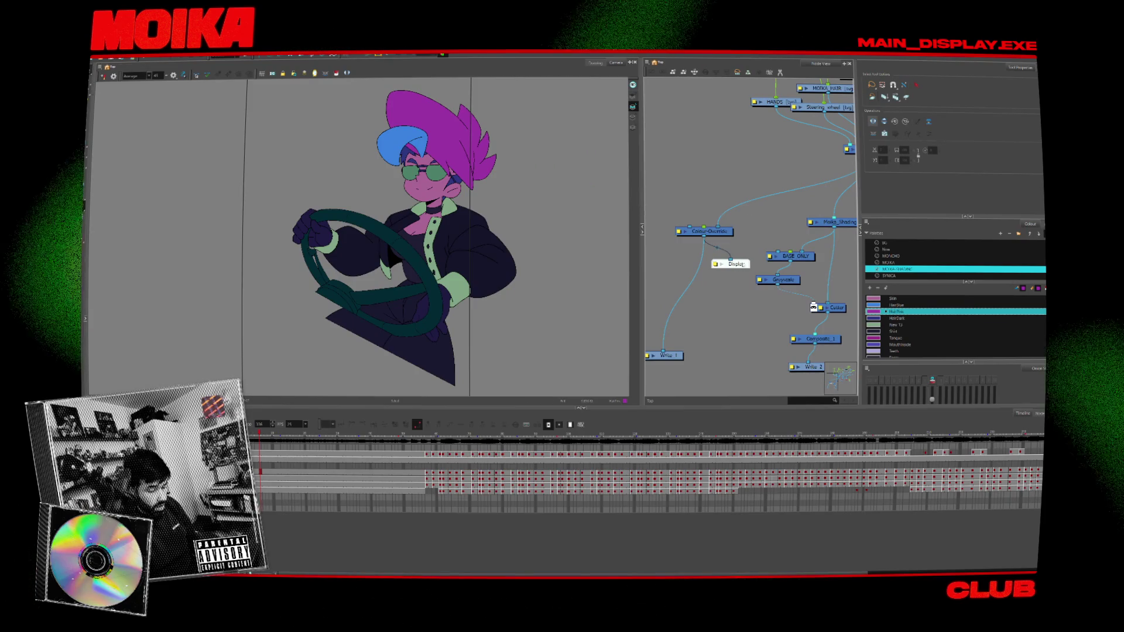
- Display the Moika_Comp shaded character and scrub to a later frame with Node View collapsed
{"action": "left_click_drag", "start_coordinate": [694, 262], "coordinate": [807, 214]}
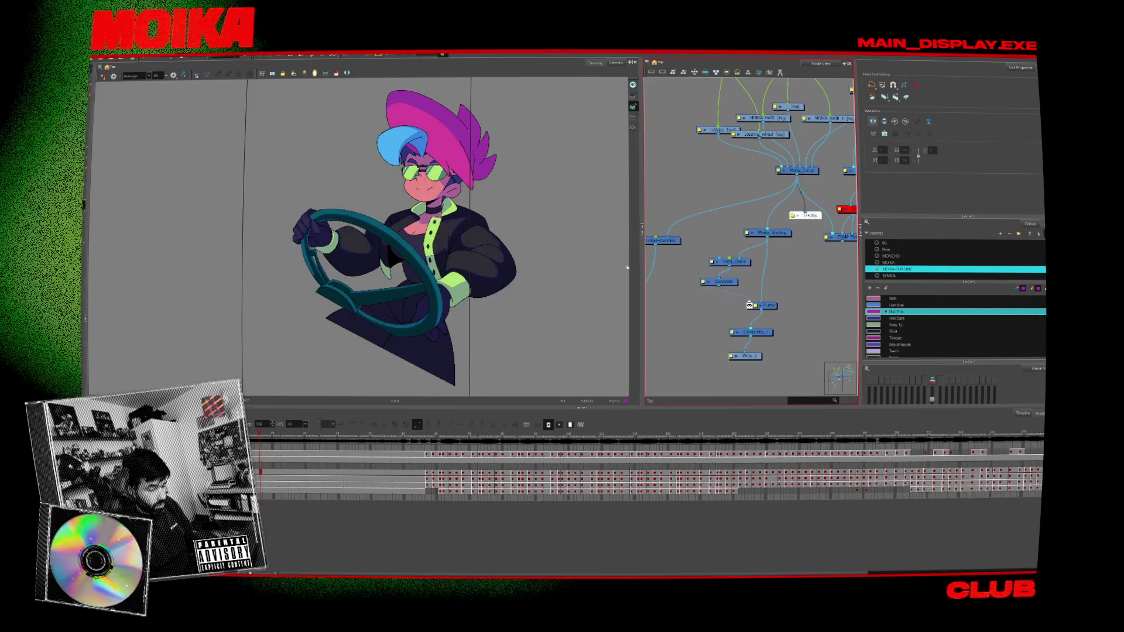
{"action": "left_click", "coordinate": [642, 232]}
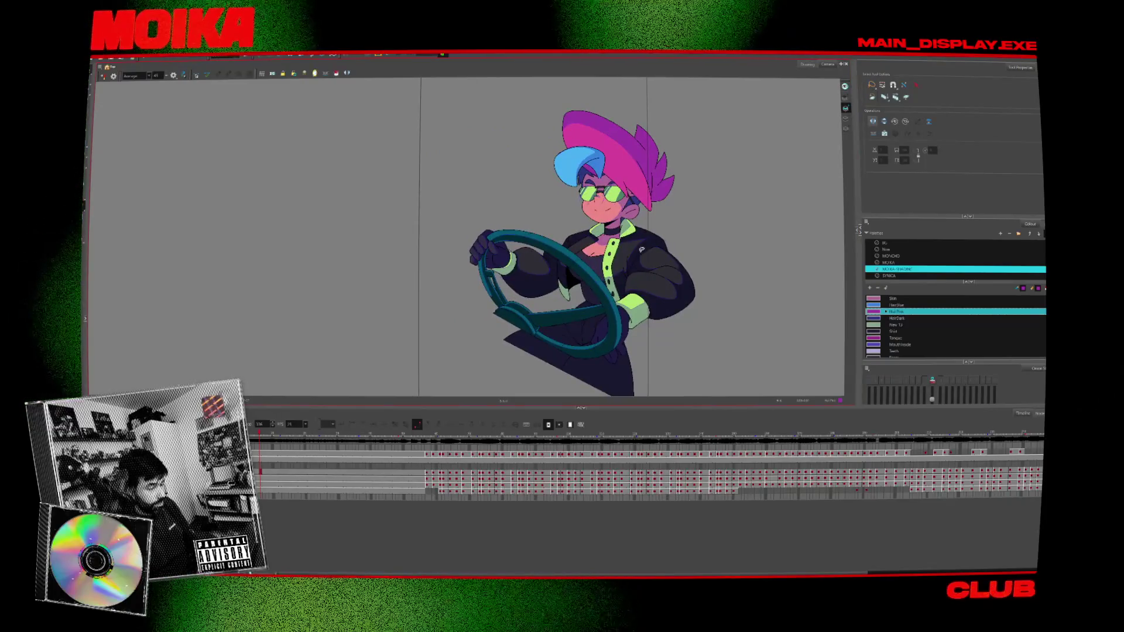
{"action": "left_click", "coordinate": [424, 438]}
{"action": "left_click_drag", "start_coordinate": [426, 439], "coordinate": [413, 439]}
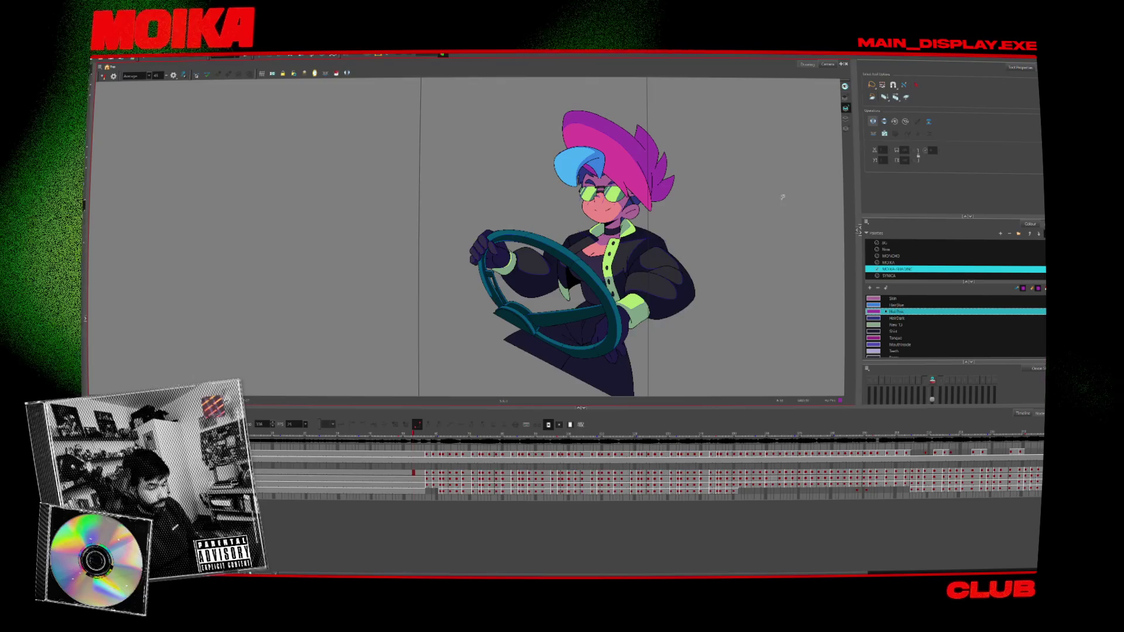
- Select the pink hat artwork, play and stop the driving animation, and open a browser
{"action": "left_click_drag", "start_coordinate": [753, 201], "coordinate": [563, 309]}
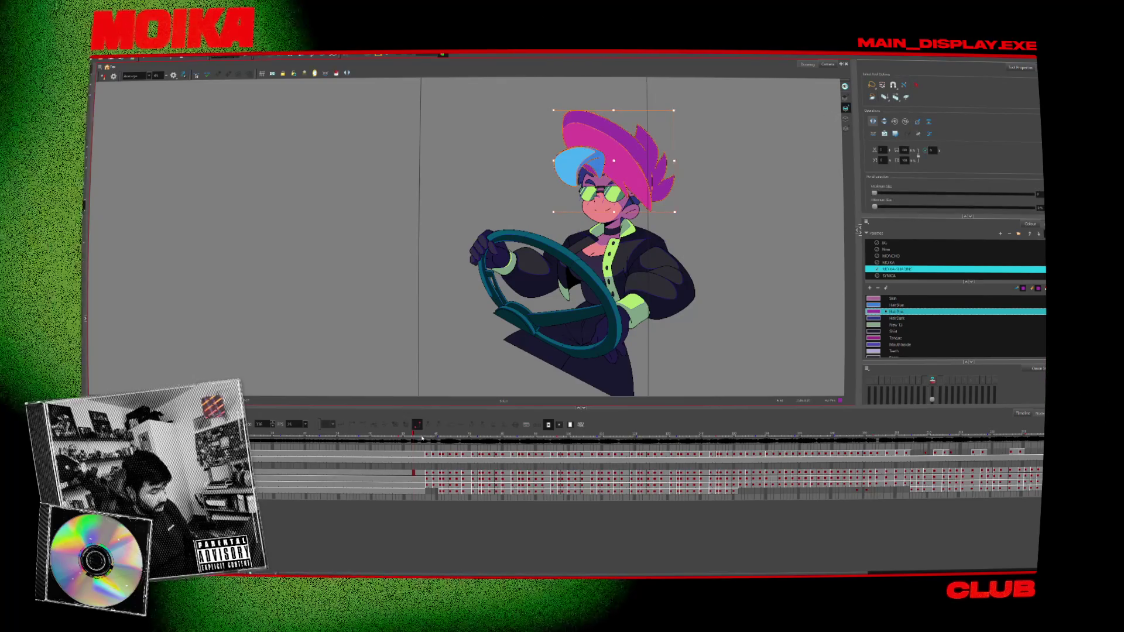
{"action": "key", "text": "Return"}
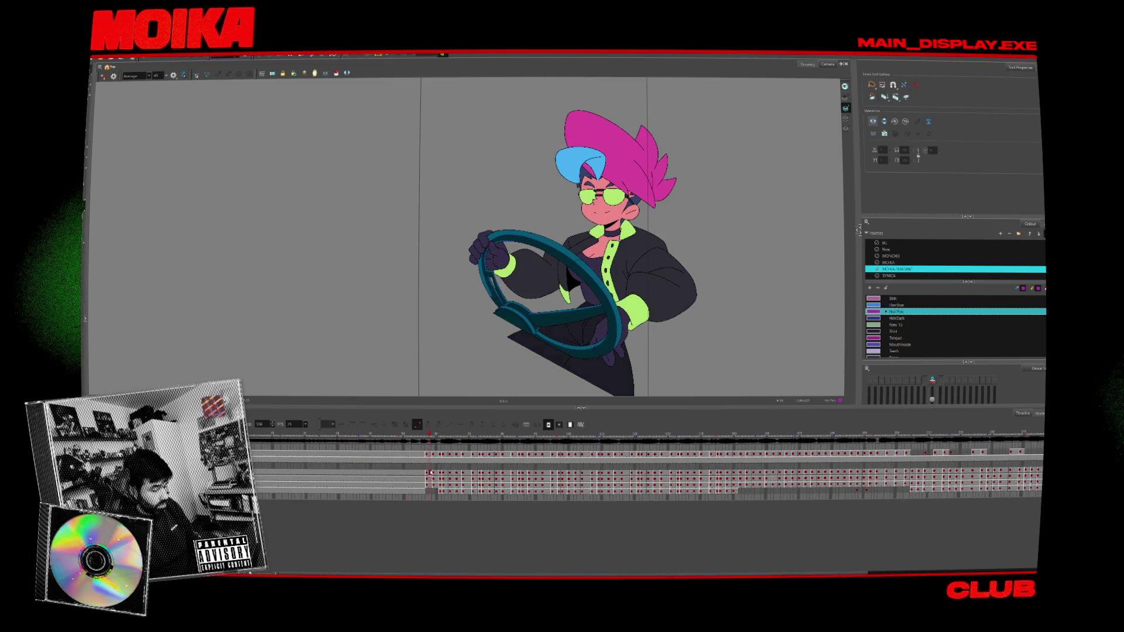
{"action": "left_click", "coordinate": [430, 471]}
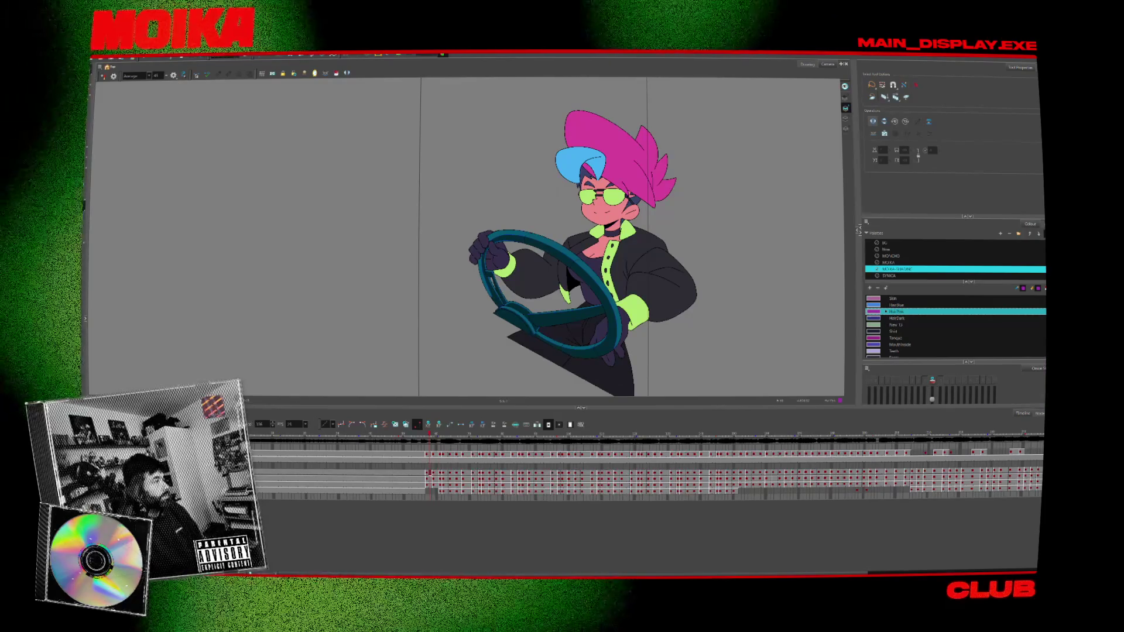
{"action": "key", "text": "super+1"}
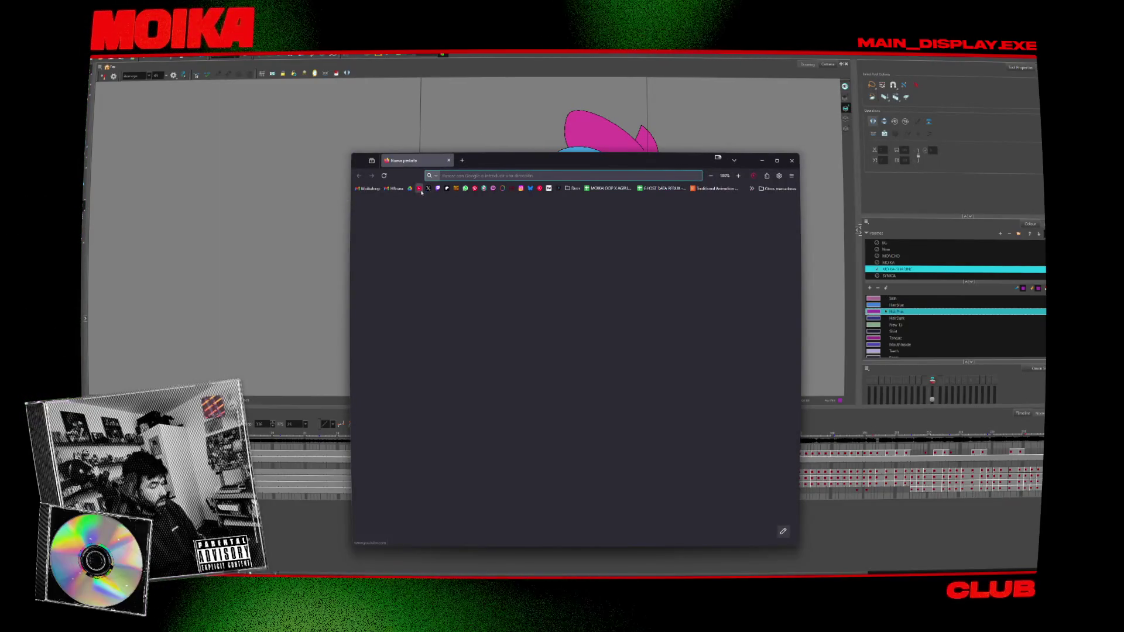
- Find and play the Parcels Tiny Desk Concert video on YouTube
{"action": "type", "text": "npr tiny de"}
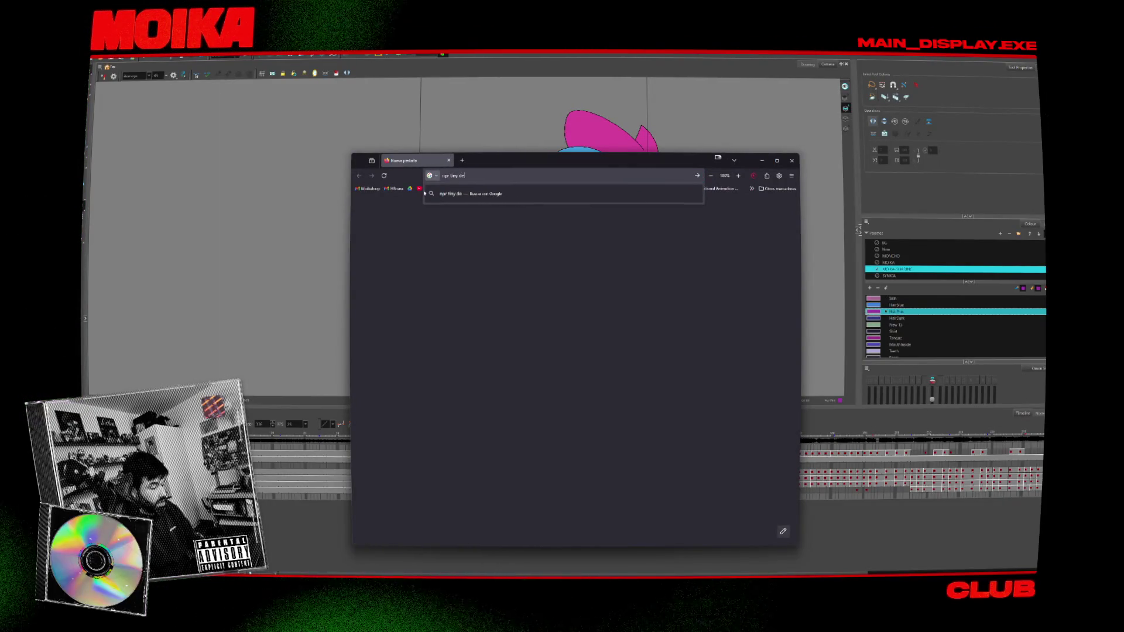
{"action": "type", "text": "sk parcels"}
{"action": "key", "text": "Return"}
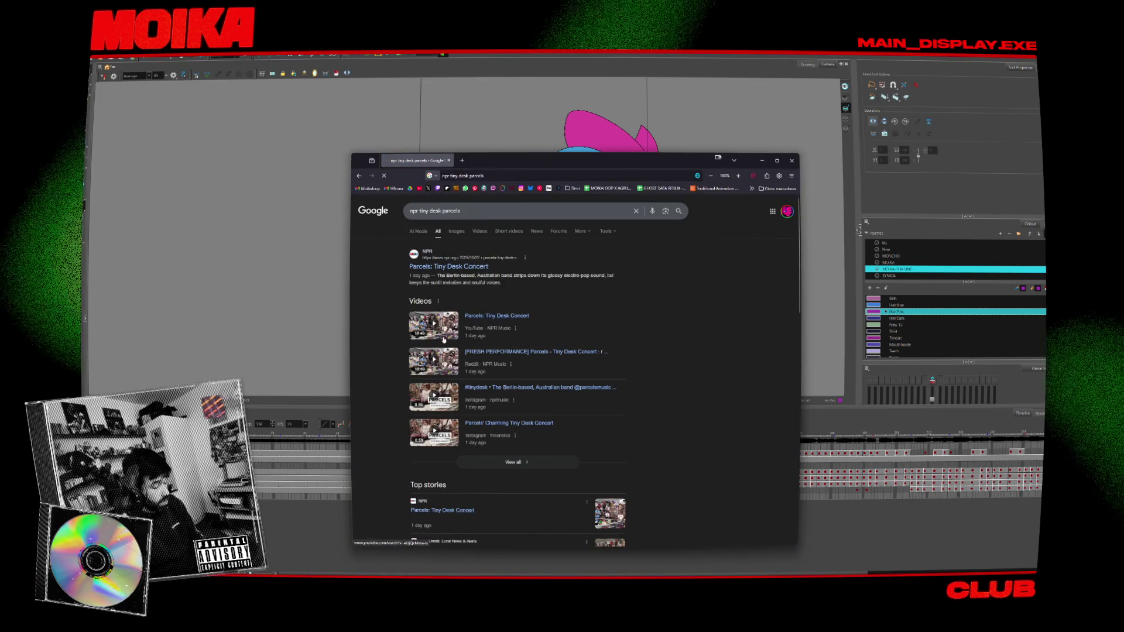
{"action": "left_click", "coordinate": [443, 339]}
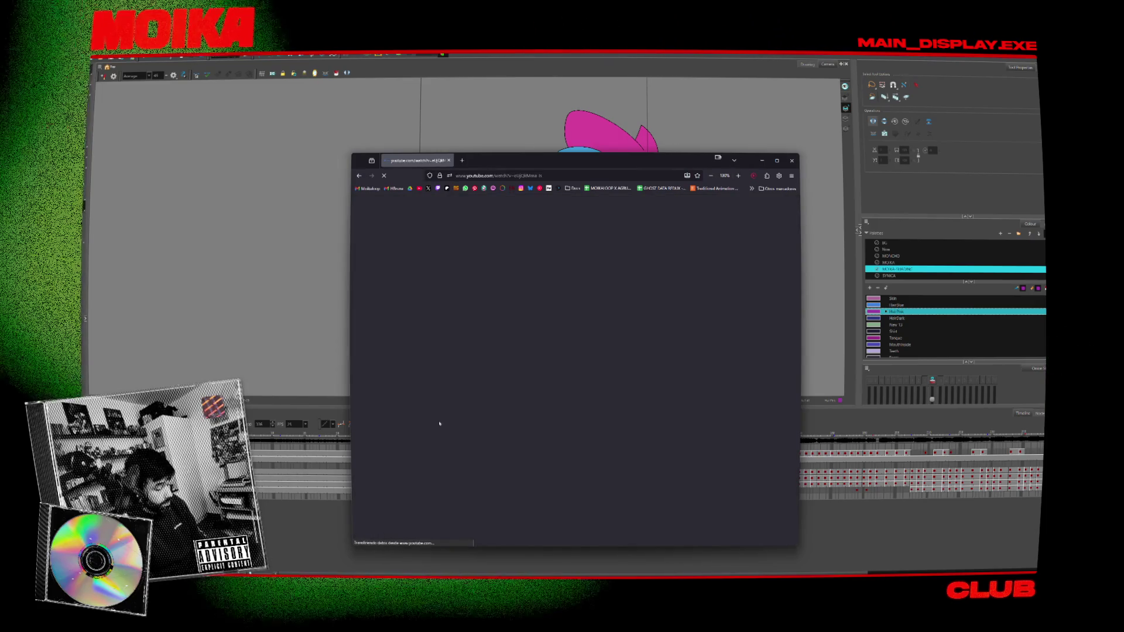
{"action": "left_click", "coordinate": [506, 308]}
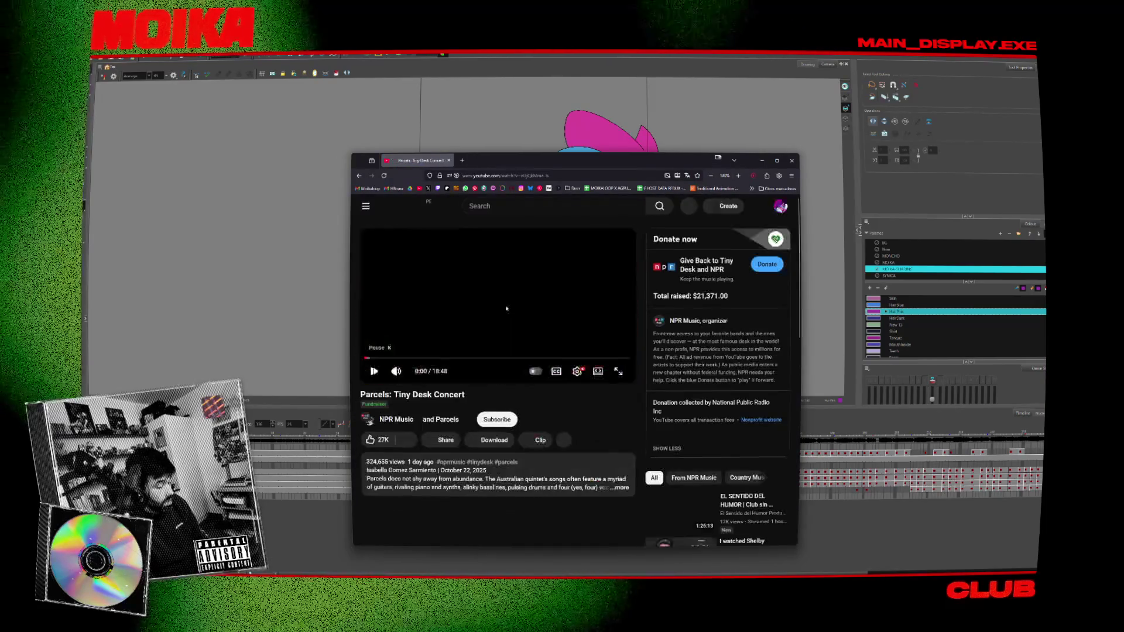
- Put the concert video in Picture-in-Picture and minimize the browser
{"action": "left_click", "coordinate": [627, 305]}
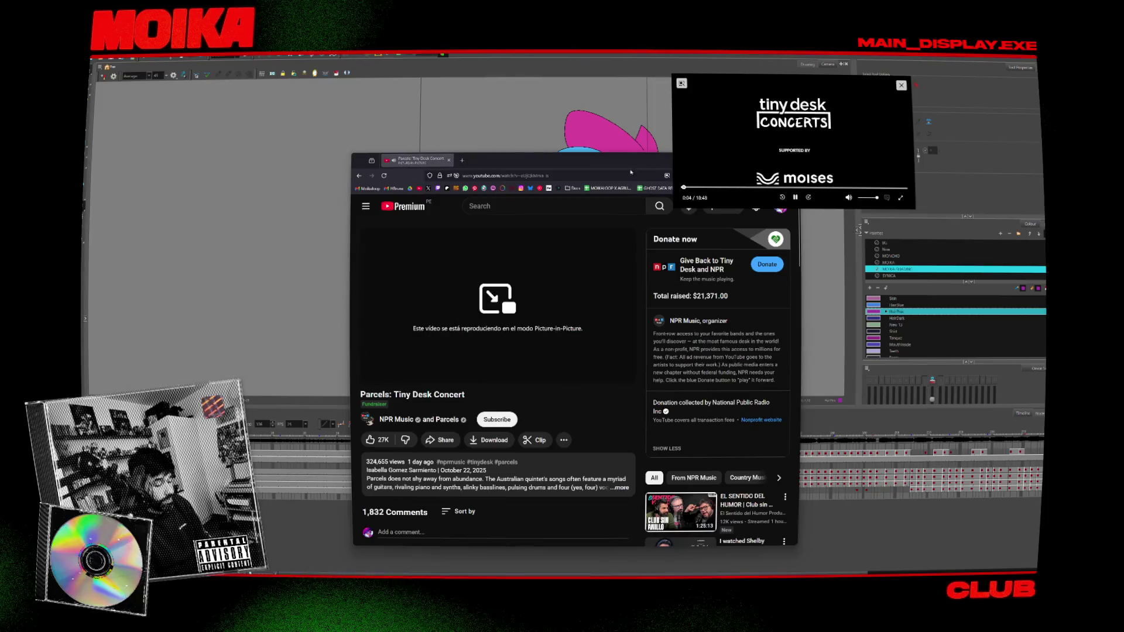
{"action": "left_click_drag", "start_coordinate": [629, 162], "coordinate": [467, 189]}
{"action": "left_click", "coordinate": [597, 188]}
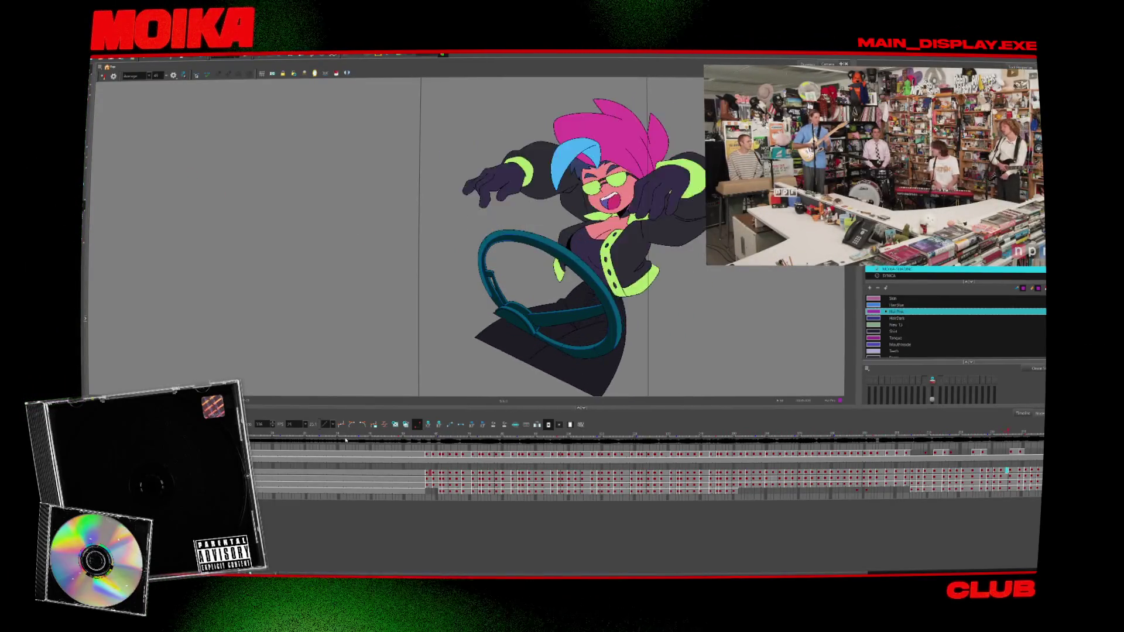
- Jump to a later frame and connect the Display node to the main composite node
{"action": "left_click", "coordinate": [491, 439]}
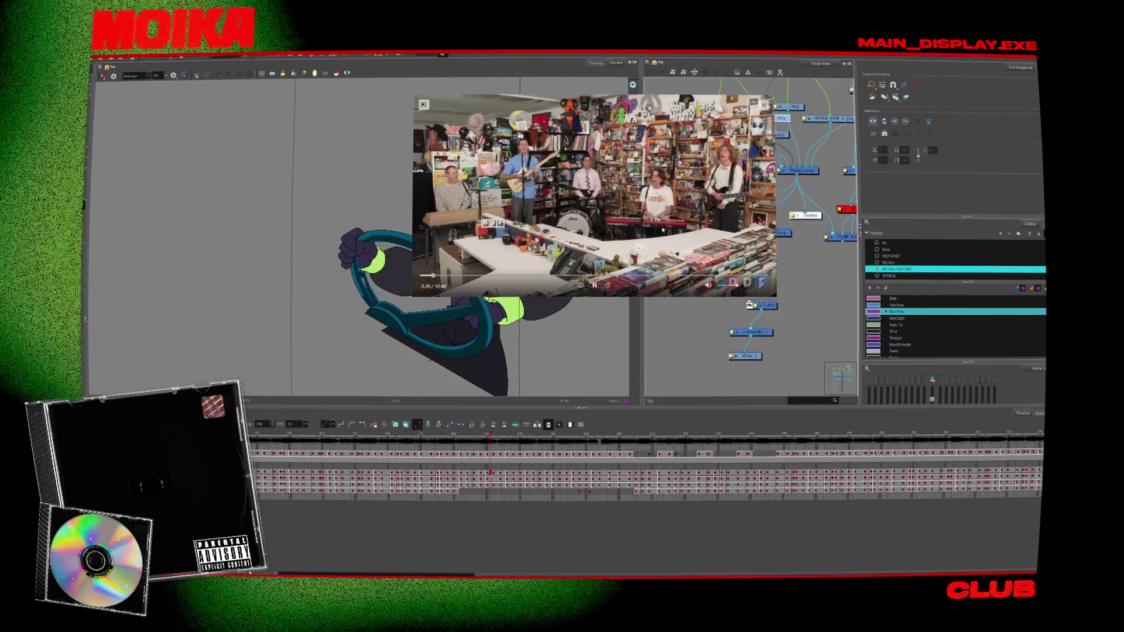
{"action": "scroll", "coordinate": [752, 302], "scroll_direction": "down", "scroll_amount": 2}
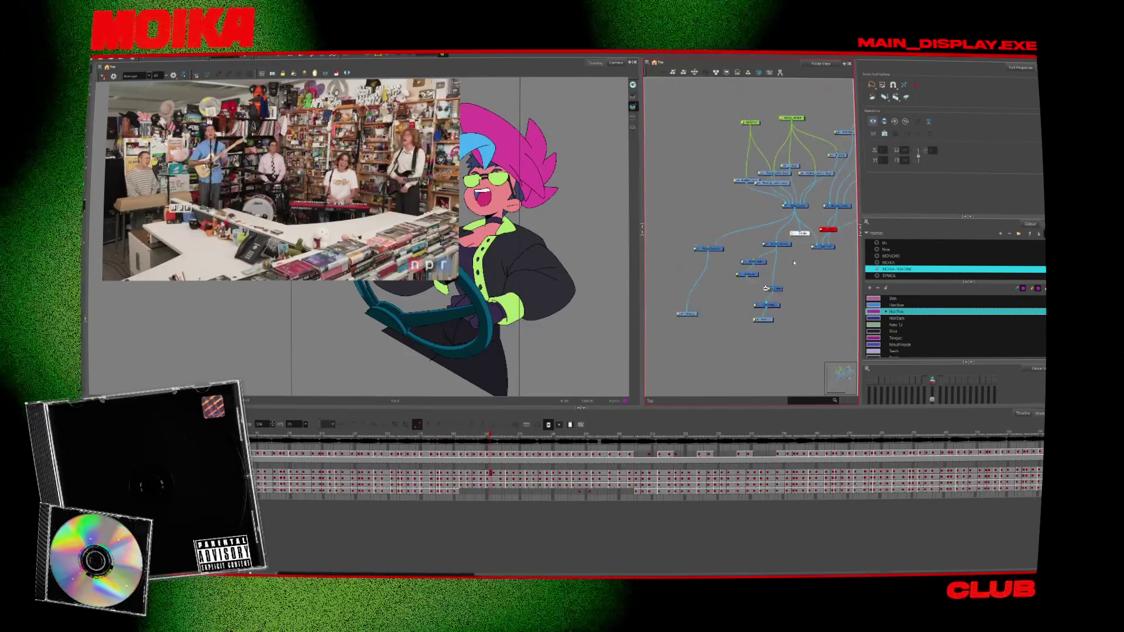
{"action": "left_click_drag", "start_coordinate": [803, 222], "coordinate": [831, 271]}
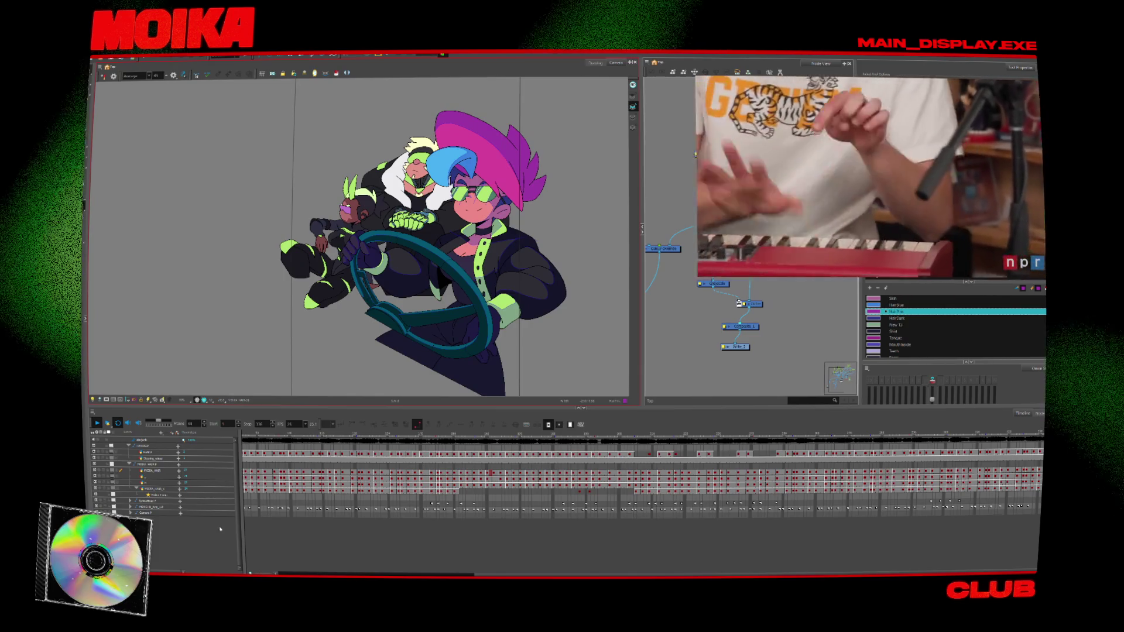
- Select the hat and hair layer with light table on and check the New 7 colour
{"action": "left_click", "coordinate": [325, 472]}
{"action": "key", "text": "shift+l"}
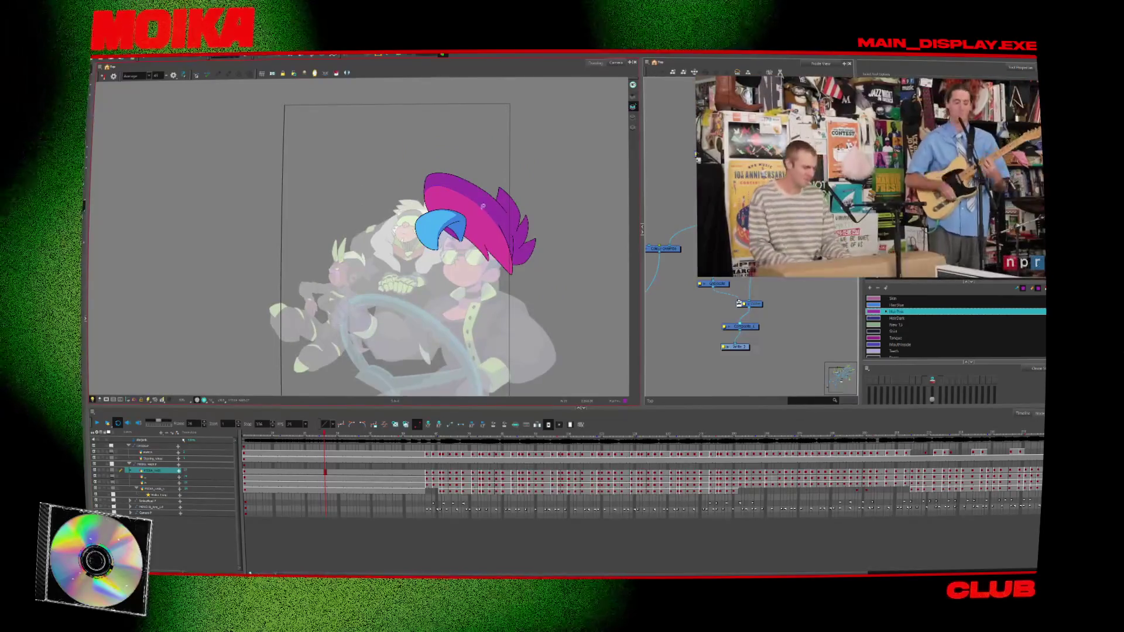
{"action": "scroll", "coordinate": [483, 207], "scroll_direction": "up", "scroll_amount": 3}
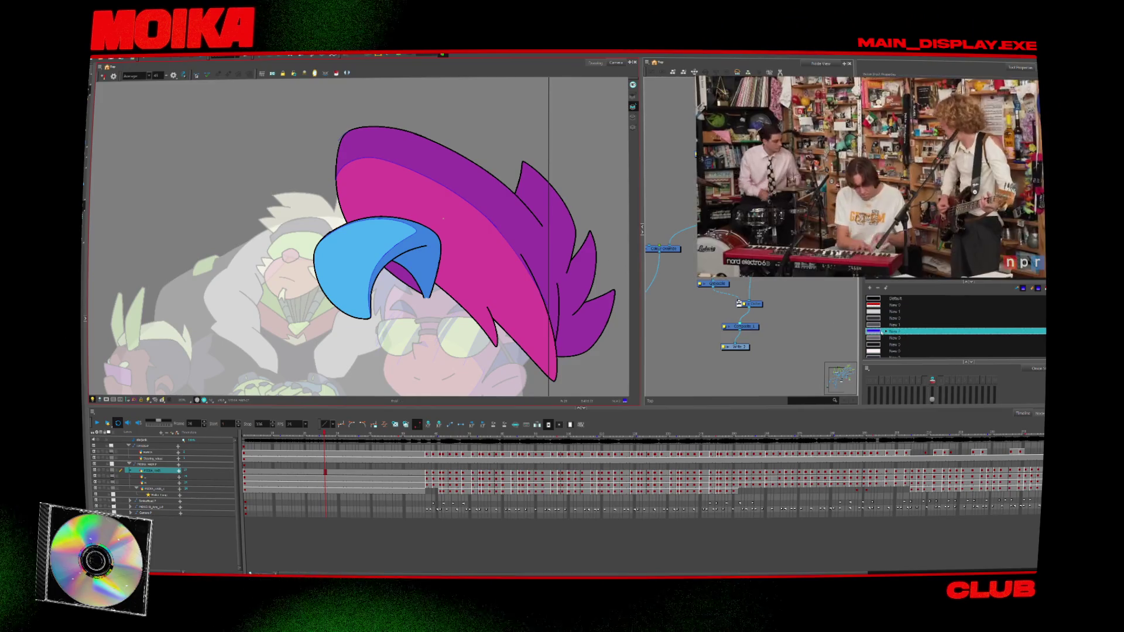
{"action": "double_click", "coordinate": [873, 331]}
{"action": "left_click", "coordinate": [640, 237]}
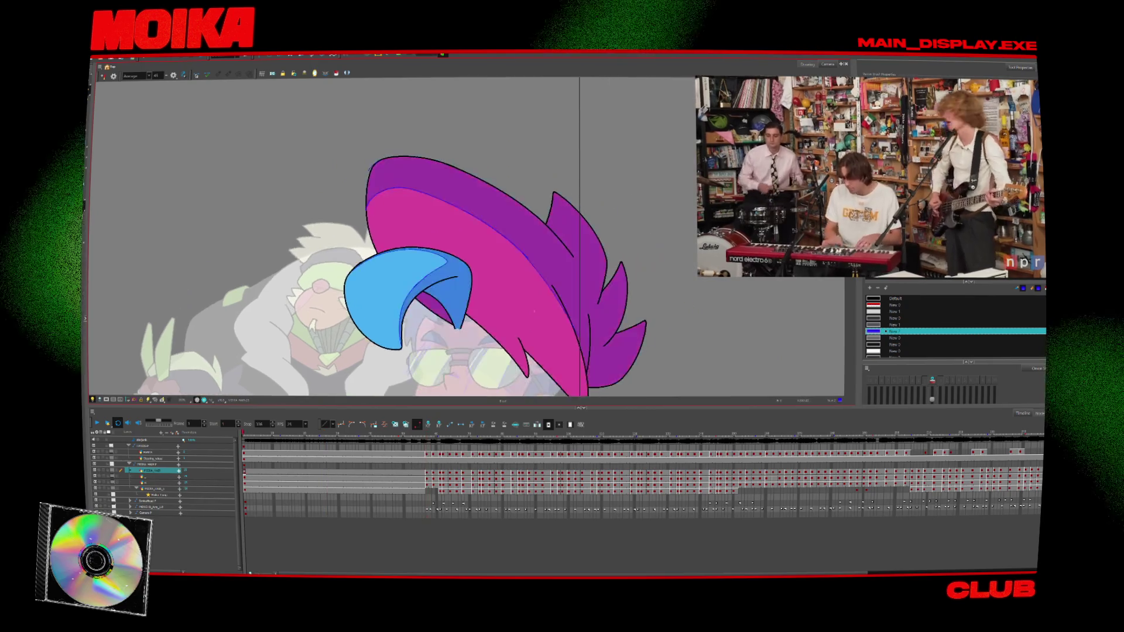
{"action": "key", "text": "4"}
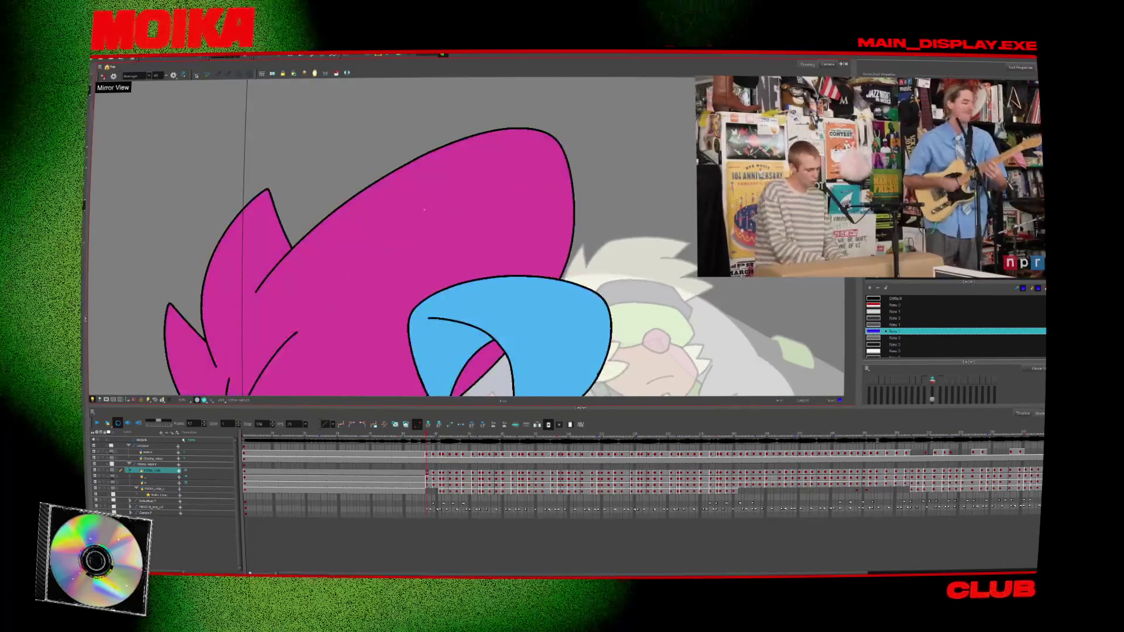
{"action": "key", "text": "4"}
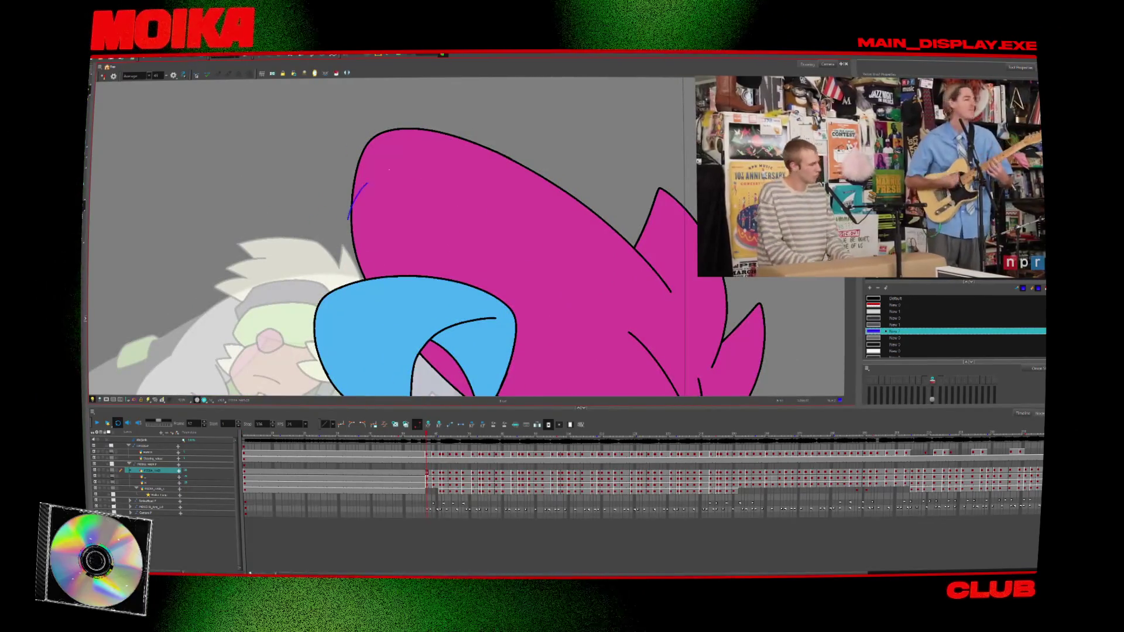
- Draw thin blue accent strokes along the top of the hat
{"action": "left_click_drag", "start_coordinate": [367, 183], "coordinate": [432, 183]}
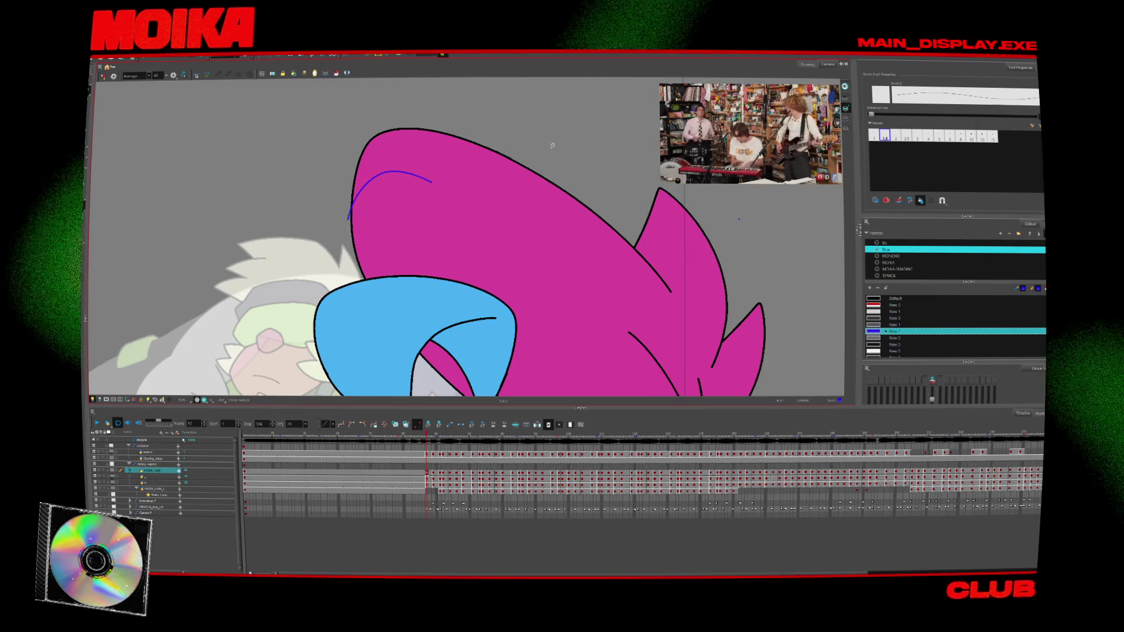
{"action": "left_click", "coordinate": [103, 76]}
{"action": "key", "text": "shift+comma"}
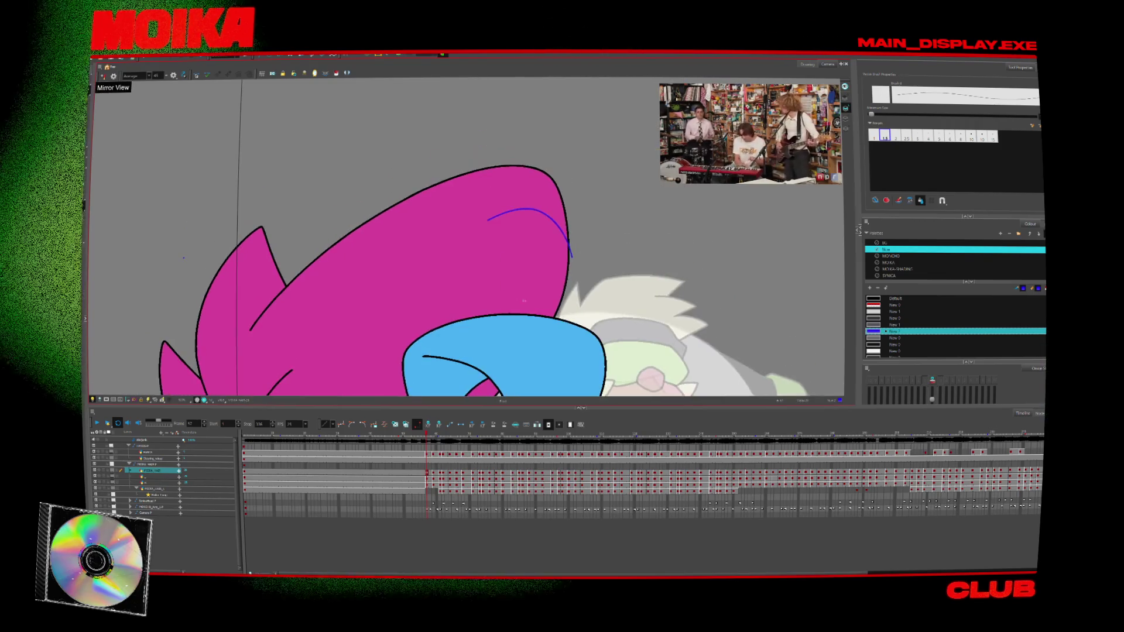
{"action": "key", "text": "shift+period"}
{"action": "left_click_drag", "start_coordinate": [483, 246], "coordinate": [542, 205]}
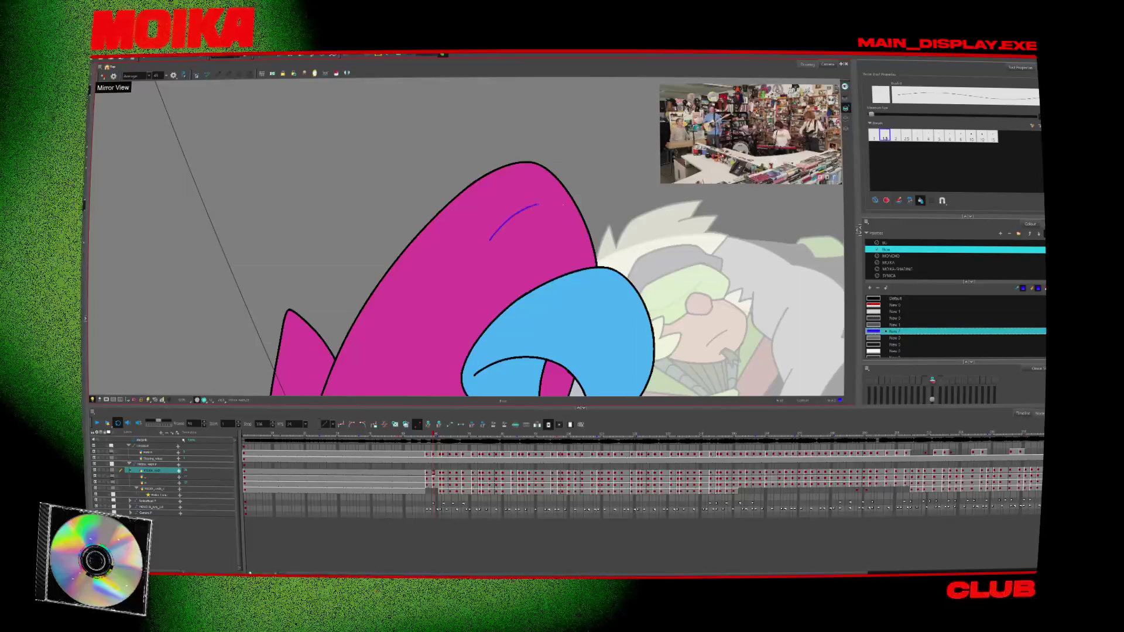
- Flip through neighbouring drawings to compare strokes and reach the next hat pose
{"action": "key", "text": "period"}
{"action": "key", "text": "period"}
{"action": "key", "text": "period"}
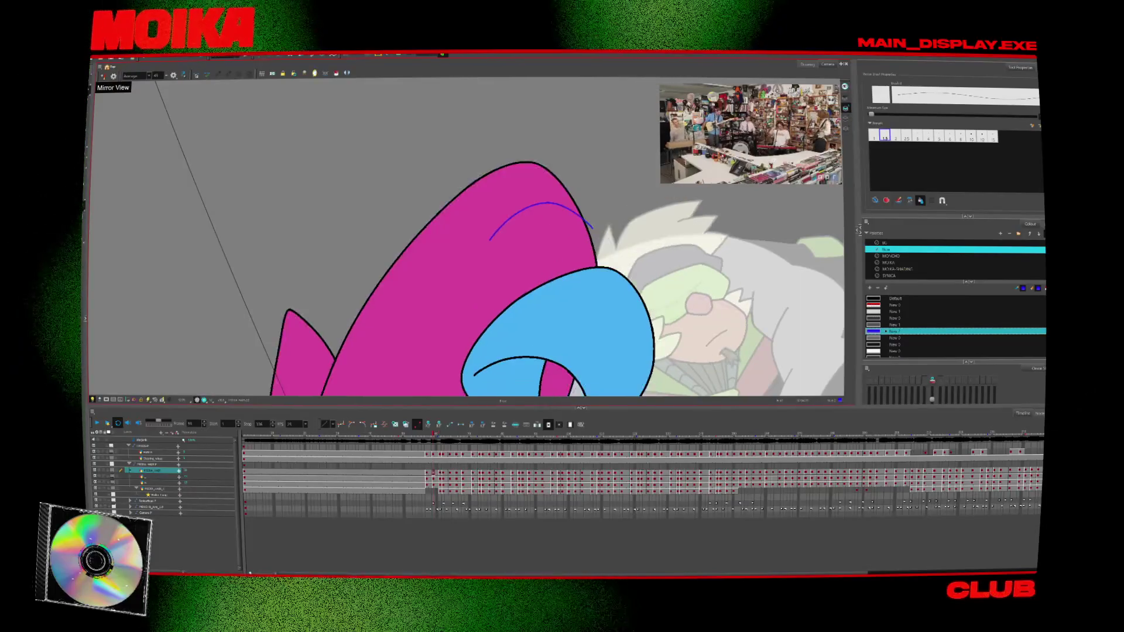
{"action": "key", "text": "period"}
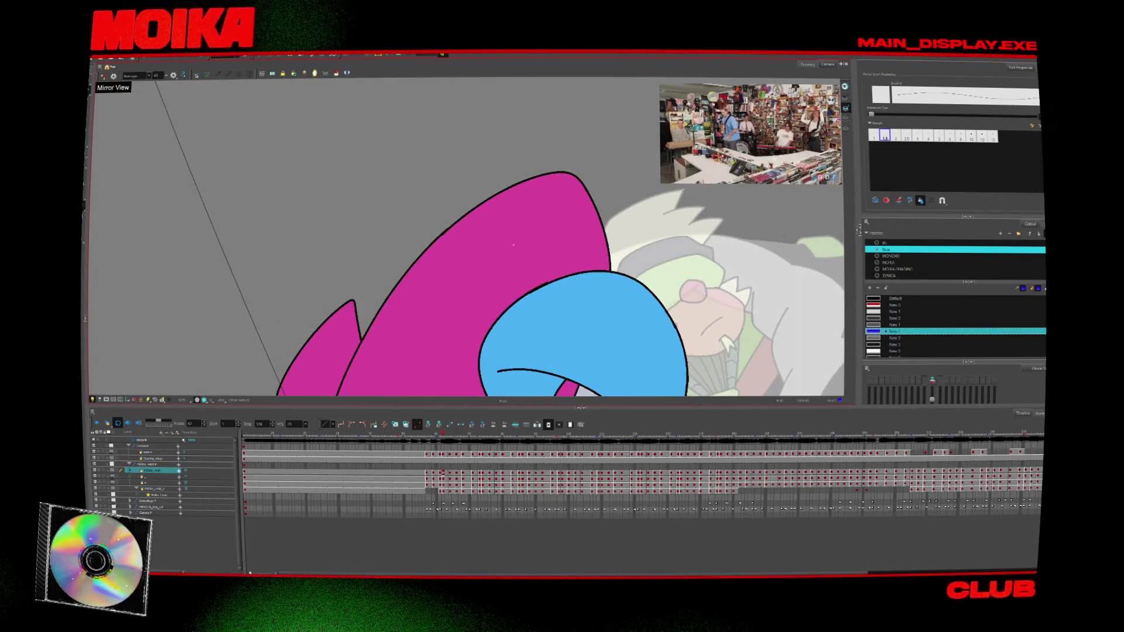
{"action": "key", "text": "period"}
{"action": "key", "text": "comma"}
{"action": "key", "text": "period"}
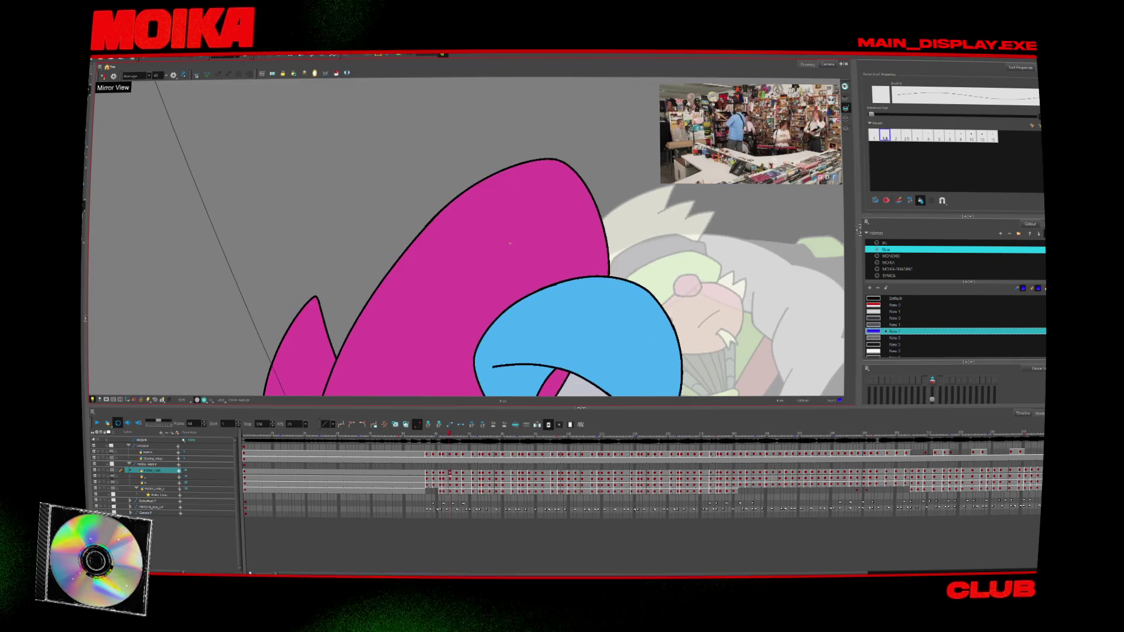
{"action": "key", "text": "comma"}
{"action": "key", "text": "comma"}
{"action": "key", "text": "period"}
{"action": "key", "text": "comma"}
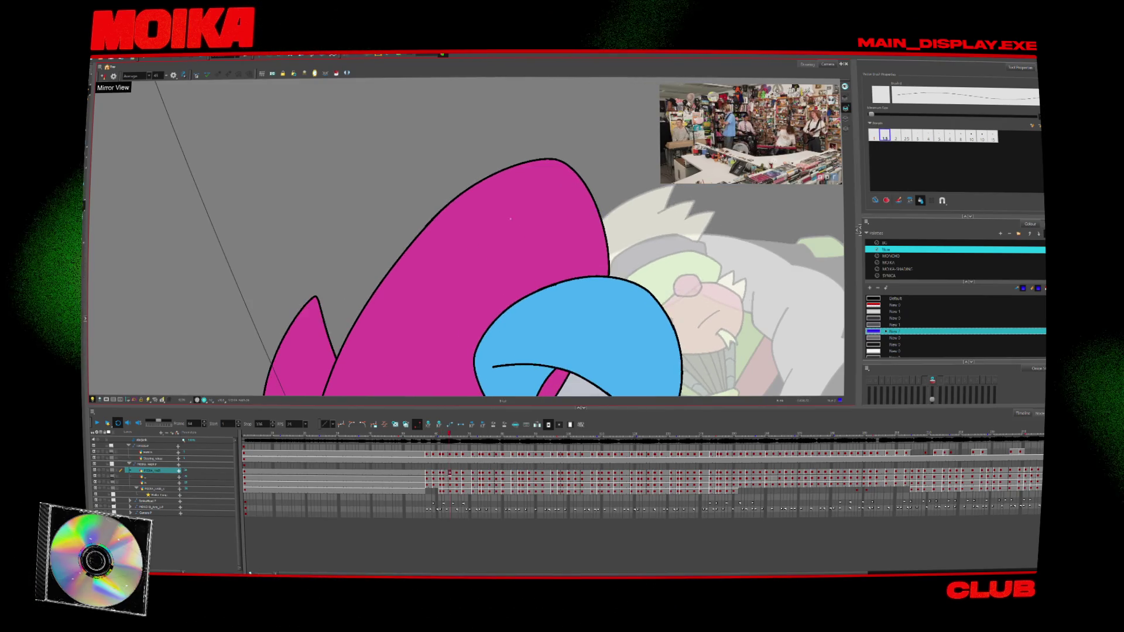
{"action": "key", "text": "period"}
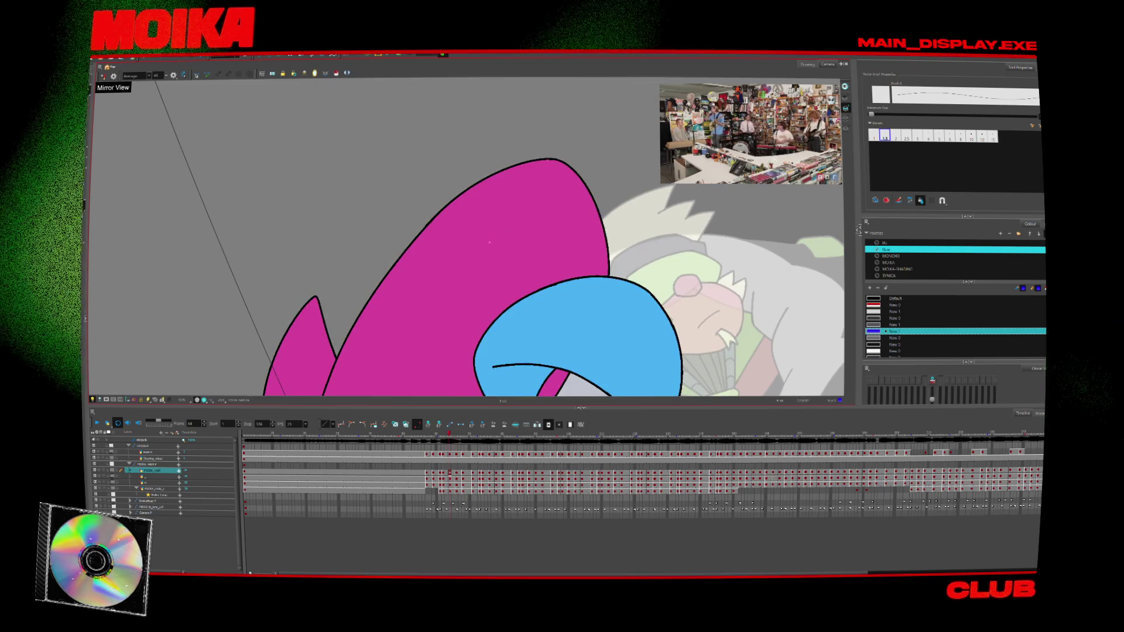
{"action": "key", "text": "comma"}
{"action": "key", "text": "period"}
{"action": "key", "text": "period"}
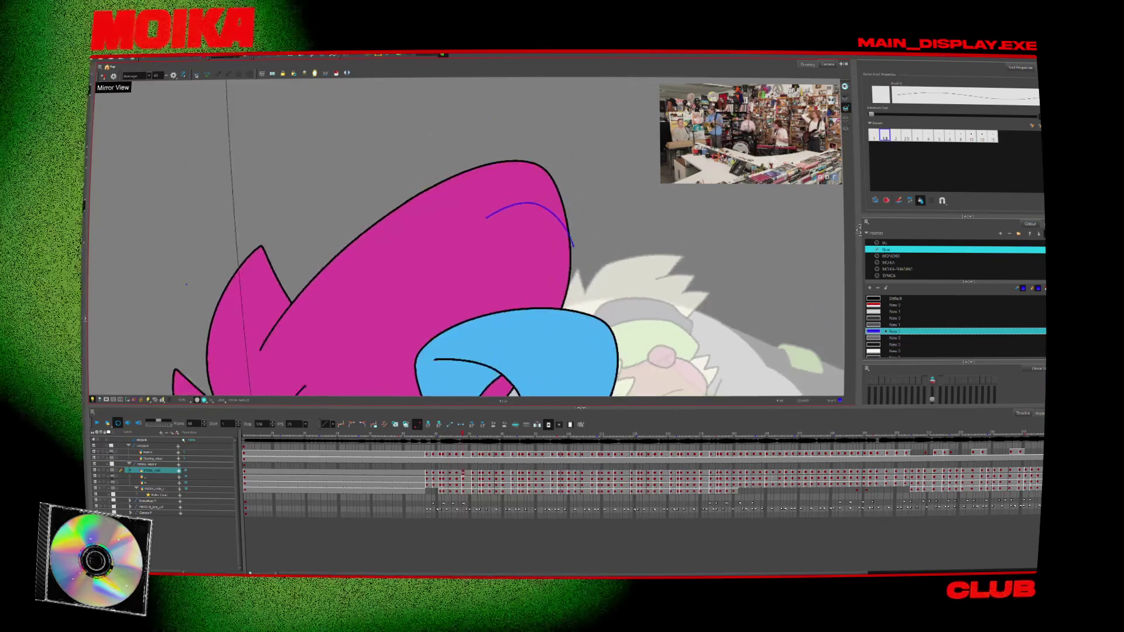
{"action": "key", "text": "period"}
{"action": "key", "text": "period"}
{"action": "key", "text": "comma"}
{"action": "key", "text": "period"}
{"action": "key", "text": "period"}
{"action": "key", "text": "comma"}
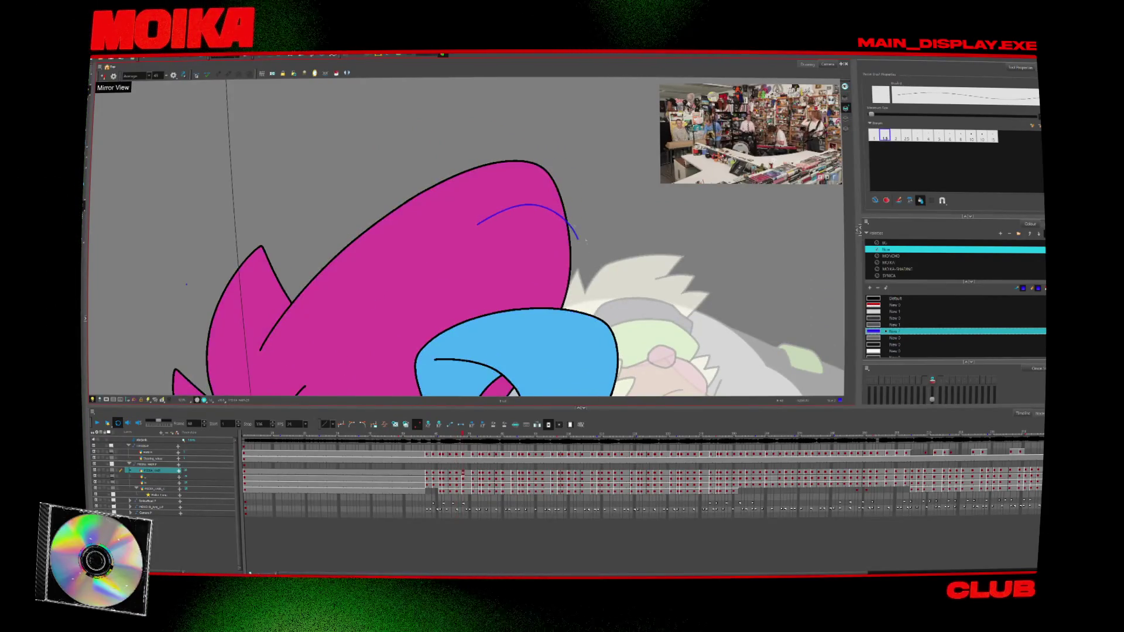
{"action": "key", "text": "comma"}
{"action": "key", "text": "comma"}
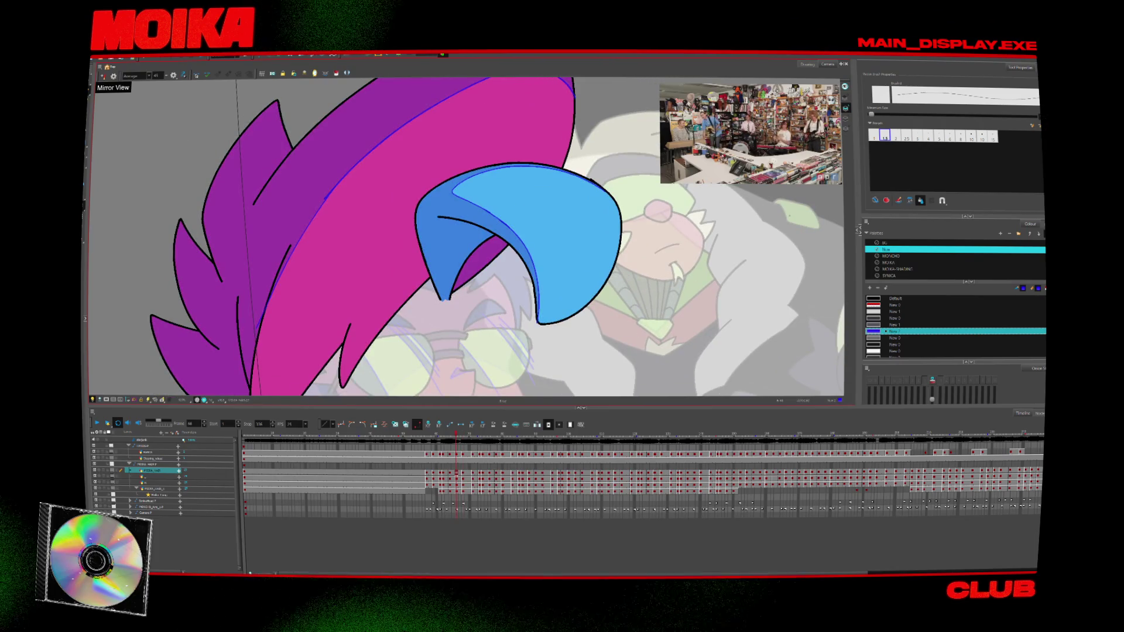
{"action": "key", "text": "period"}
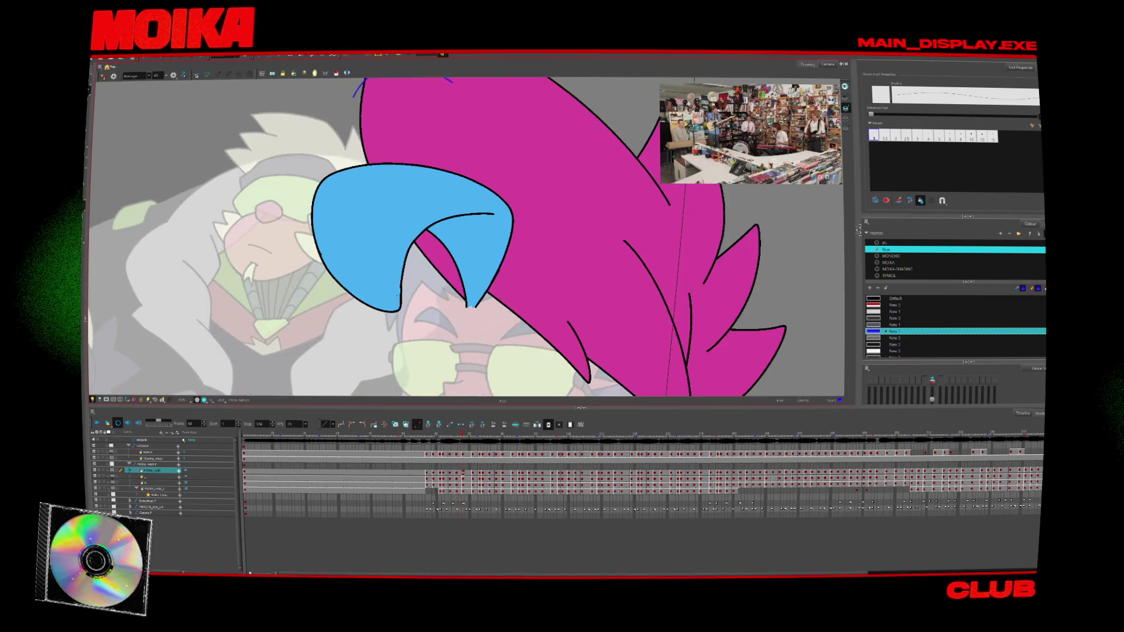
{"action": "key", "text": "period"}
{"action": "key", "text": "period"}
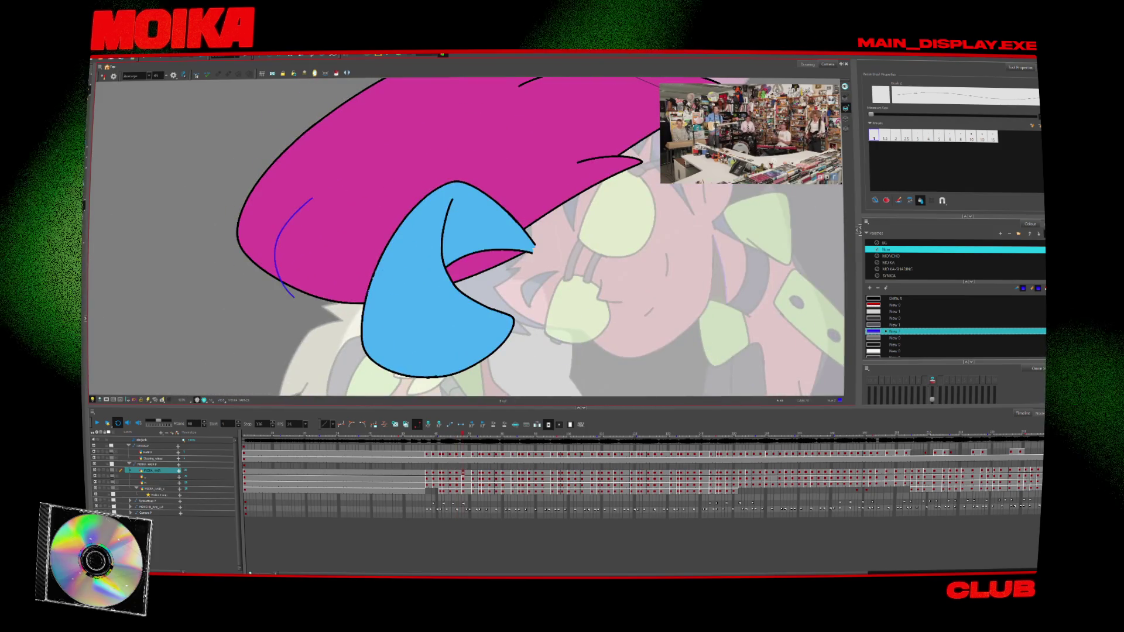
{"action": "key", "text": "period"}
{"action": "key", "text": "period"}
{"action": "key", "text": "period"}
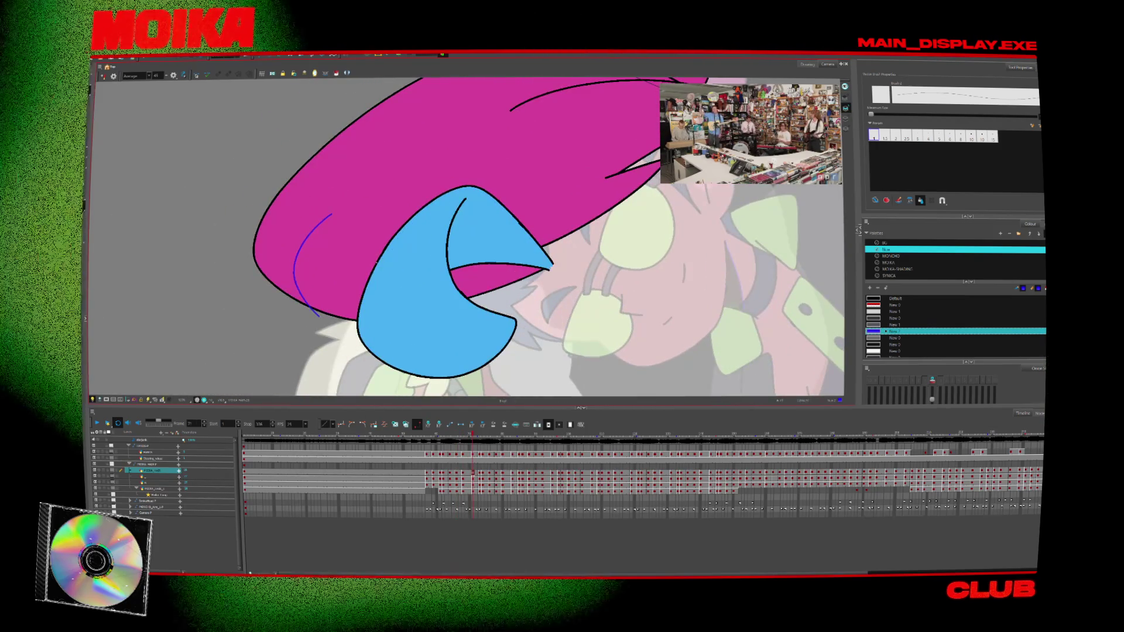
{"action": "key", "text": "period"}
{"action": "key", "text": "period"}
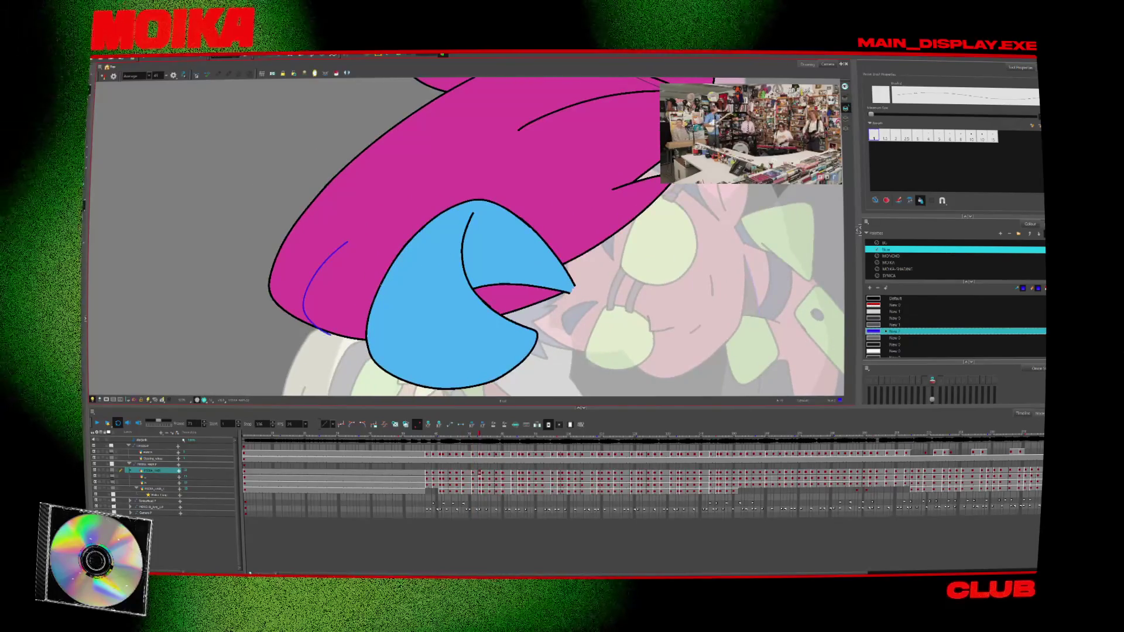
- Add a blue accent stroke along the hat's left edge
{"action": "left_click_drag", "start_coordinate": [439, 224], "coordinate": [392, 263]}
{"action": "key", "text": "period"}
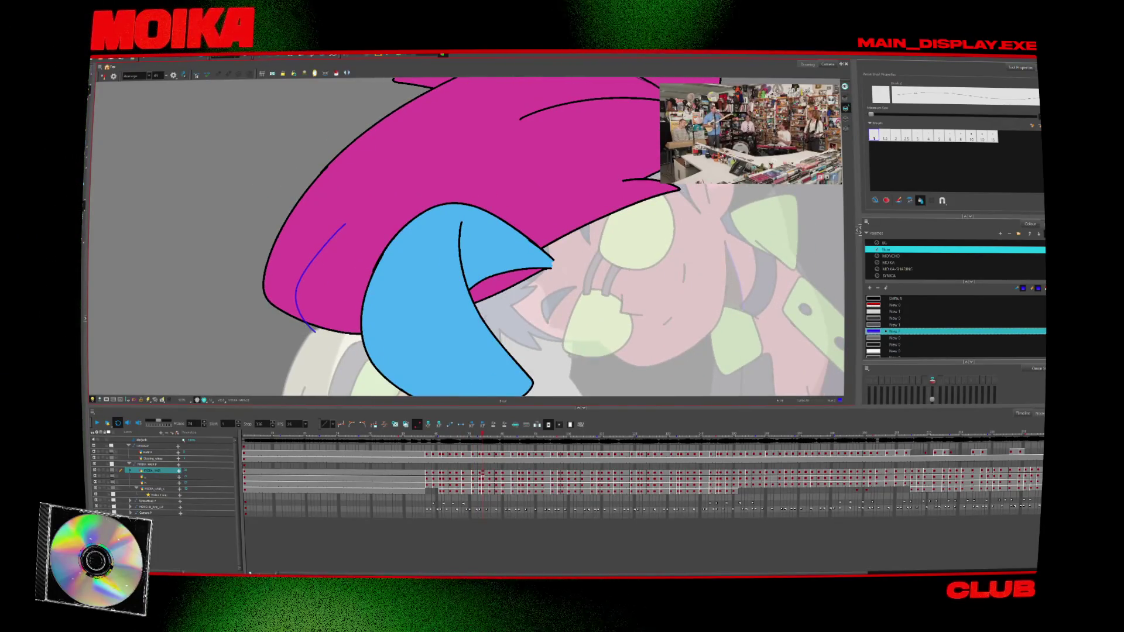
{"action": "key", "text": "period"}
{"action": "key", "text": "period"}
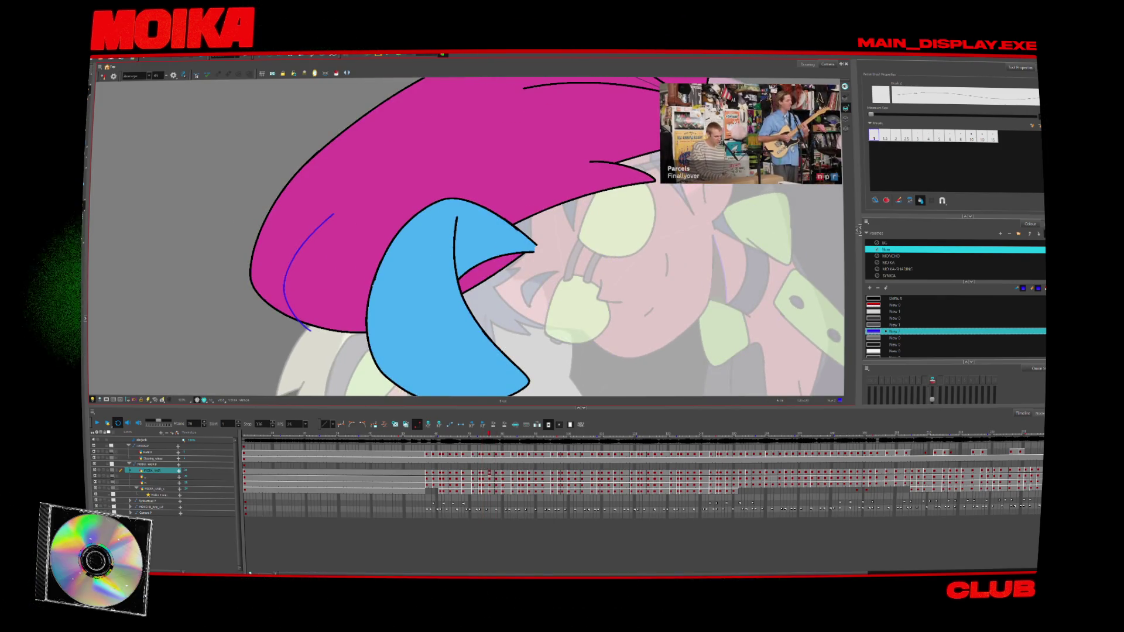
{"action": "key", "text": "comma"}
{"action": "key", "text": "period"}
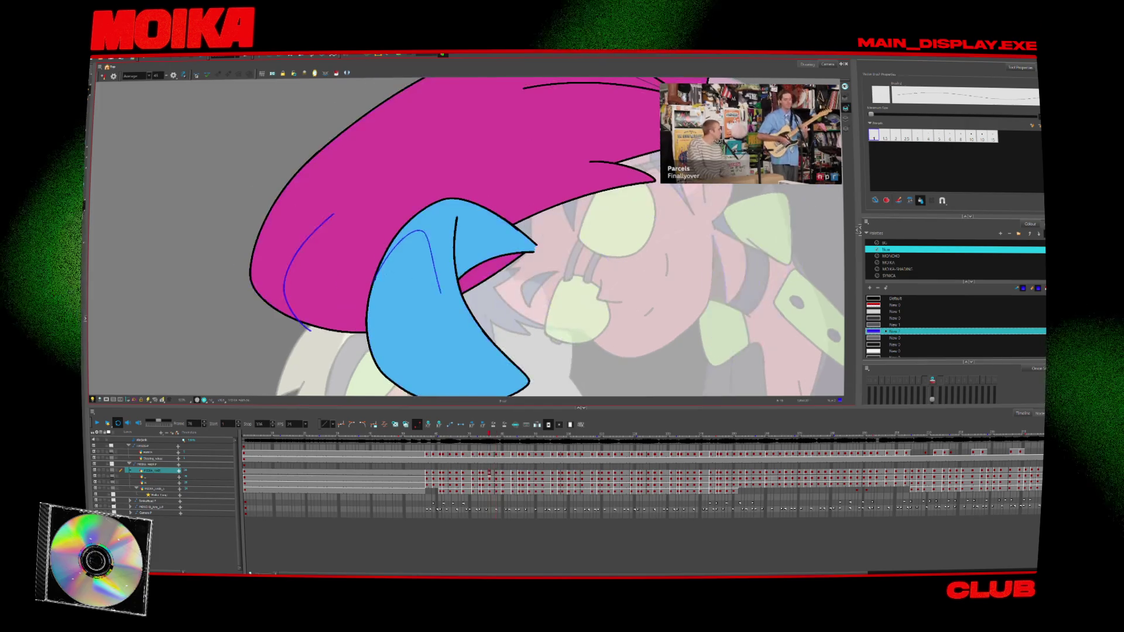
- Refine the brim's blue stroke, undoing and restoring the longer line while comparing drawings
{"action": "key", "text": "alt+e"}
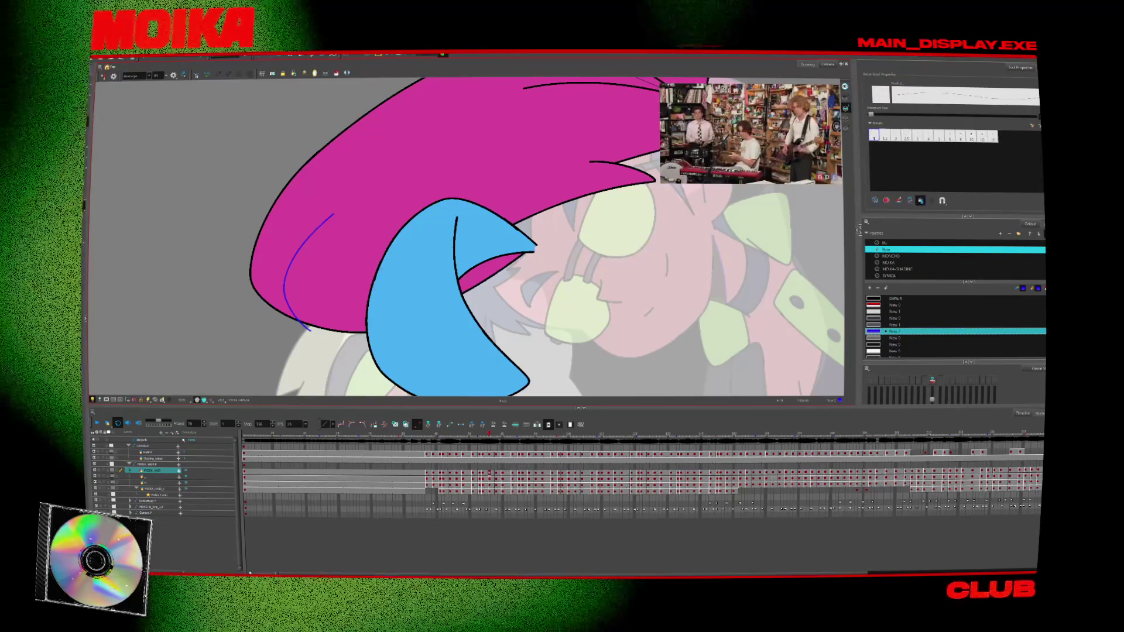
{"action": "key", "text": "alt+b"}
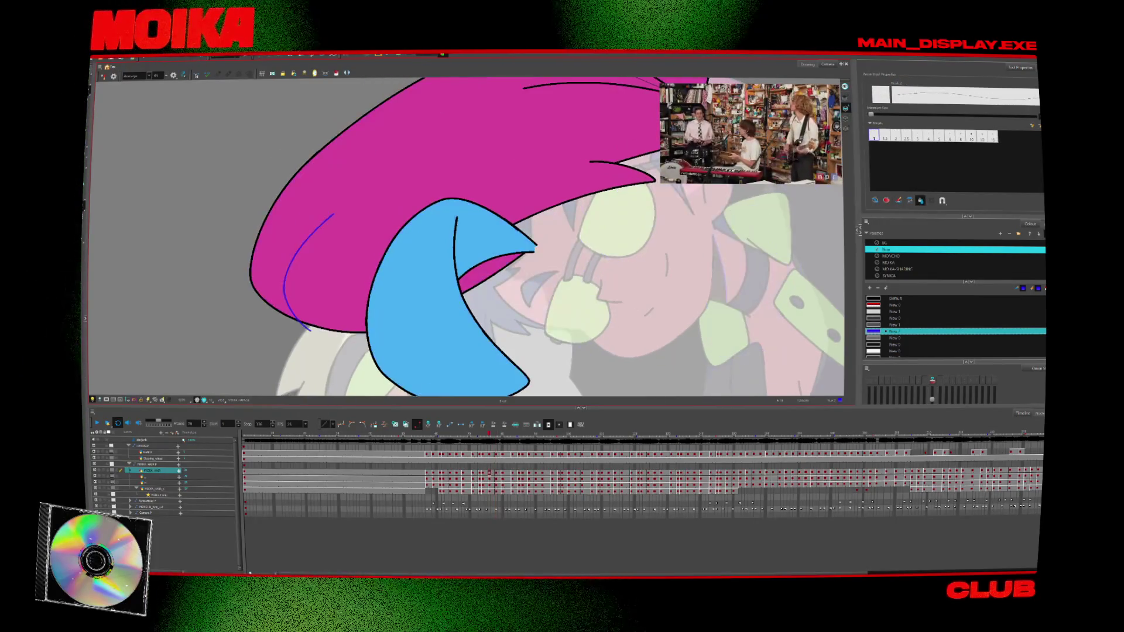
{"action": "key", "text": "period"}
{"action": "key", "text": "comma"}
{"action": "key", "text": "period"}
{"action": "key", "text": "comma"}
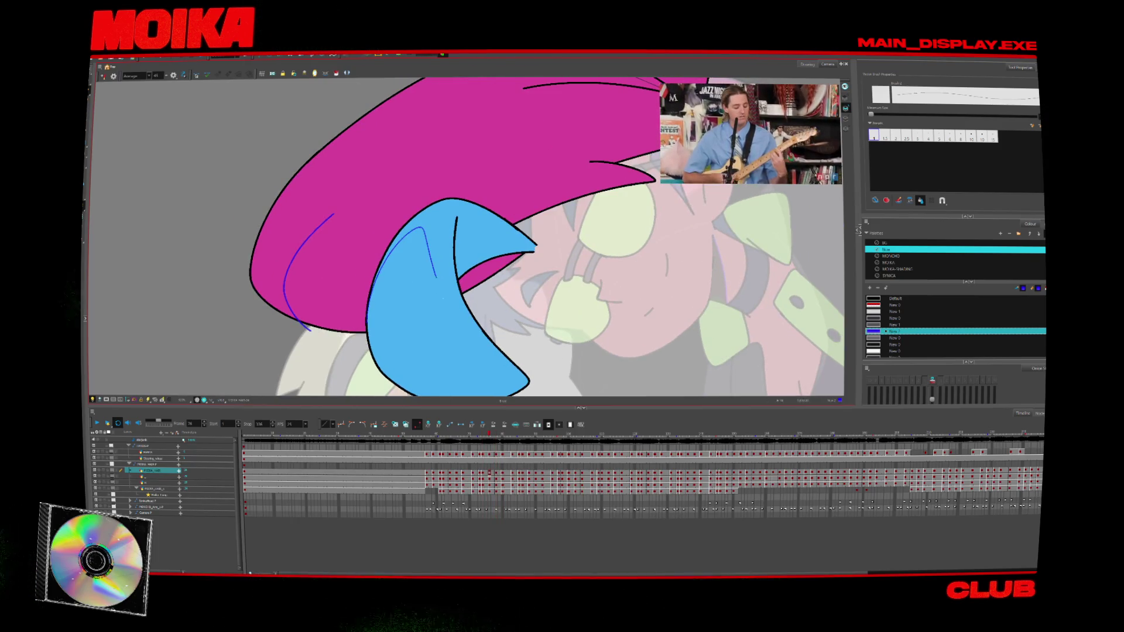
{"action": "key", "text": "period"}
{"action": "key", "text": "comma"}
{"action": "key", "text": "period"}
{"action": "key", "text": "comma"}
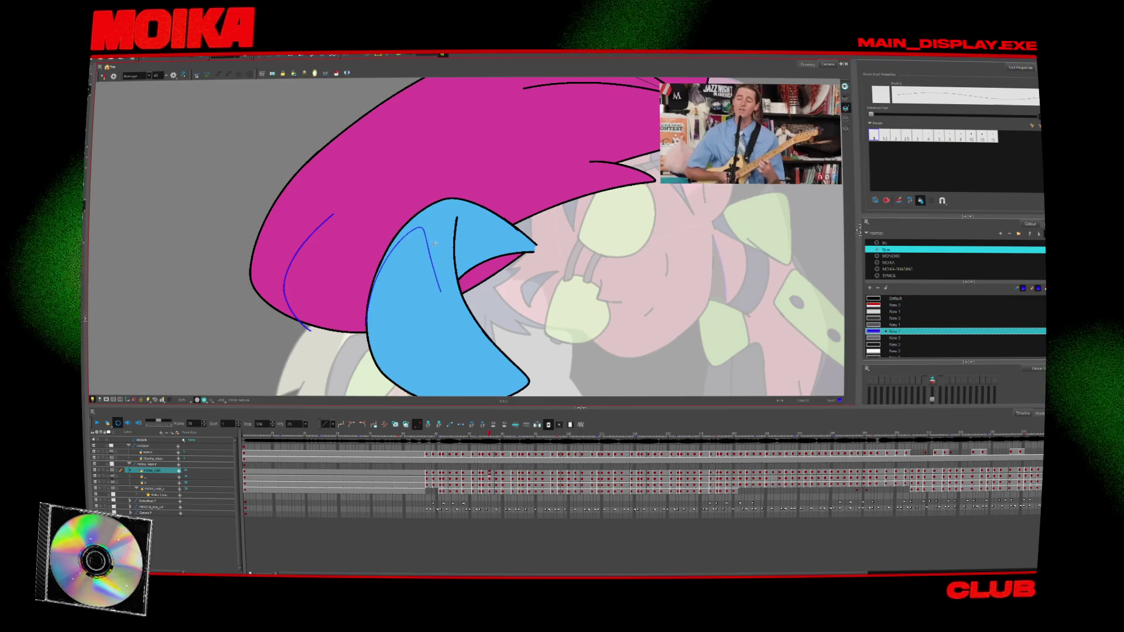
{"action": "key", "text": "comma"}
{"action": "key", "text": "comma"}
{"action": "key", "text": "comma"}
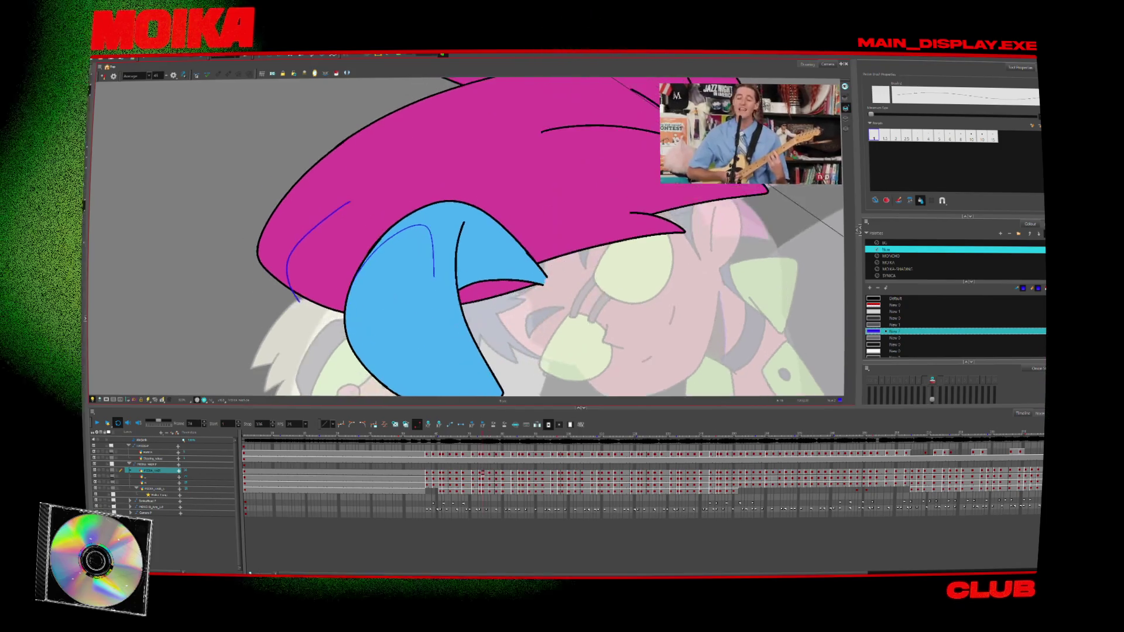
- Extend the blue accent stroke down the brim and add a second brim stroke
{"action": "key", "text": "period"}
{"action": "key", "text": "period"}
{"action": "key", "text": "comma"}
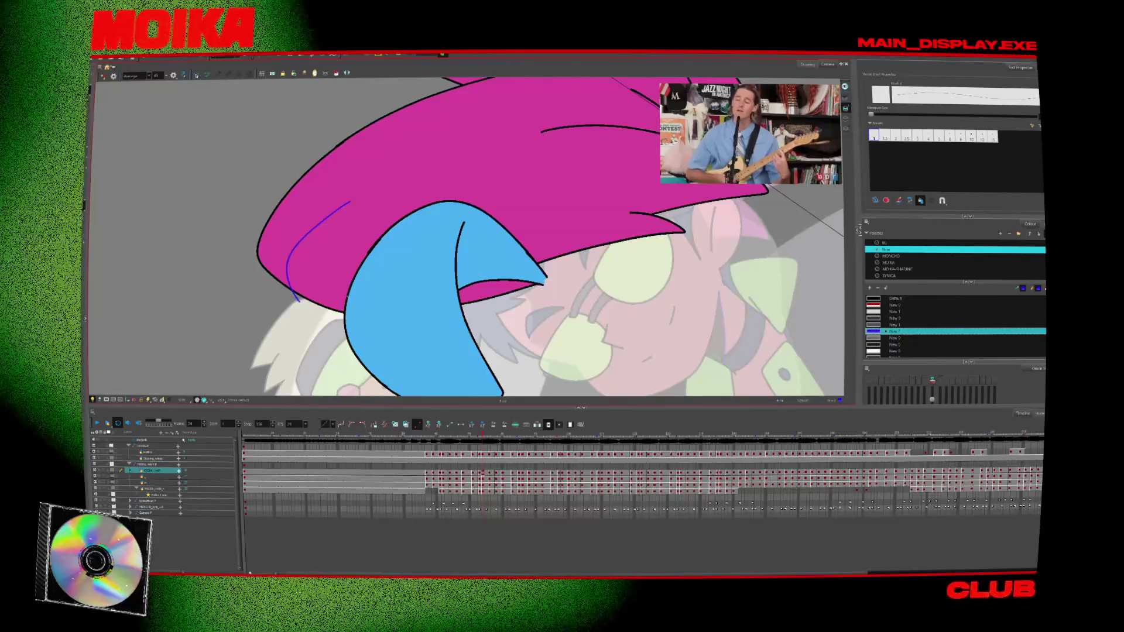
{"action": "left_click_drag", "start_coordinate": [407, 236], "coordinate": [432, 303]}
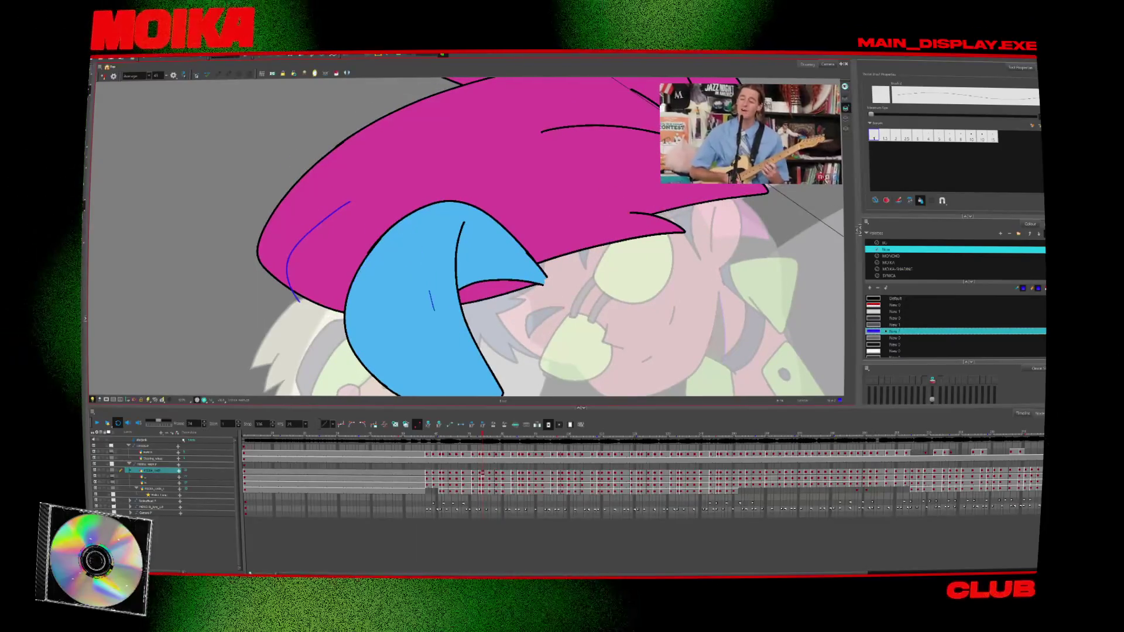
{"action": "left_click_drag", "start_coordinate": [403, 239], "coordinate": [351, 291]}
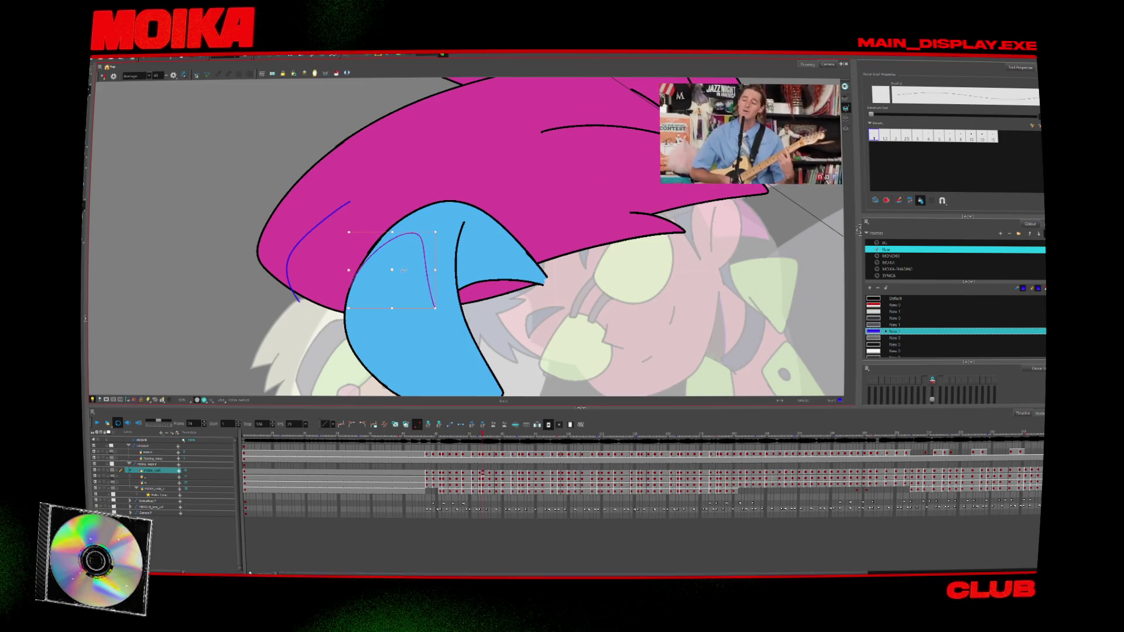
- On a later drawing, extend the blue accent into a long curve along the brim
{"action": "key", "text": "comma"}
{"action": "key", "text": "comma"}
{"action": "key", "text": "comma"}
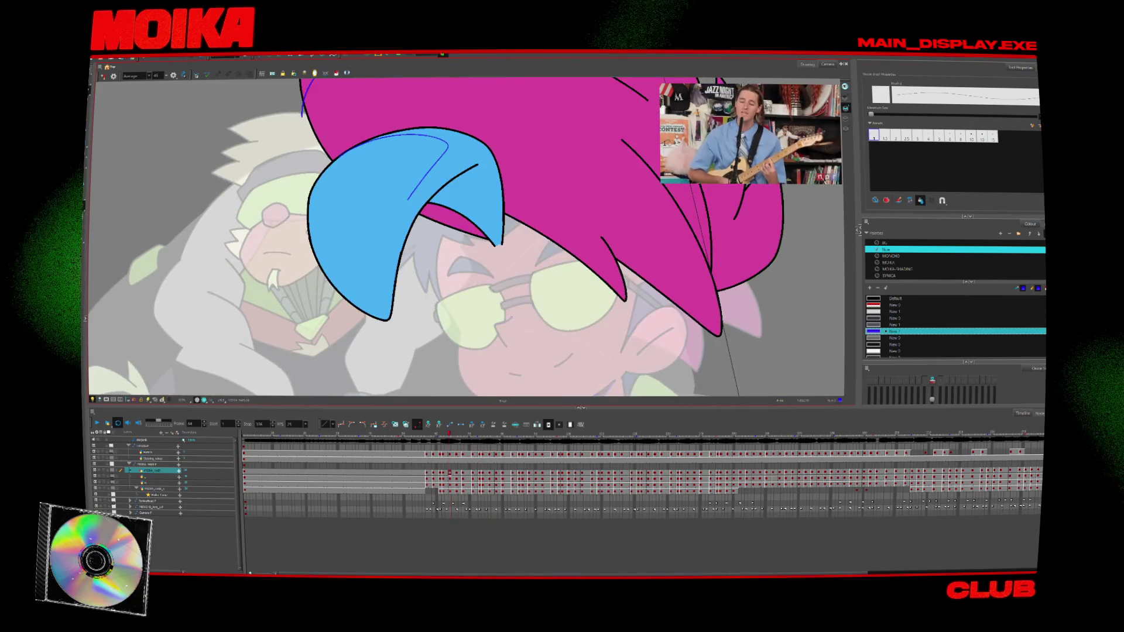
{"action": "key", "text": "period"}
{"action": "key", "text": "period"}
{"action": "key", "text": "period"}
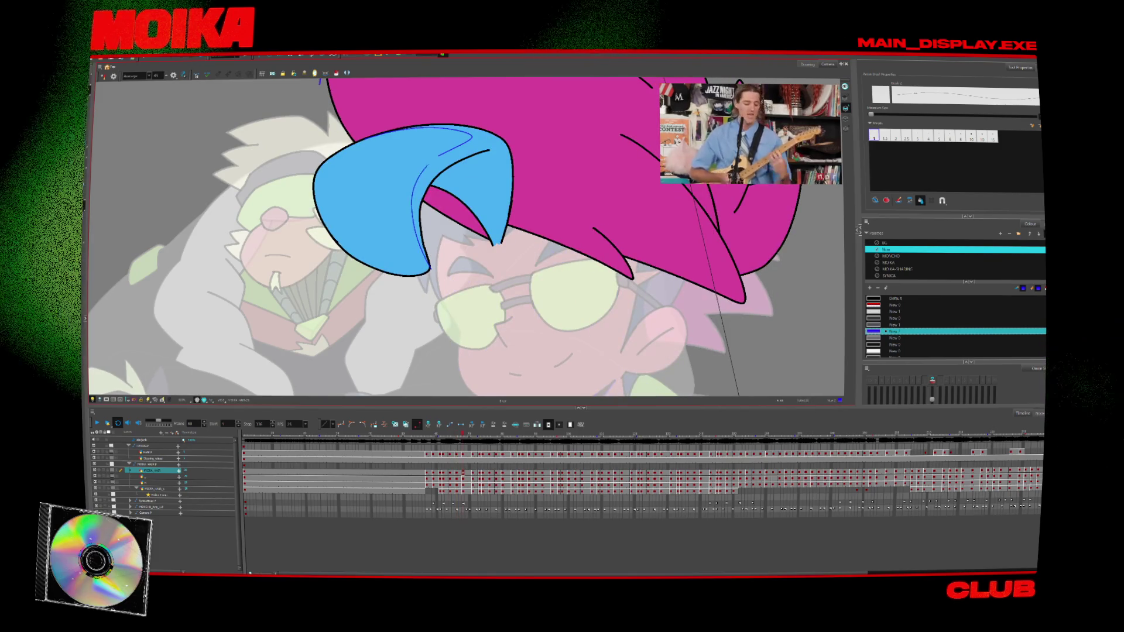
{"action": "key", "text": "period"}
{"action": "key", "text": "period"}
{"action": "key", "text": "period"}
{"action": "left_click_drag", "start_coordinate": [474, 141], "coordinate": [426, 260]}
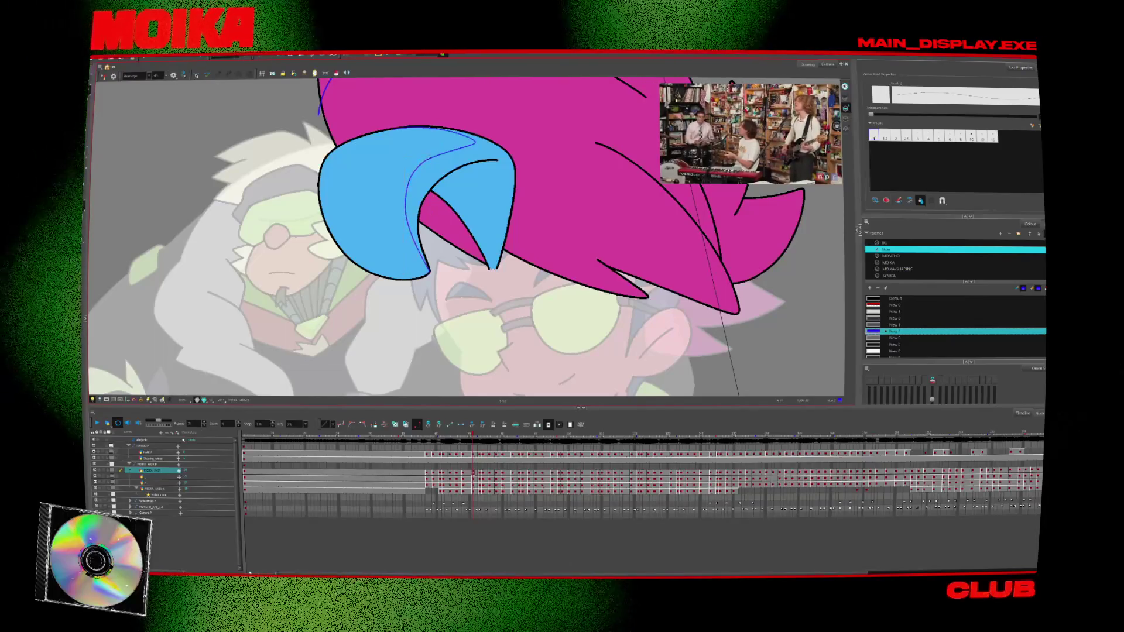
- Check frames 74–76 in a mirrored view, then draw a long blue accent across the magenta hat
{"action": "key", "text": "period"}
{"action": "key", "text": "period"}
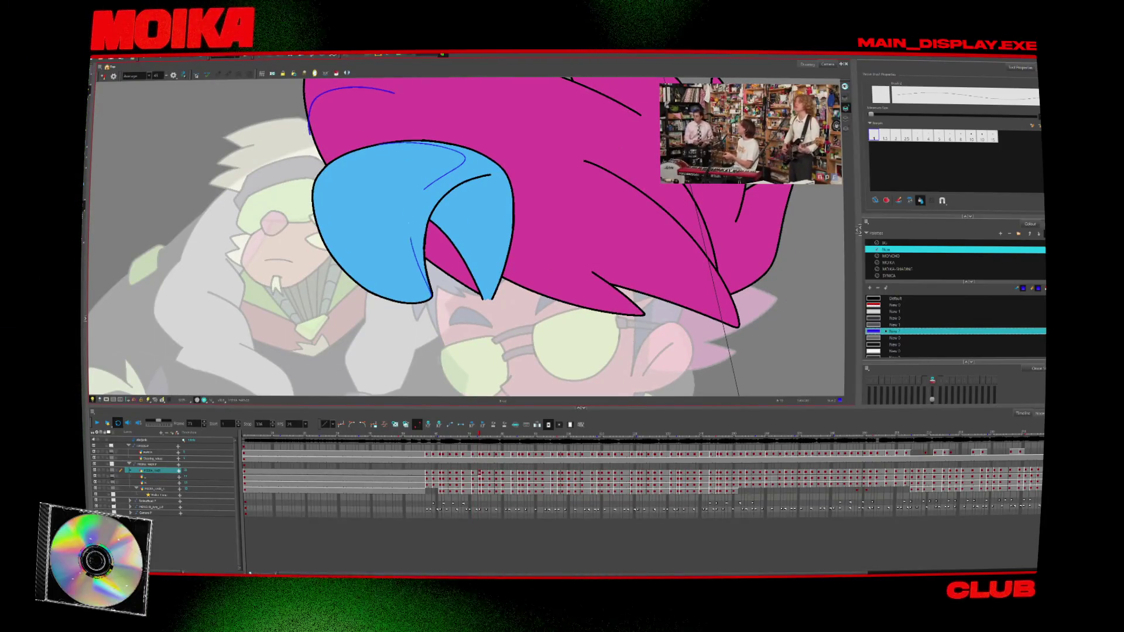
{"action": "key", "text": "period"}
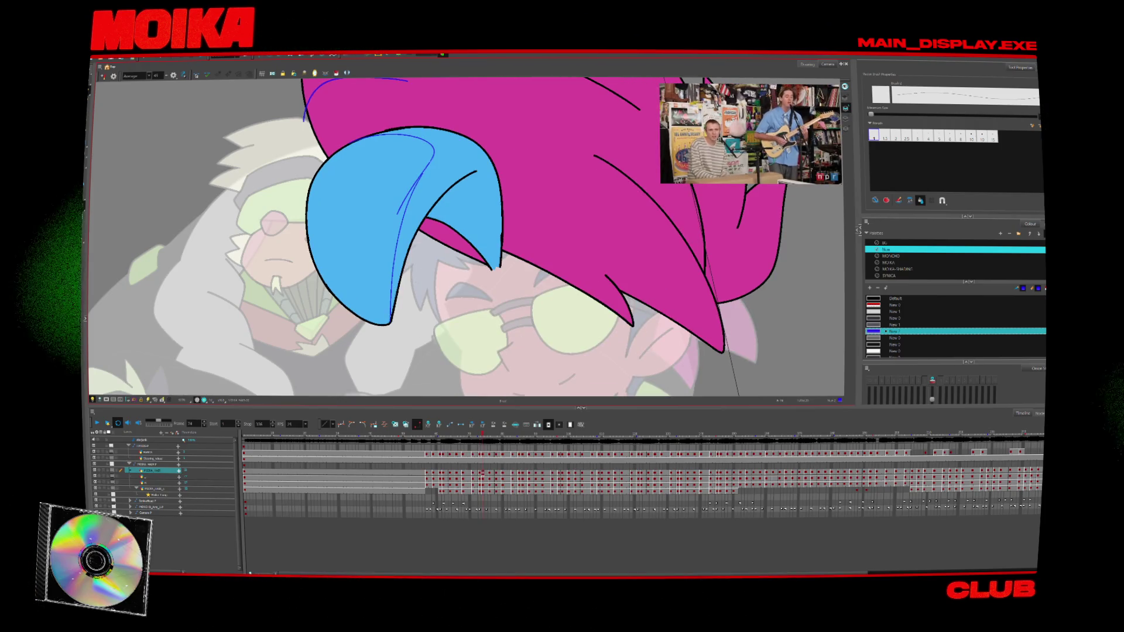
{"action": "key", "text": "period"}
{"action": "key", "text": "period"}
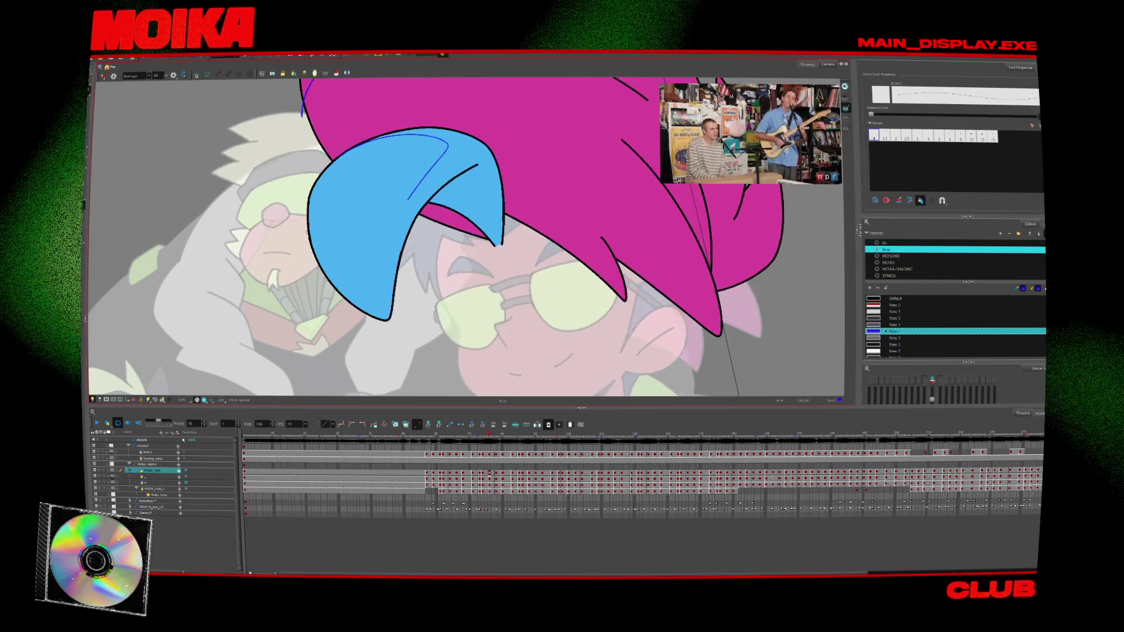
{"action": "key", "text": "period"}
{"action": "key", "text": "period"}
{"action": "key", "text": "period"}
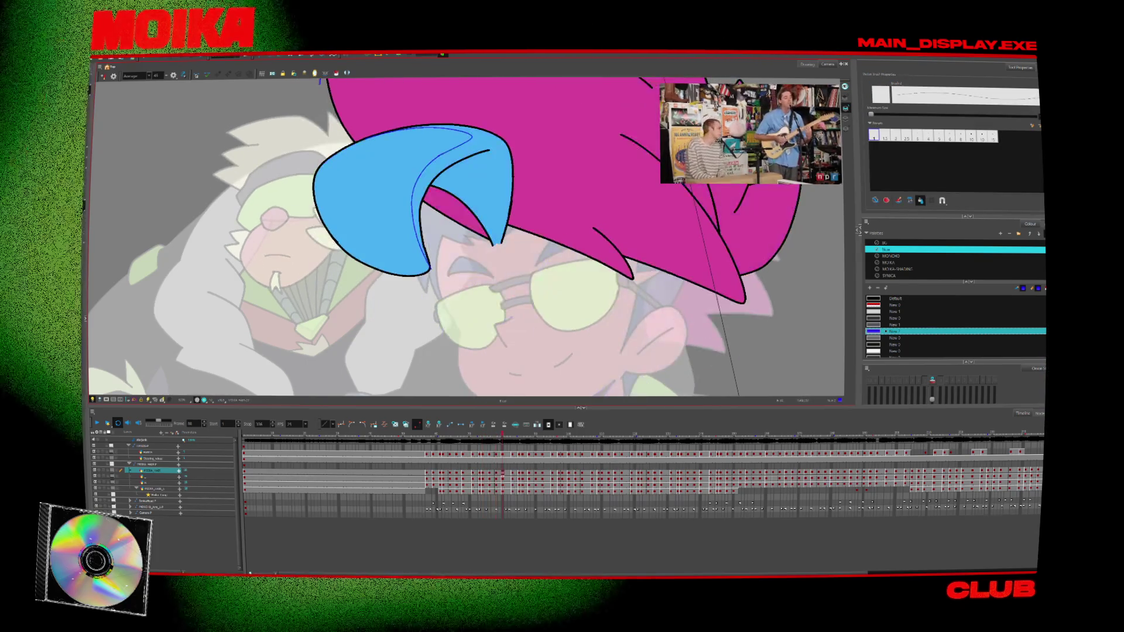
{"action": "left_click", "coordinate": [104, 77]}
{"action": "key", "text": "comma"}
{"action": "key", "text": "comma"}
{"action": "key", "text": "comma"}
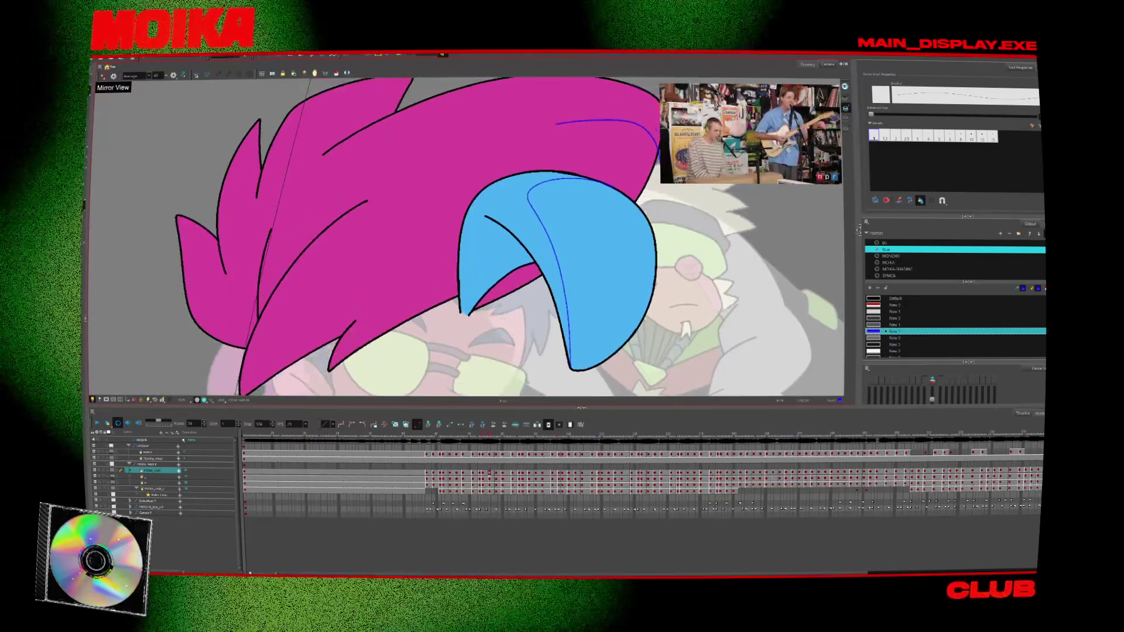
{"action": "key", "text": "period"}
{"action": "key", "text": "period"}
{"action": "key", "text": "period"}
{"action": "key", "text": "period"}
{"action": "key", "text": "comma"}
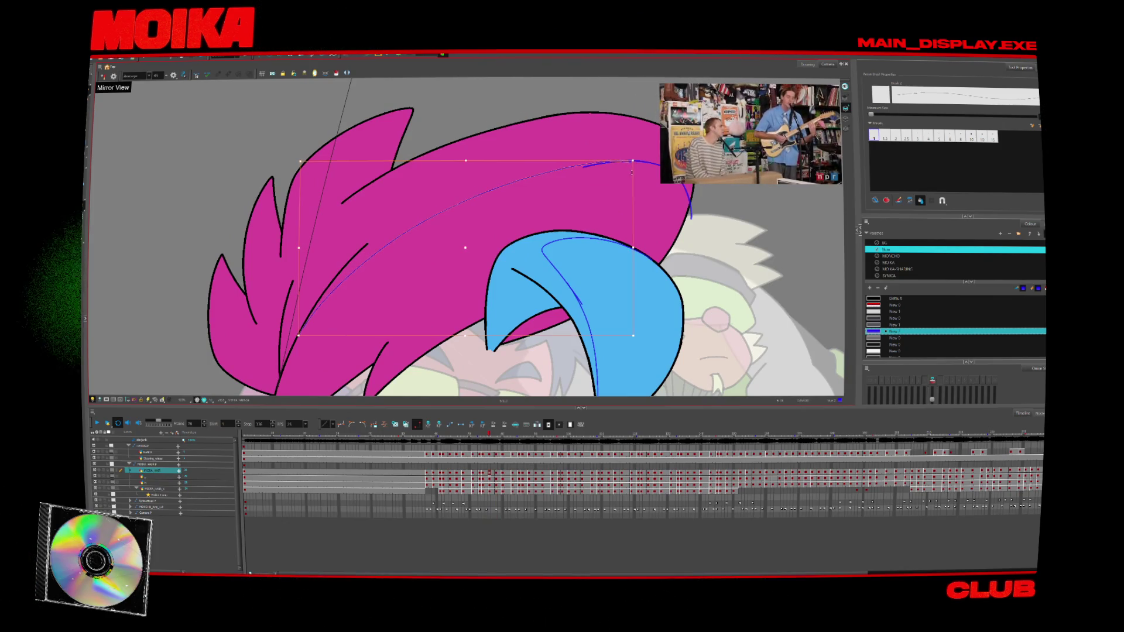
{"action": "key", "text": "comma"}
{"action": "key", "text": "comma"}
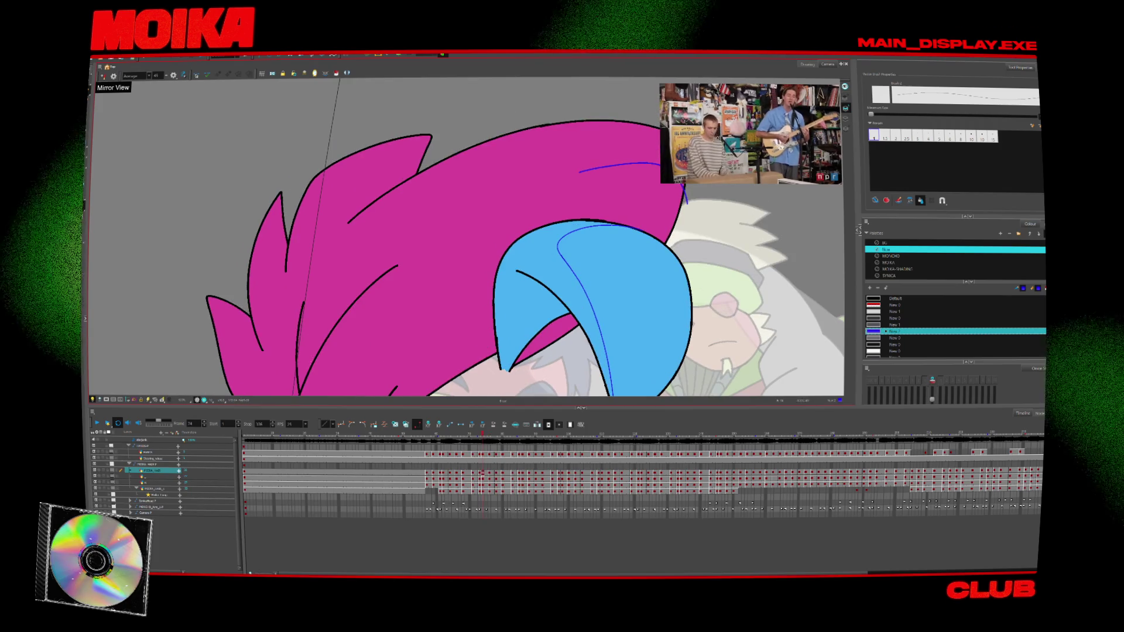
{"action": "left_click_drag", "start_coordinate": [319, 351], "coordinate": [583, 171]}
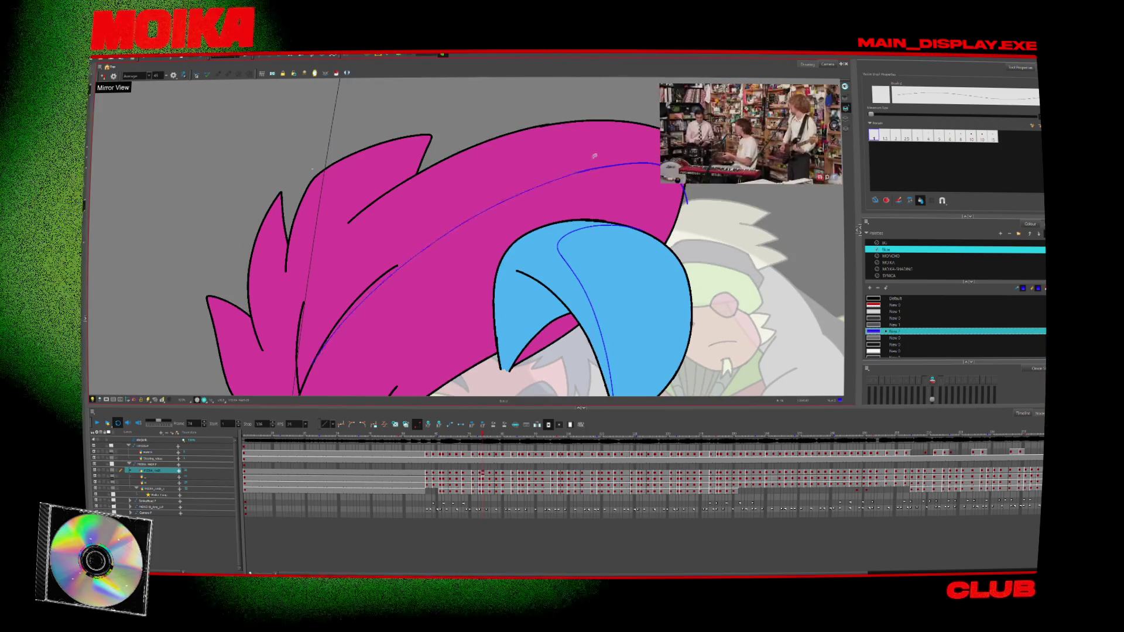
- Paste the long blue hat accent onto a later drawing and extend it to close the gap
{"action": "key", "text": "period"}
{"action": "key", "text": "period"}
{"action": "key", "text": "period"}
{"action": "key", "text": "ctrl+v"}
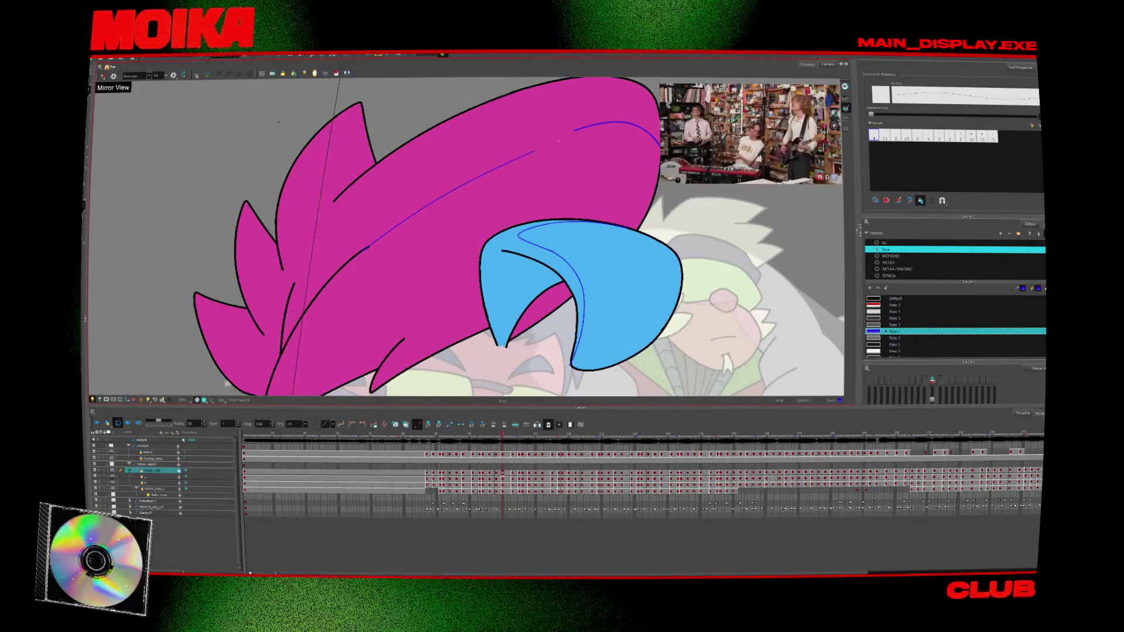
{"action": "key", "text": "comma"}
{"action": "key", "text": "period"}
{"action": "key", "text": "comma"}
{"action": "key", "text": "period"}
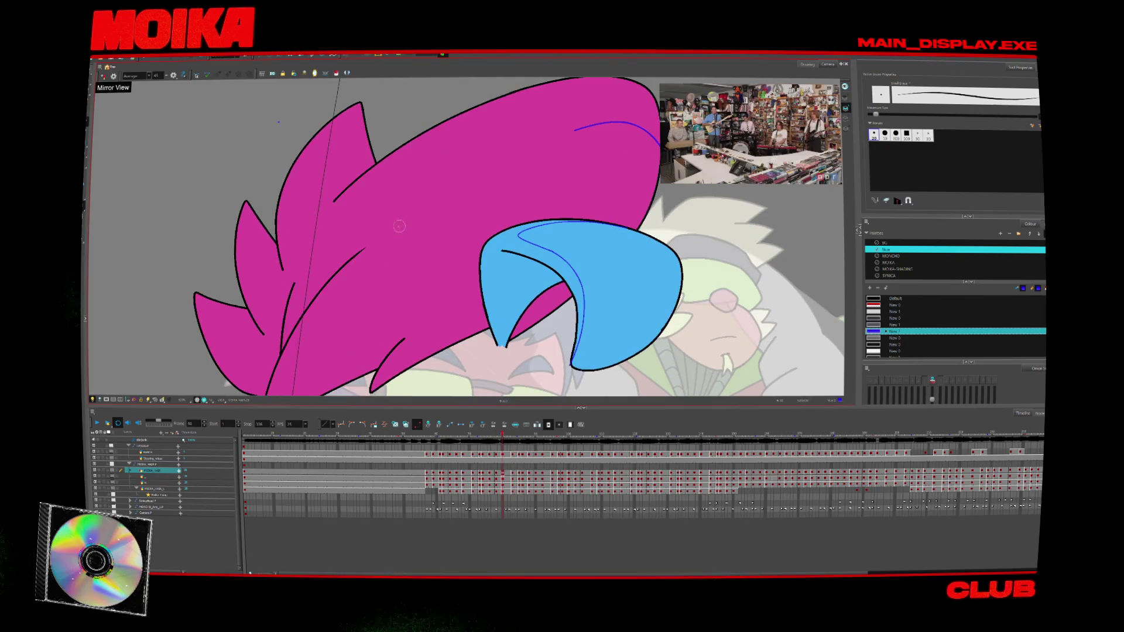
{"action": "left_click_drag", "start_coordinate": [515, 157], "coordinate": [575, 131]}
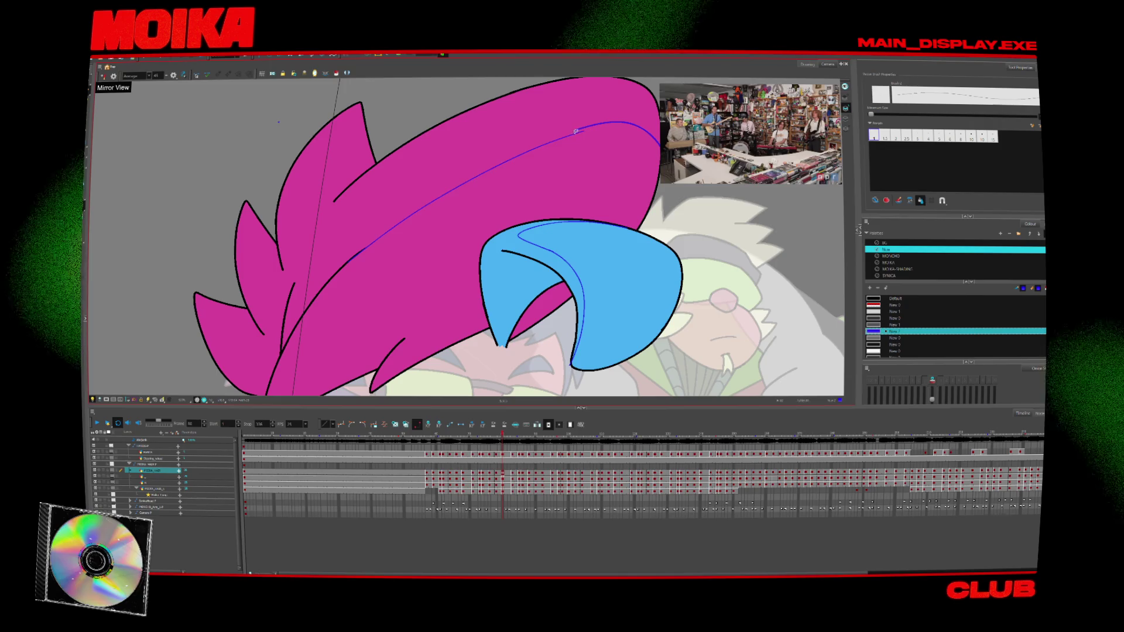
- On the next hat drawings, try a thin blue pencil stroke across the hair, then undo it
{"action": "key", "text": "comma"}
{"action": "key", "text": "period"}
{"action": "key", "text": "comma"}
{"action": "key", "text": "period"}
{"action": "key", "text": "period"}
{"action": "key", "text": "period"}
{"action": "key", "text": "period"}
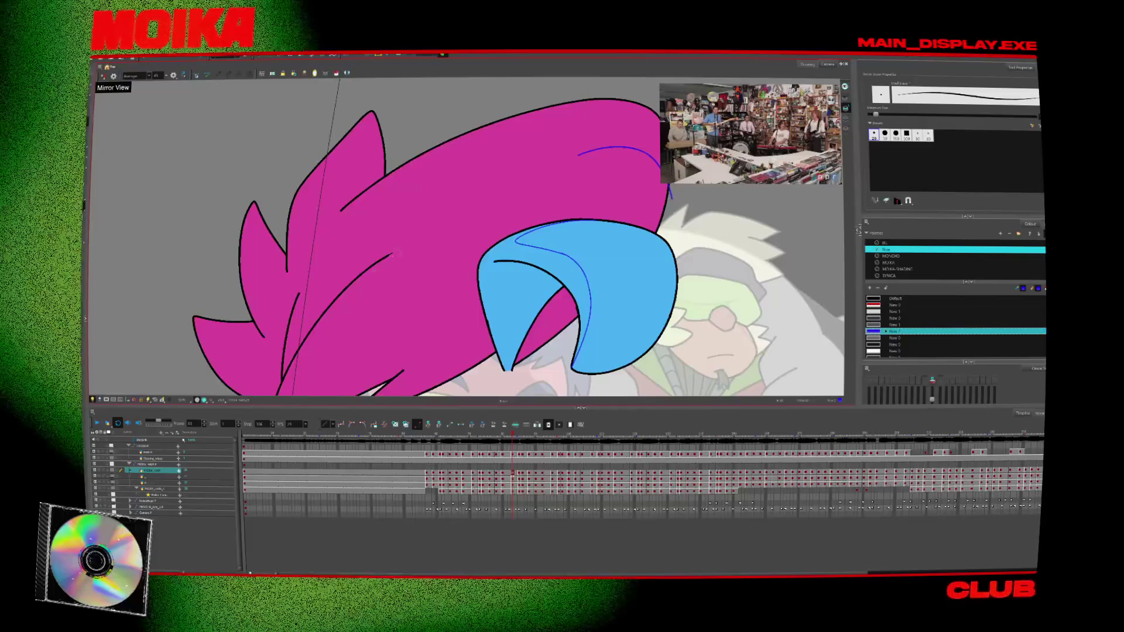
{"action": "key", "text": "period"}
{"action": "key", "text": "period"}
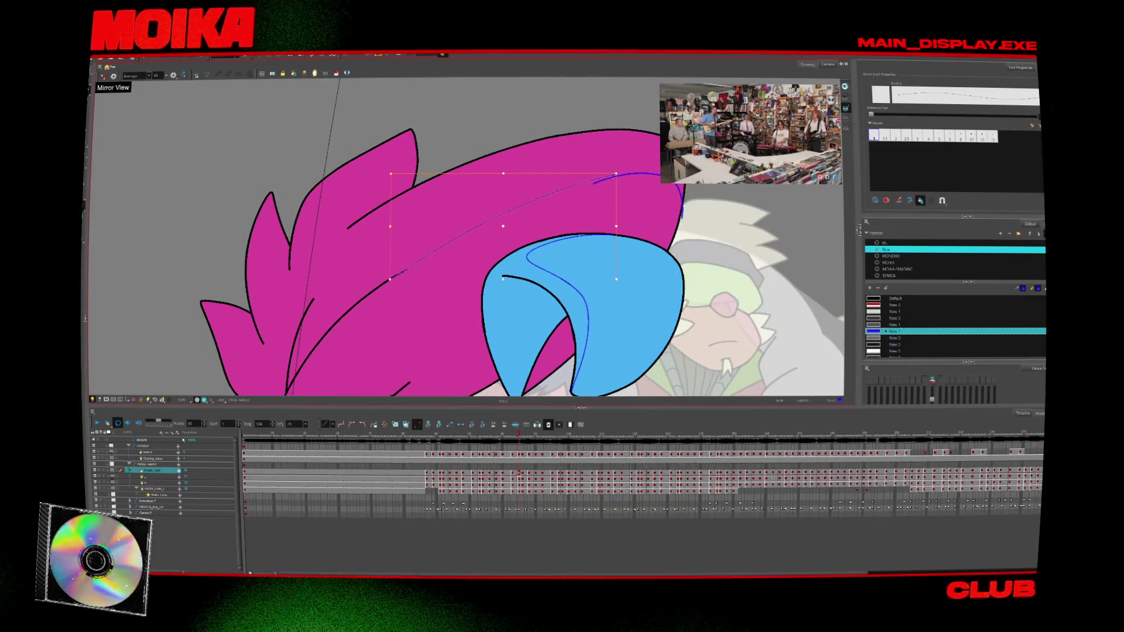
{"action": "key", "text": "period"}
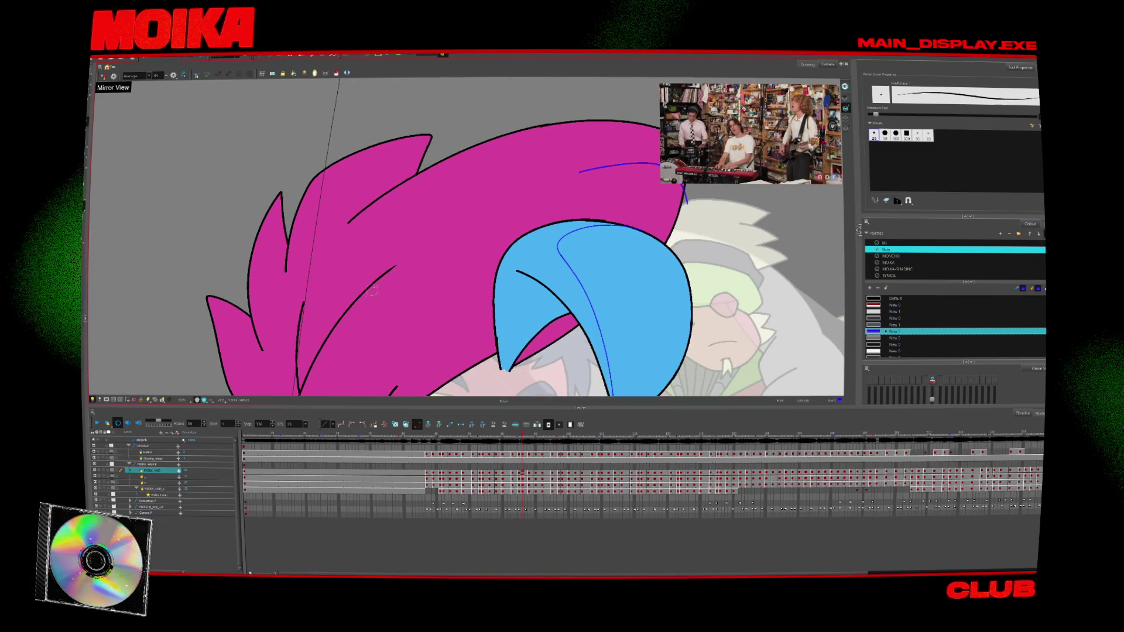
{"action": "key", "text": "alt+slash"}
{"action": "left_click_drag", "start_coordinate": [380, 275], "coordinate": [430, 241]}
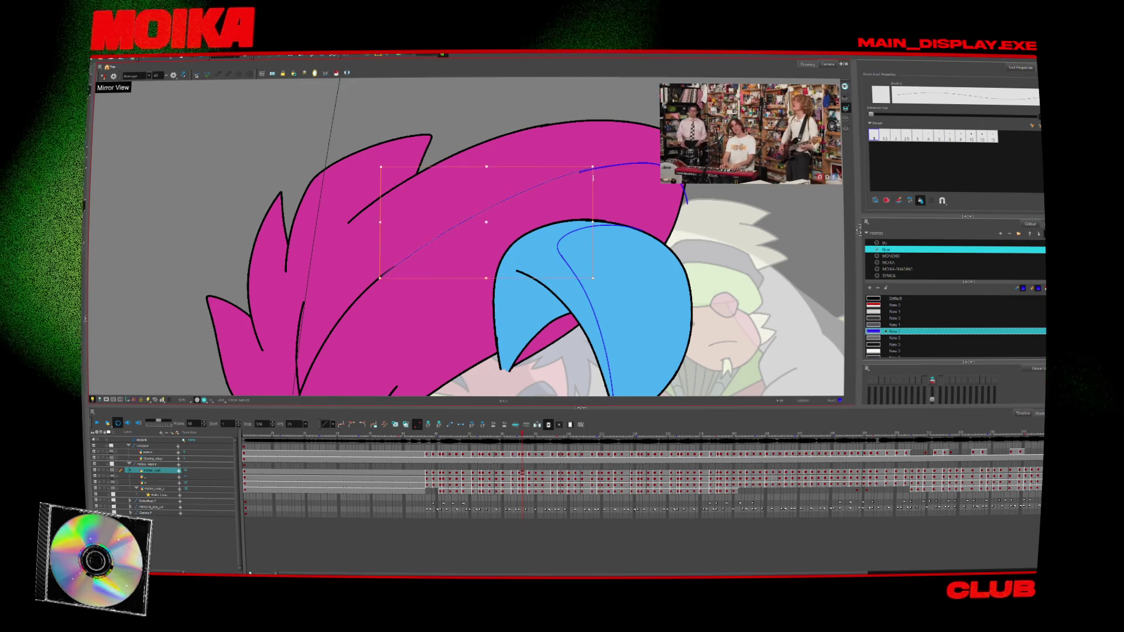
{"action": "key", "text": "period"}
{"action": "key", "text": "comma"}
{"action": "key", "text": "comma"}
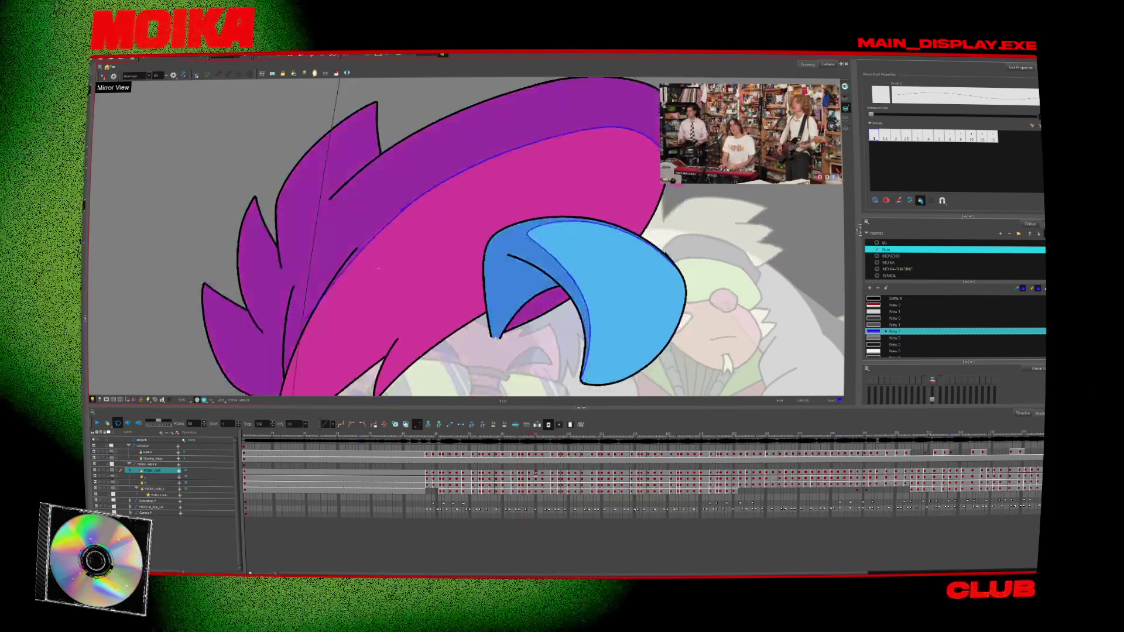
{"action": "key", "text": "period"}
{"action": "key", "text": "period"}
{"action": "key", "text": "alt+b"}
{"action": "key", "text": "ctrl+z"}
{"action": "key", "text": "alt+slash"}
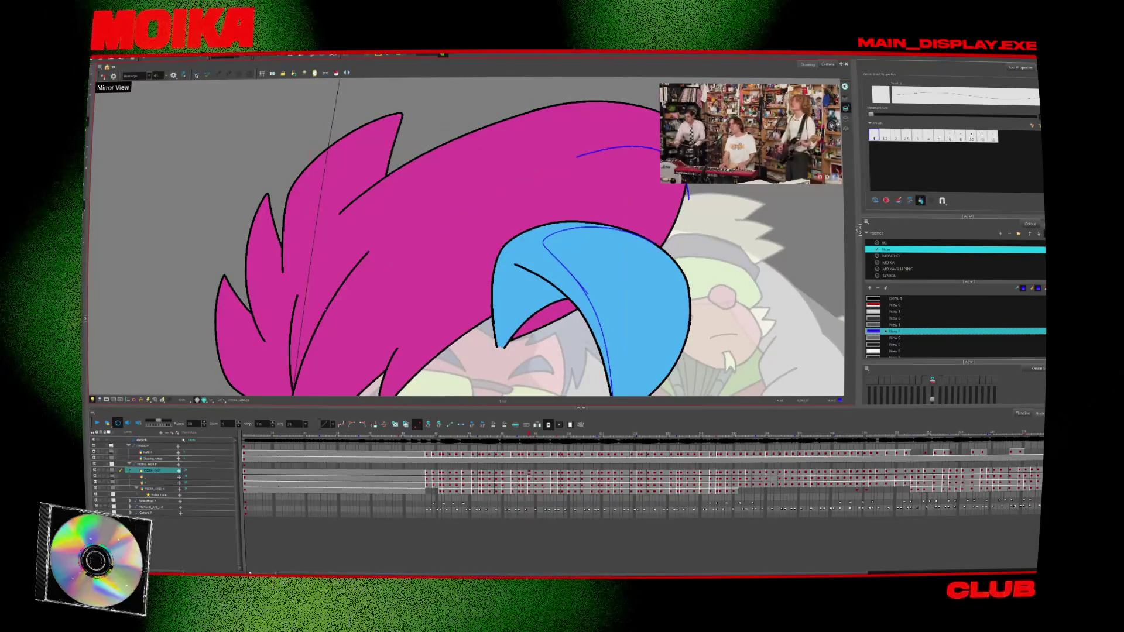
- Step through the following hair drawings toward the glasses drawing layer
{"action": "key", "text": "period"}
{"action": "key", "text": "period"}
{"action": "key", "text": "period"}
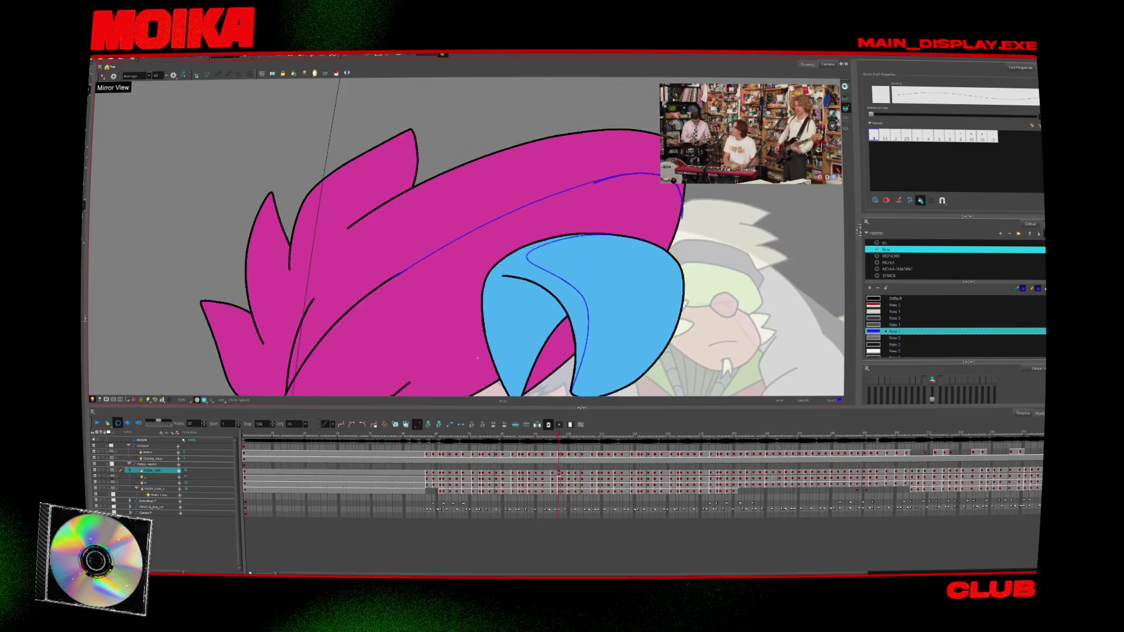
{"action": "scroll", "coordinate": [530, 257], "scroll_direction": "down", "scroll_amount": 3}
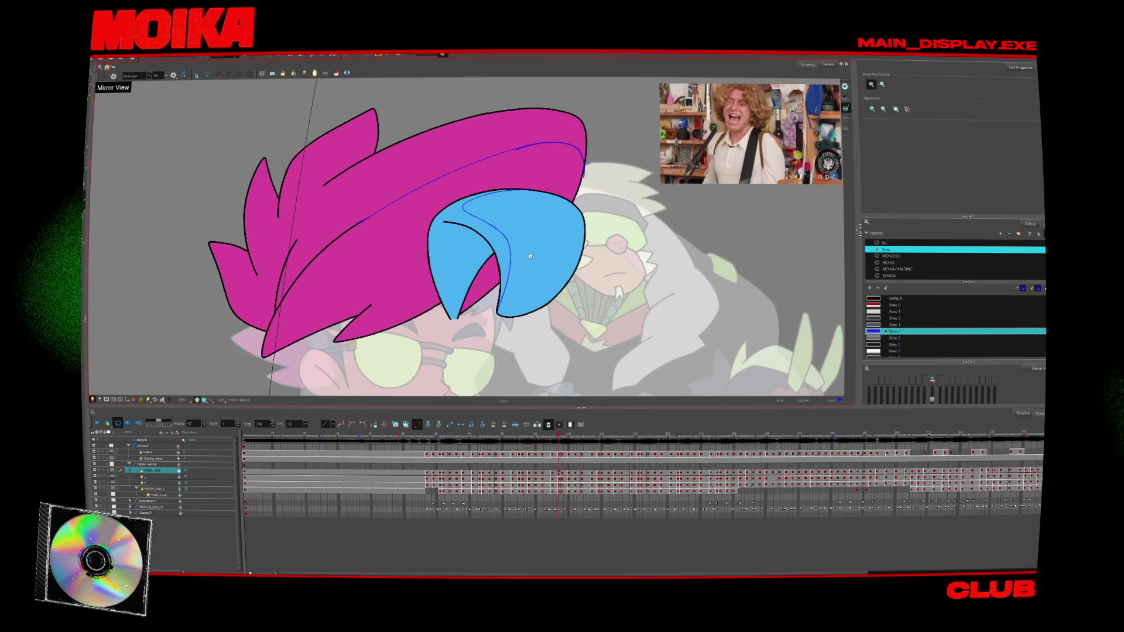
{"action": "key", "text": "comma"}
{"action": "key", "text": "comma"}
- Make the glasses drawing active, mirror the view, and step through nearby glasses poses
{"action": "left_click", "coordinate": [152, 476]}
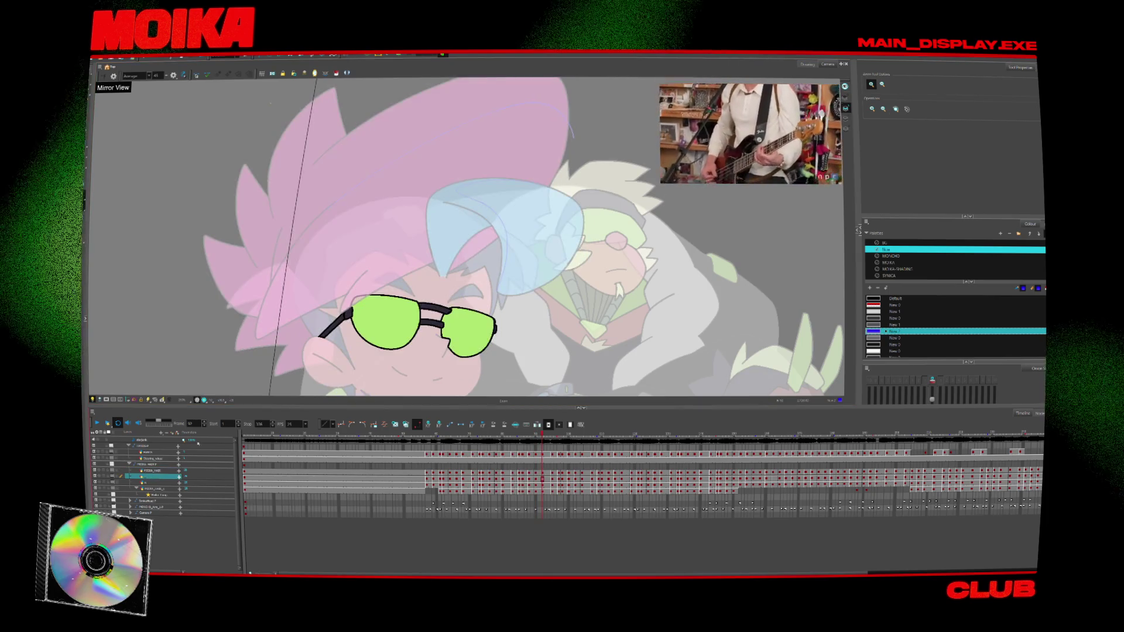
{"action": "key", "text": "4"}
{"action": "key", "text": "alt+b"}
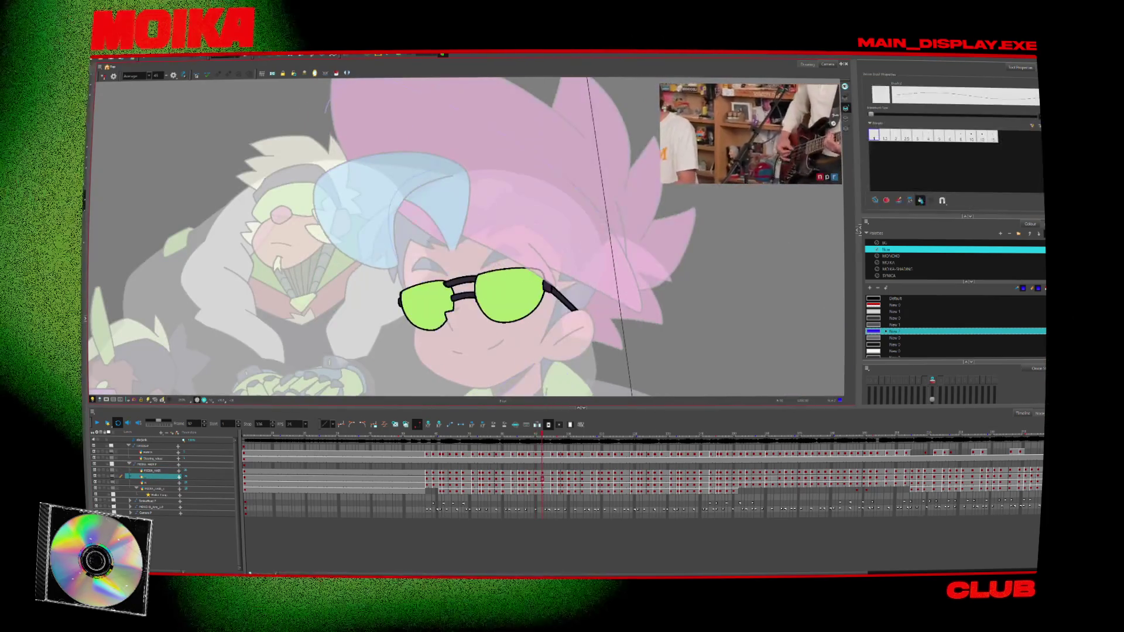
{"action": "key", "text": "period"}
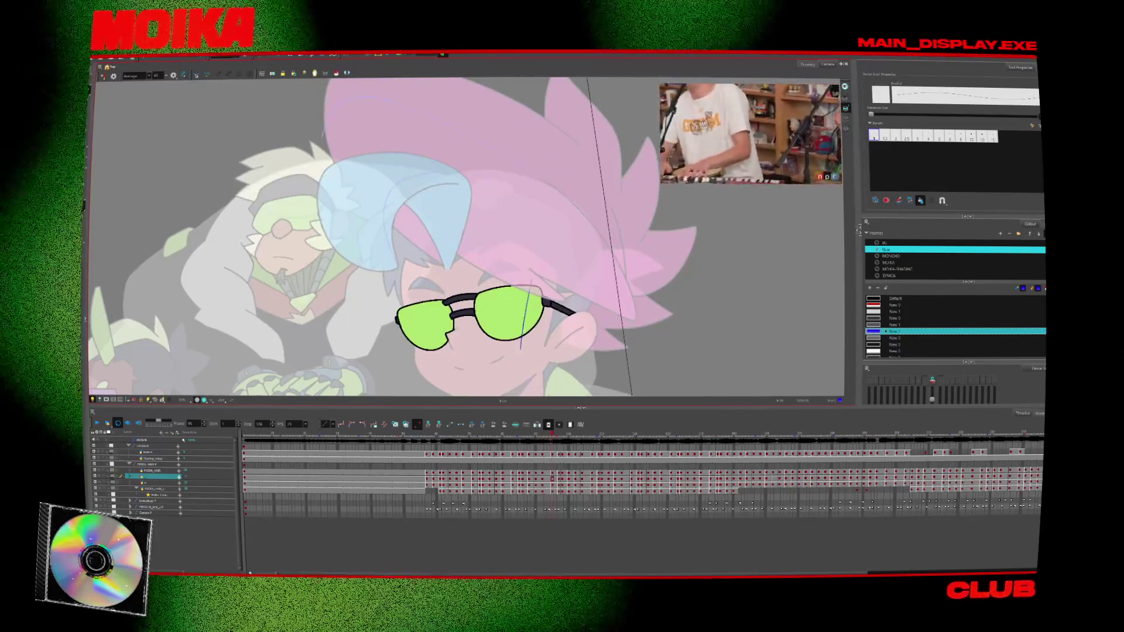
{"action": "key", "text": "period"}
{"action": "key", "text": "period"}
{"action": "key", "text": "period"}
{"action": "key", "text": "period"}
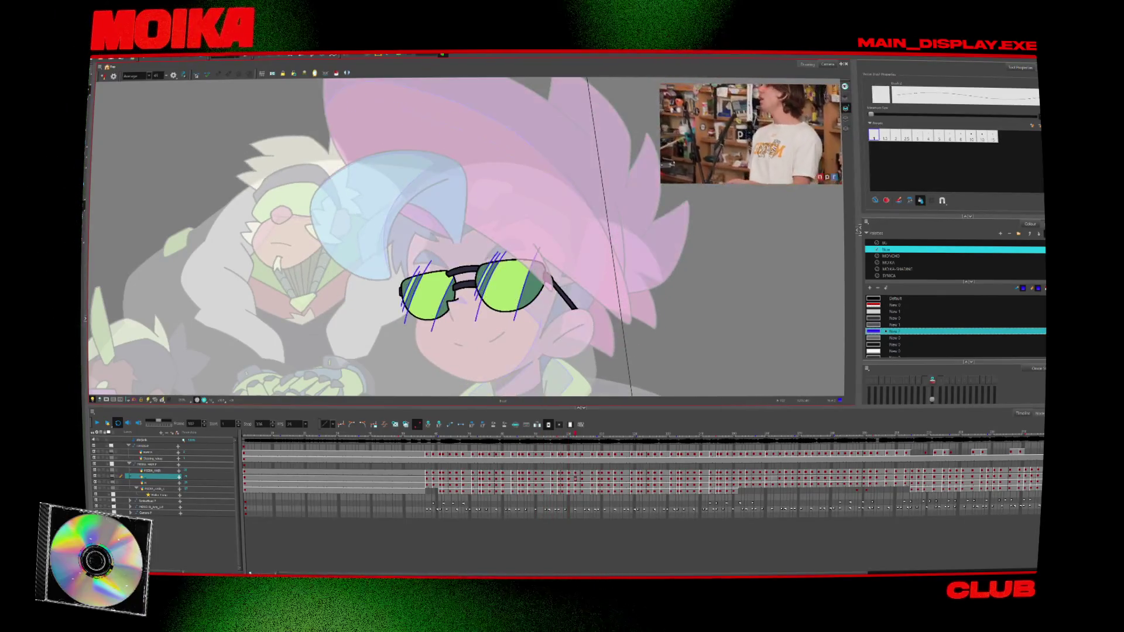
{"action": "key", "text": "comma"}
{"action": "key", "text": "comma"}
{"action": "key", "text": "comma"}
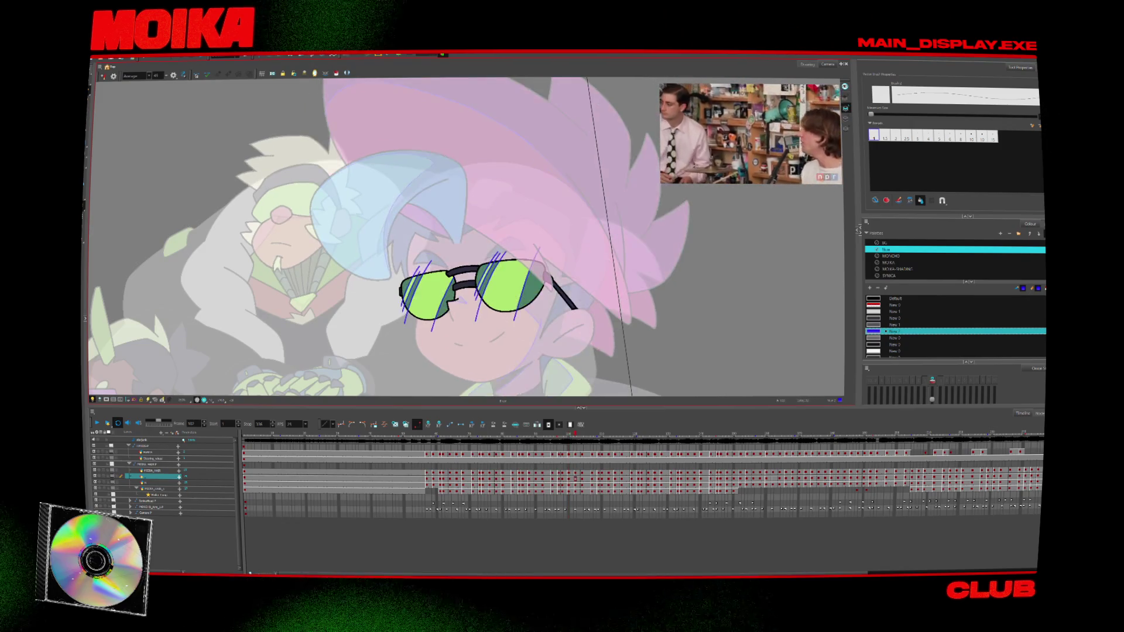
{"action": "key", "text": "comma"}
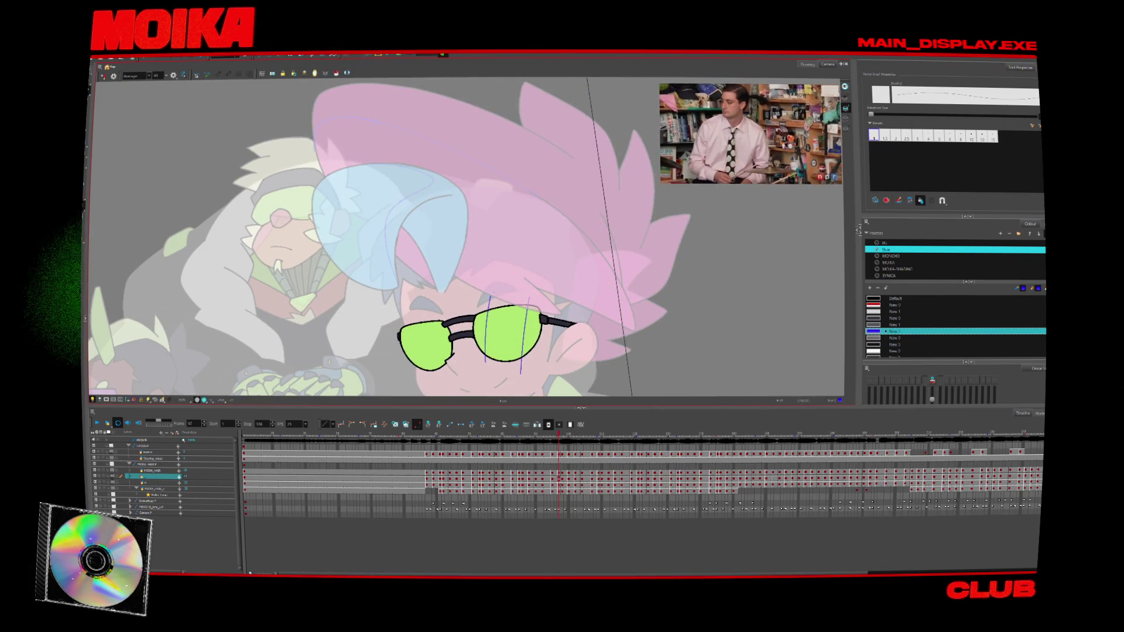
{"action": "key", "text": "comma"}
{"action": "key", "text": "comma"}
{"action": "key", "text": "comma"}
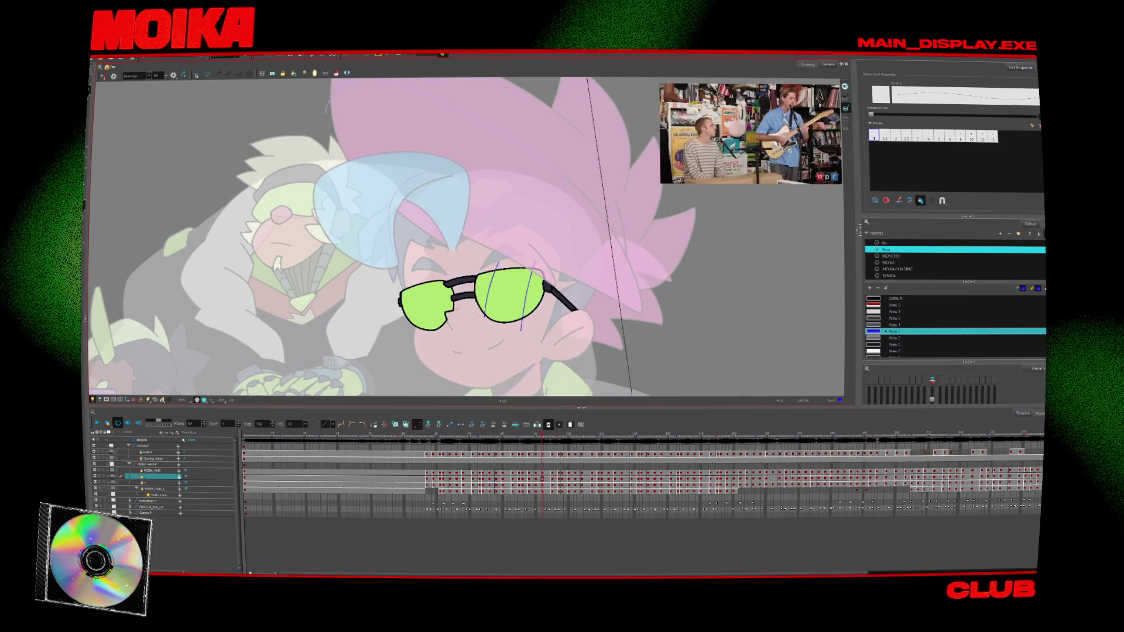
- Step through the later glasses poses to check the blue strokes across the lime lenses
{"action": "key", "text": "period"}
{"action": "key", "text": "period"}
{"action": "key", "text": "period"}
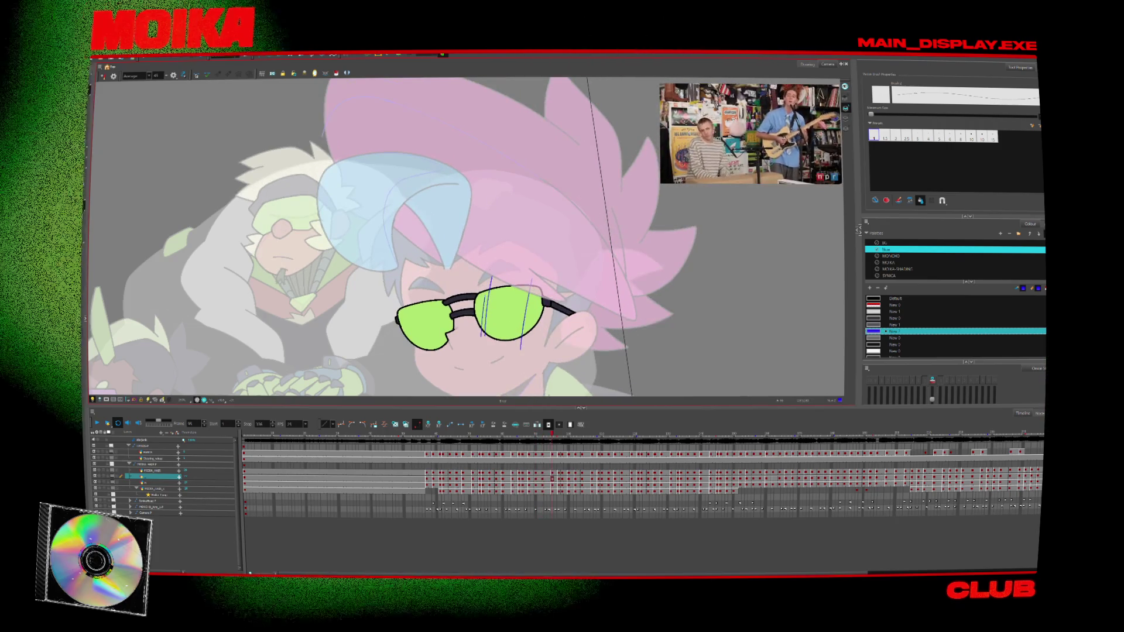
{"action": "key", "text": "period"}
{"action": "key", "text": "period"}
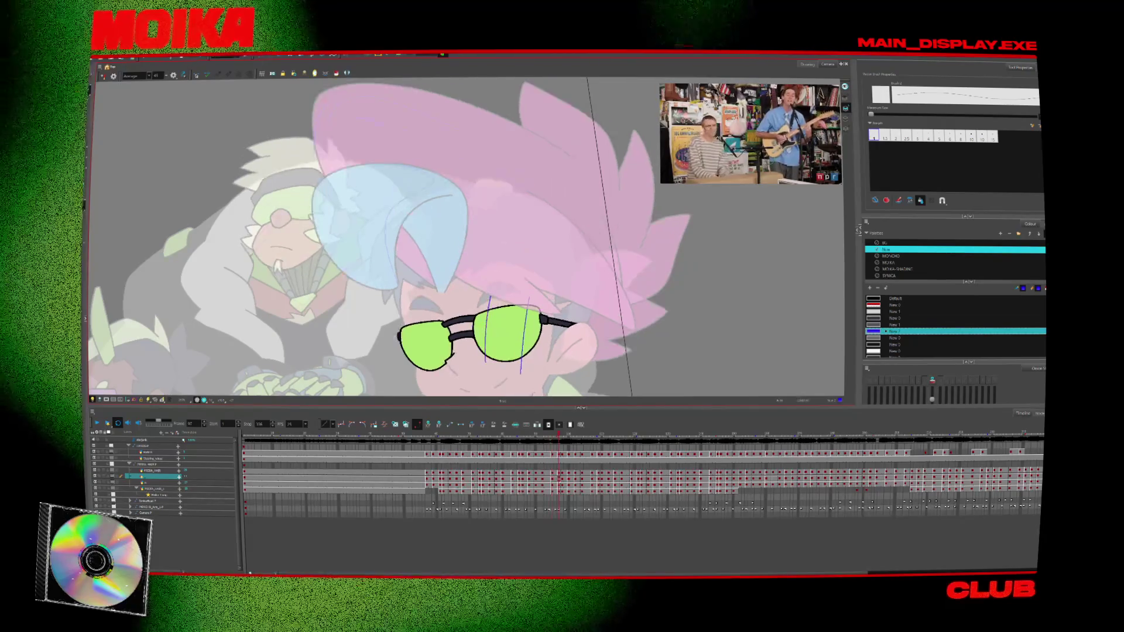
{"action": "key", "text": "period"}
{"action": "key", "text": "period"}
{"action": "key", "text": "period"}
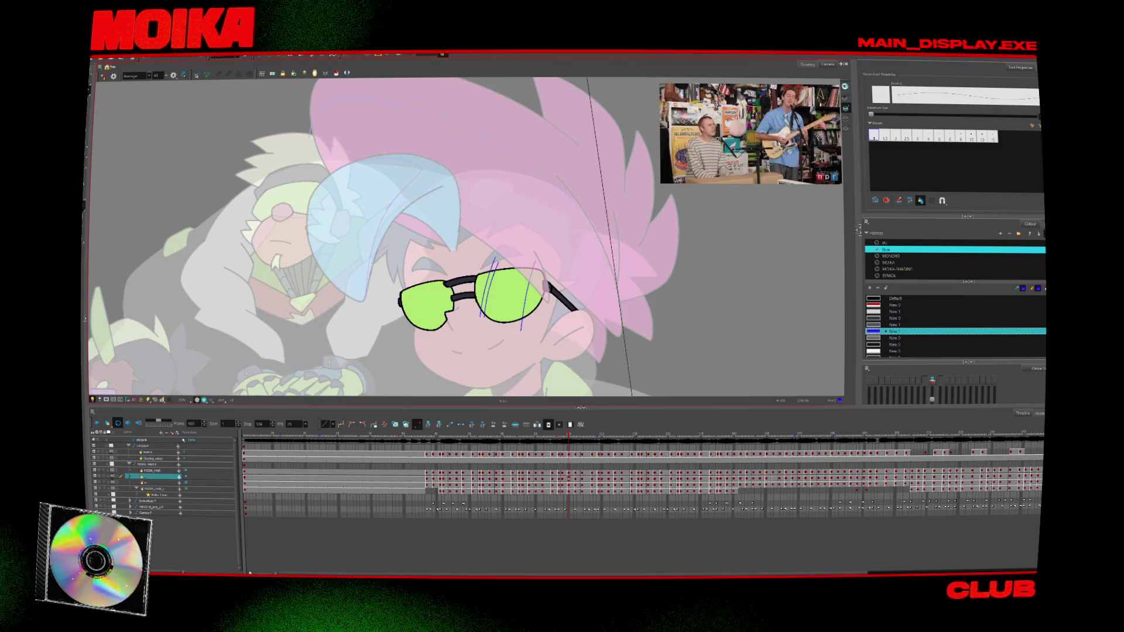
{"action": "key", "text": "period"}
{"action": "key", "text": "period"}
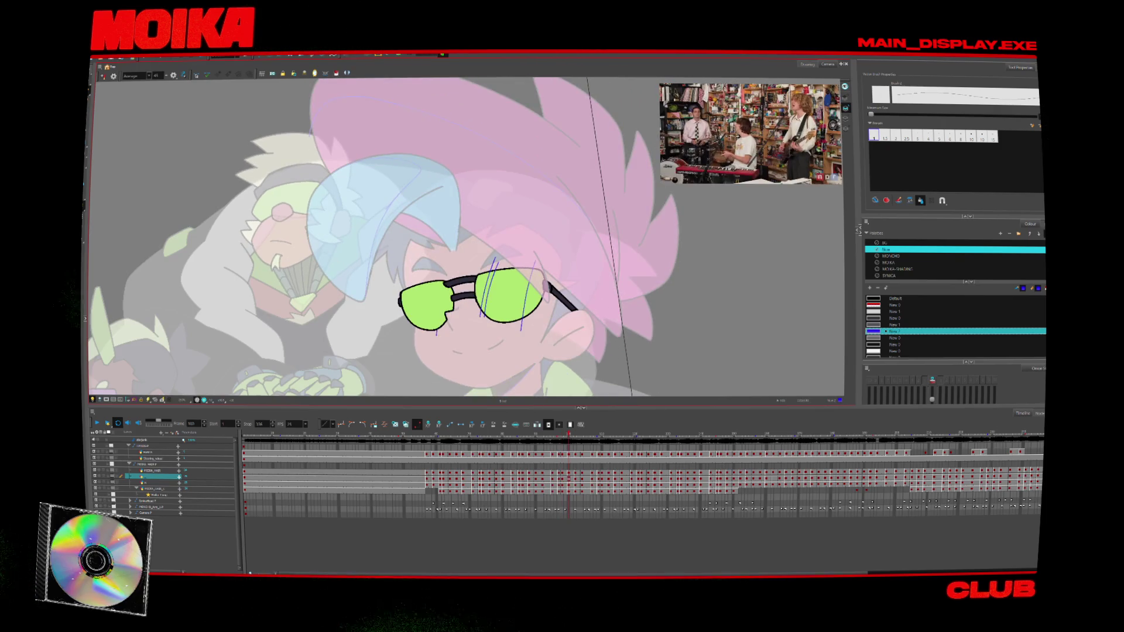
{"action": "key", "text": "period"}
{"action": "key", "text": "period"}
{"action": "key", "text": "period"}
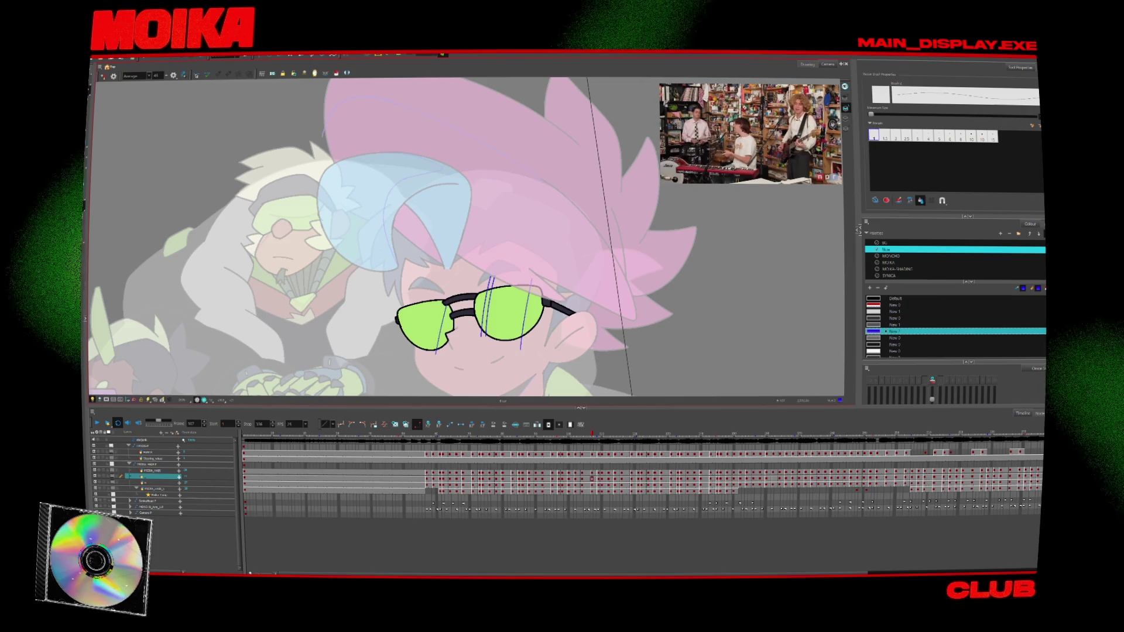
{"action": "key", "text": "period"}
{"action": "key", "text": "period"}
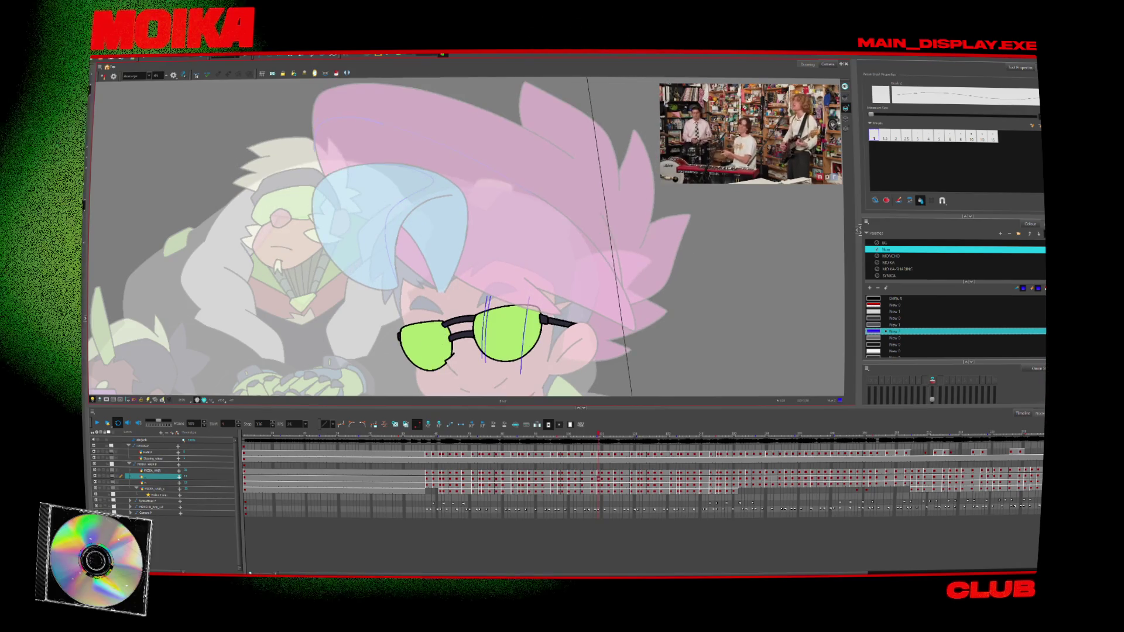
{"action": "key", "text": "period"}
{"action": "key", "text": "comma"}
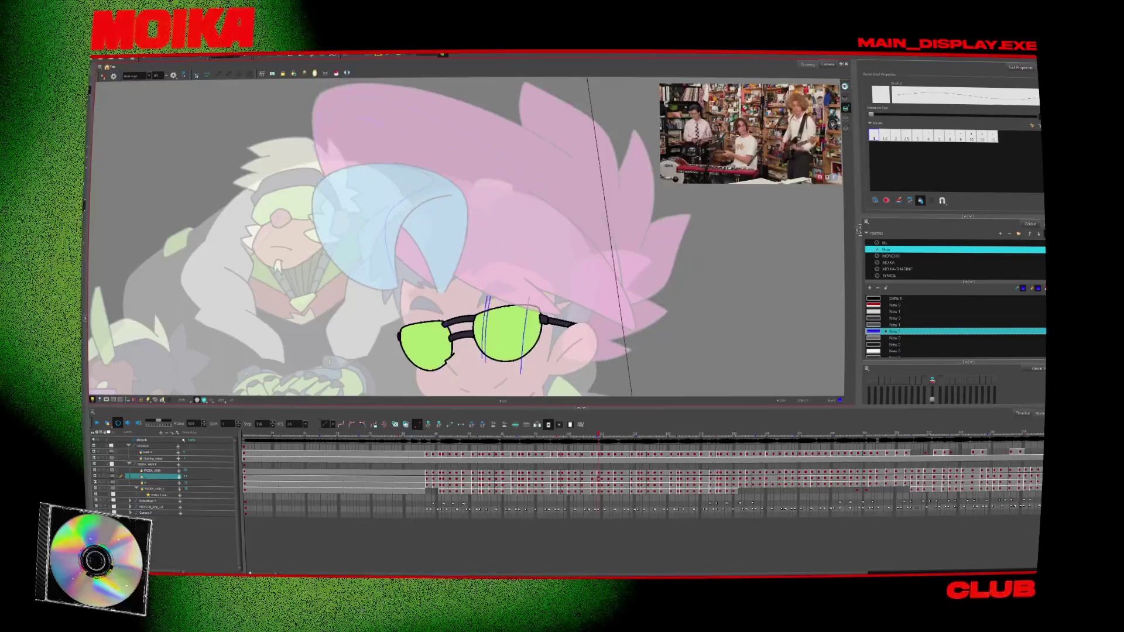
{"action": "key", "text": "period"}
{"action": "key", "text": "period"}
{"action": "key", "text": "period"}
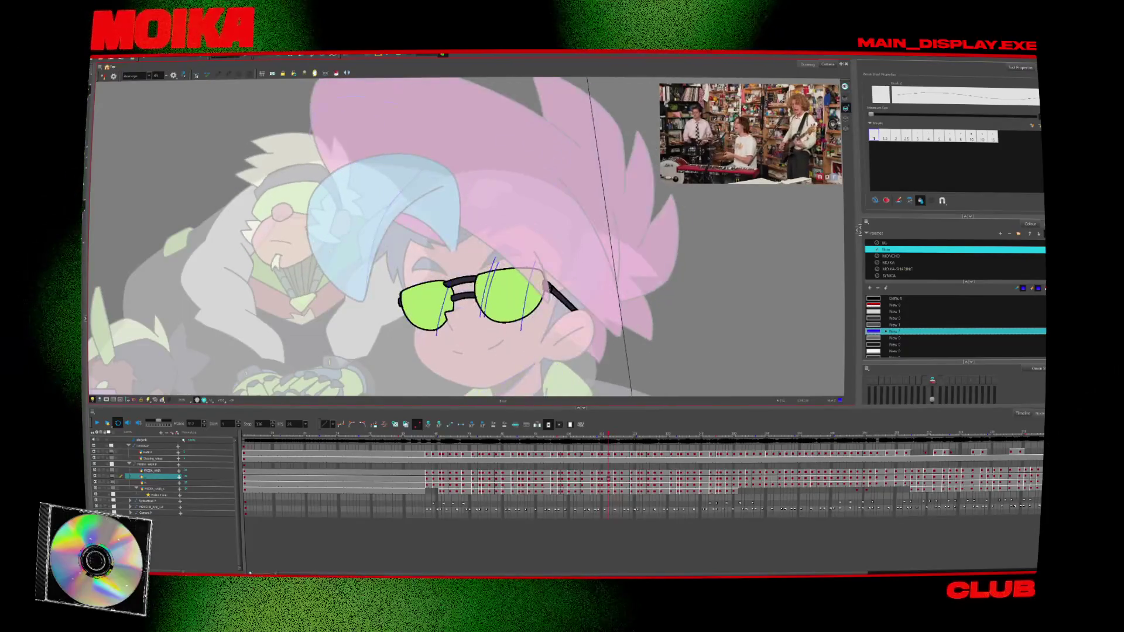
{"action": "key", "text": "comma"}
{"action": "key", "text": "comma"}
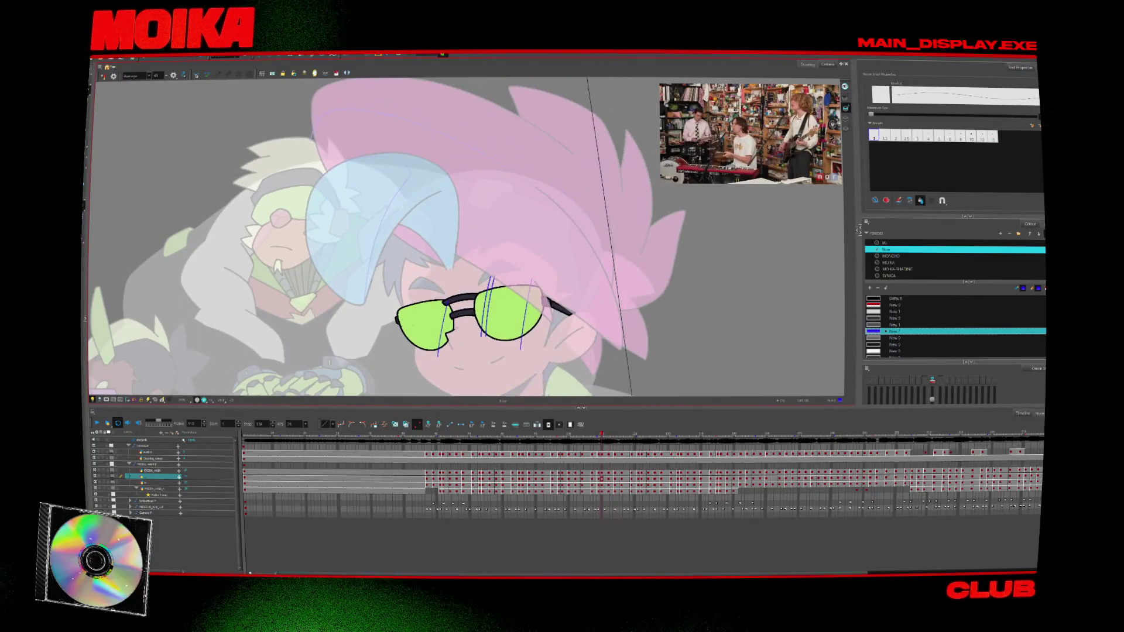
{"action": "key", "text": "comma"}
{"action": "key", "text": "comma"}
{"action": "key", "text": "comma"}
{"action": "key", "text": "comma"}
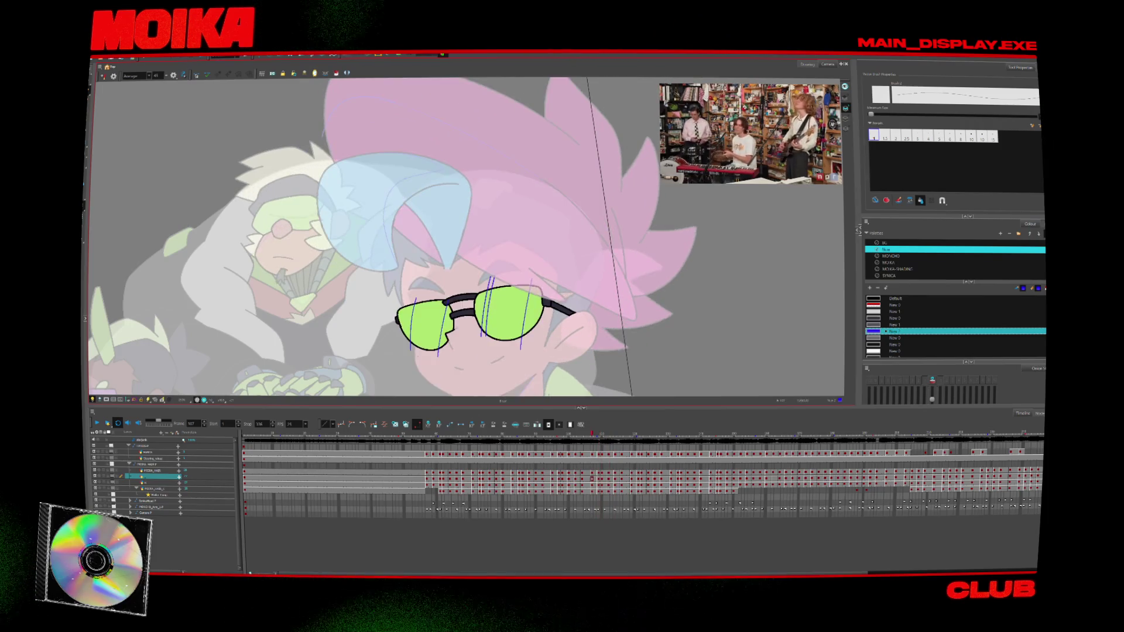
{"action": "key", "text": "period"}
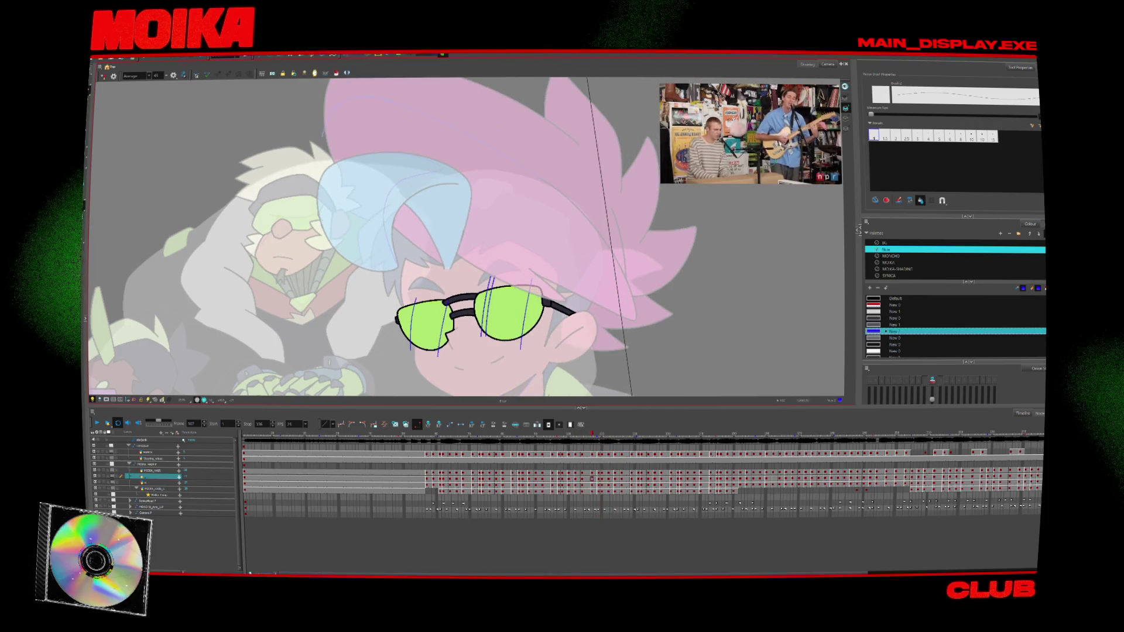
{"action": "key", "text": "period"}
{"action": "key", "text": "period"}
{"action": "key", "text": "period"}
{"action": "key", "text": "period"}
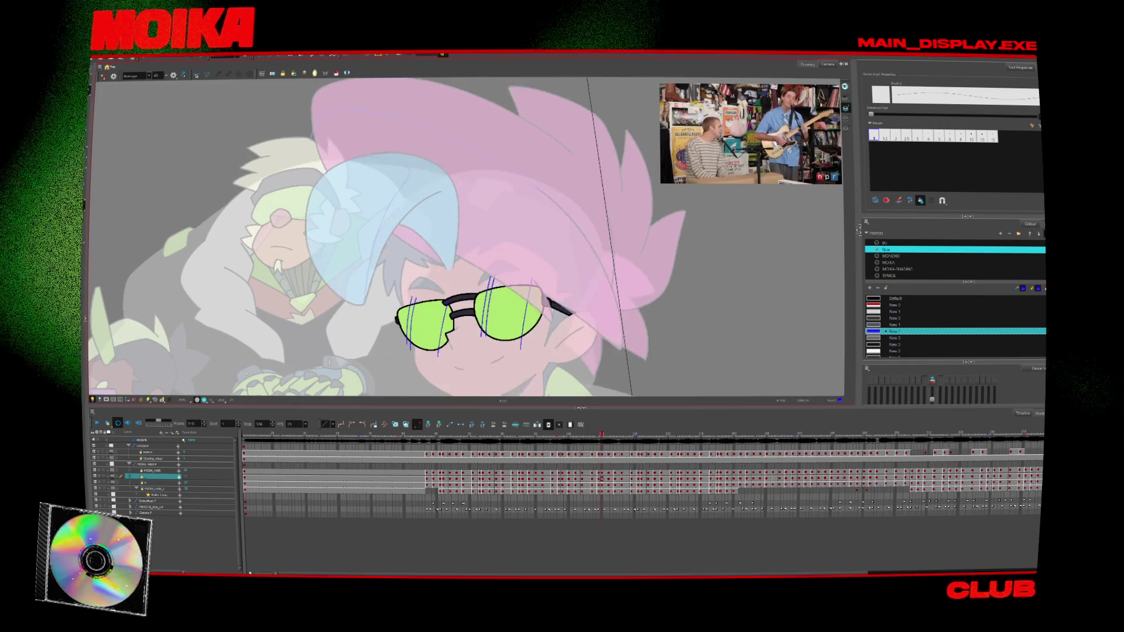